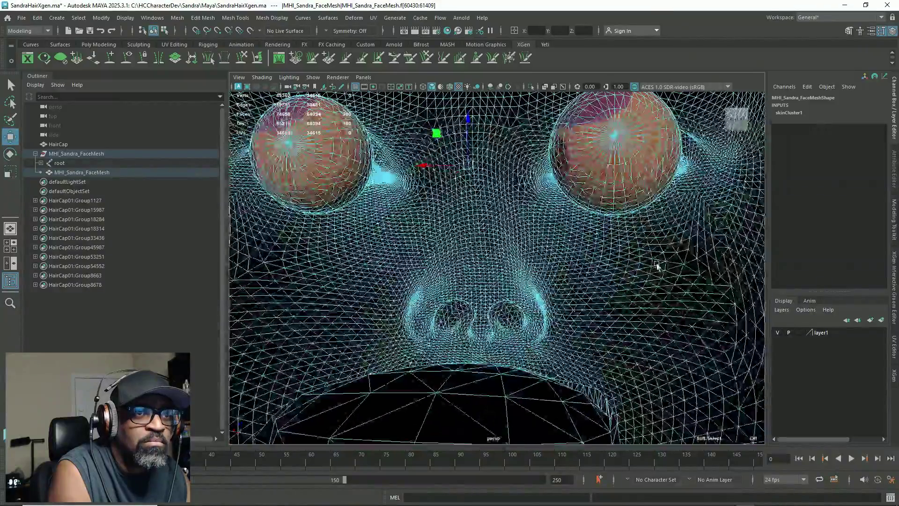
Add the right eyeball to the face selection while viewing the eyeballs up close
{"action": "mouse_move", "coordinate": [658, 266]}
{"action": "left_mouse_down", "text": "alt"}
{"action": "mouse_move", "coordinate": [564, 227]}
{"action": "mouse_move", "coordinate": [598, 249]}
{"action": "mouse_move", "coordinate": [526, 201]}
{"action": "mouse_move", "coordinate": [630, 232]}
{"action": "mouse_move", "coordinate": [529, 184]}
{"action": "left_mouse_up", "text": "alt"}
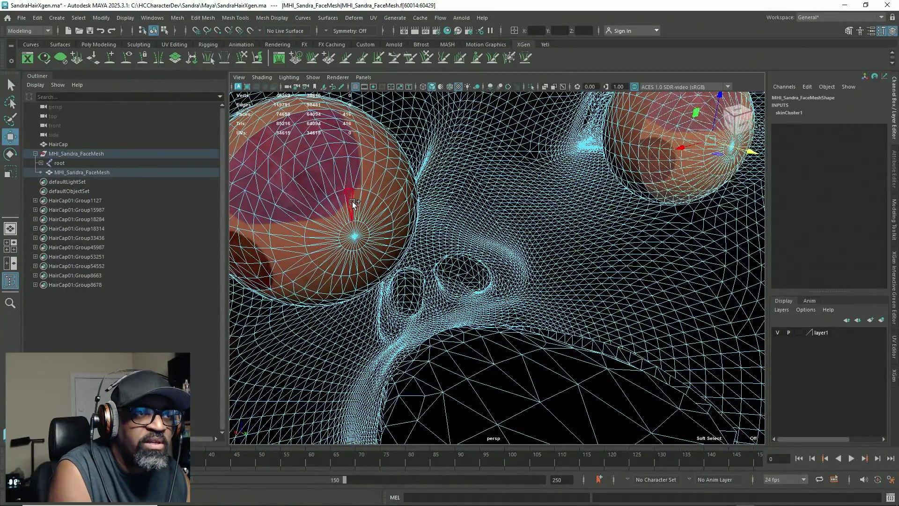
{"action": "left_click", "coordinate": [629, 123], "text": "shift"}
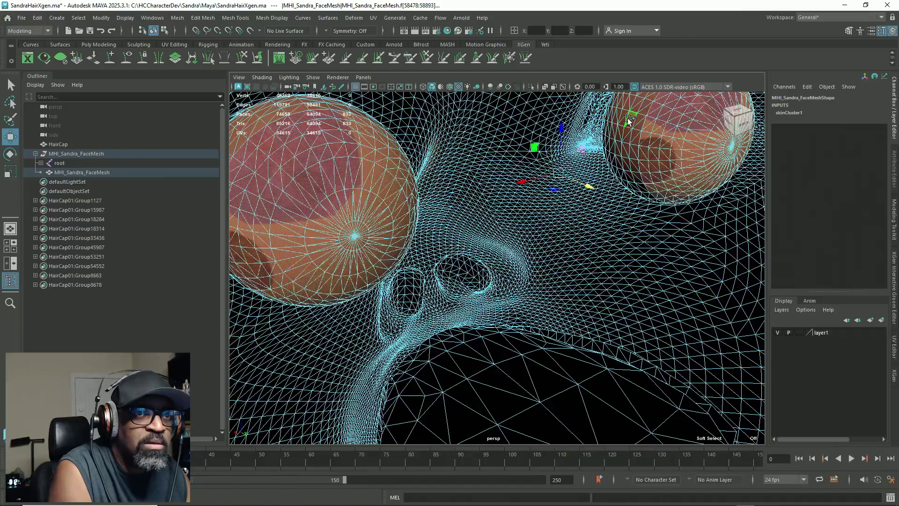
{"action": "mouse_move", "coordinate": [628, 123]}
{"action": "left_mouse_down", "text": "alt"}
{"action": "mouse_move", "coordinate": [614, 260]}
{"action": "mouse_move", "coordinate": [598, 270]}
{"action": "left_mouse_up", "text": "alt"}
{"action": "mouse_move", "coordinate": [566, 169]}
{"action": "left_mouse_down", "text": "alt"}
{"action": "mouse_move", "coordinate": [452, 156]}
{"action": "mouse_move", "coordinate": [531, 209]}
{"action": "mouse_move", "coordinate": [516, 229]}
{"action": "mouse_move", "coordinate": [335, 252]}
{"action": "left_mouse_up", "text": "alt"}
{"action": "scroll", "coordinate": [528, 206], "scroll_direction": "down", "scroll_amount": 3}
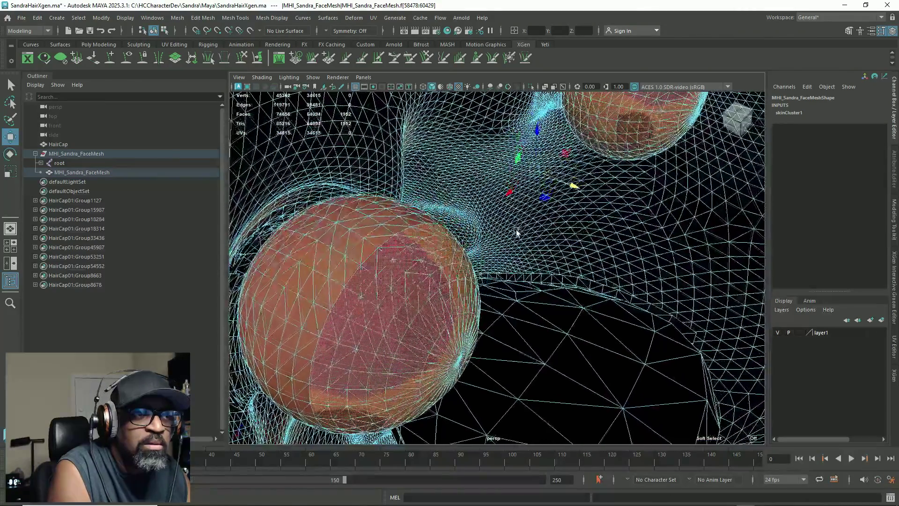
Grow the eyeball face selection by one band, undo a test move, and call the window switcher
{"action": "key", "text": "shift+period"}
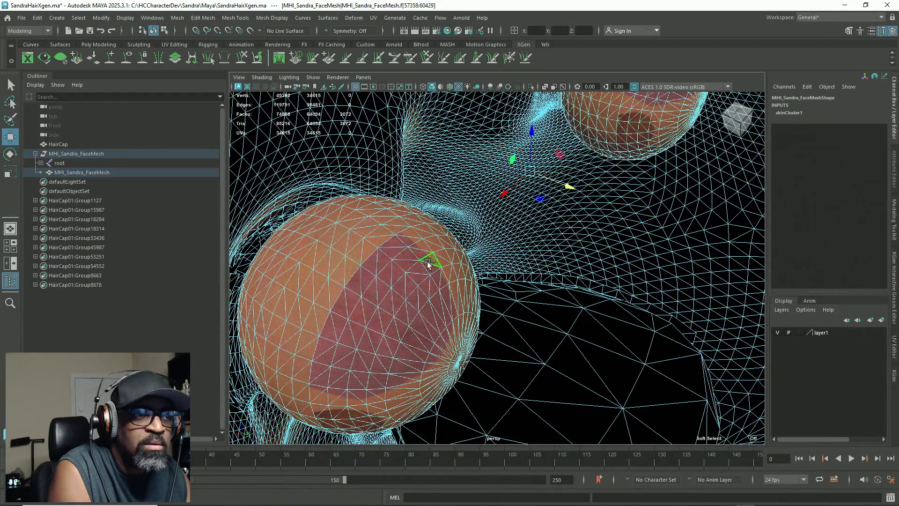
{"action": "left_click_drag", "start_coordinate": [567, 188], "coordinate": [683, 232], "text": "alt"}
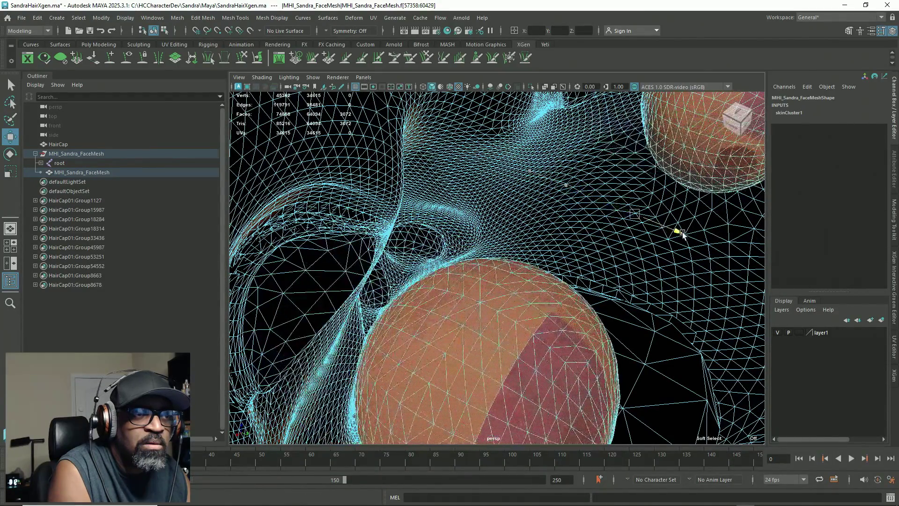
{"action": "key", "text": "ctrl+z"}
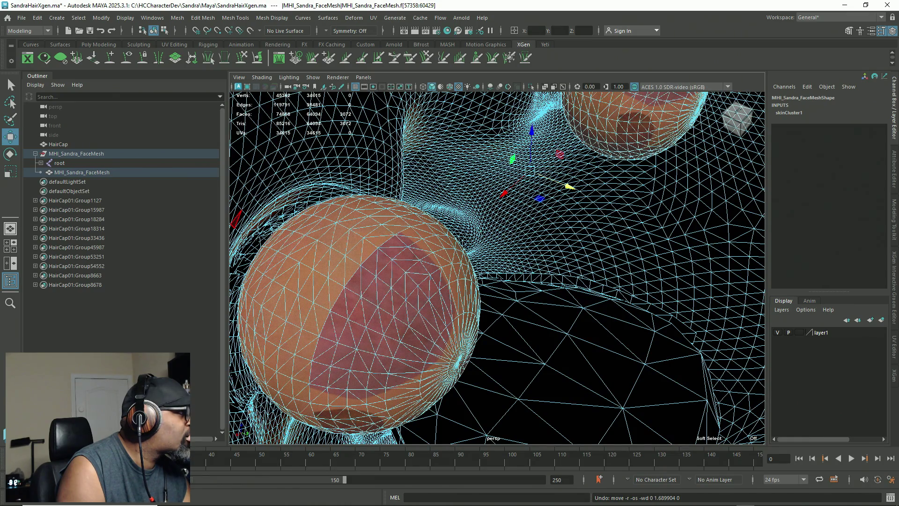
{"action": "key", "text": "alt+Tab"}
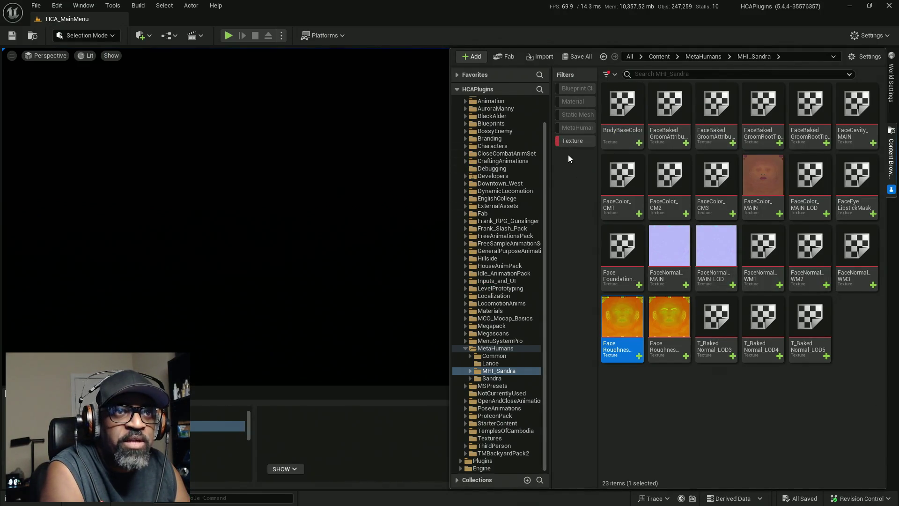
Turn off the Texture filter on MHI_Sandra, open BP_MHI_Sandra, and switch back to Maya
{"action": "left_click", "coordinate": [568, 142]}
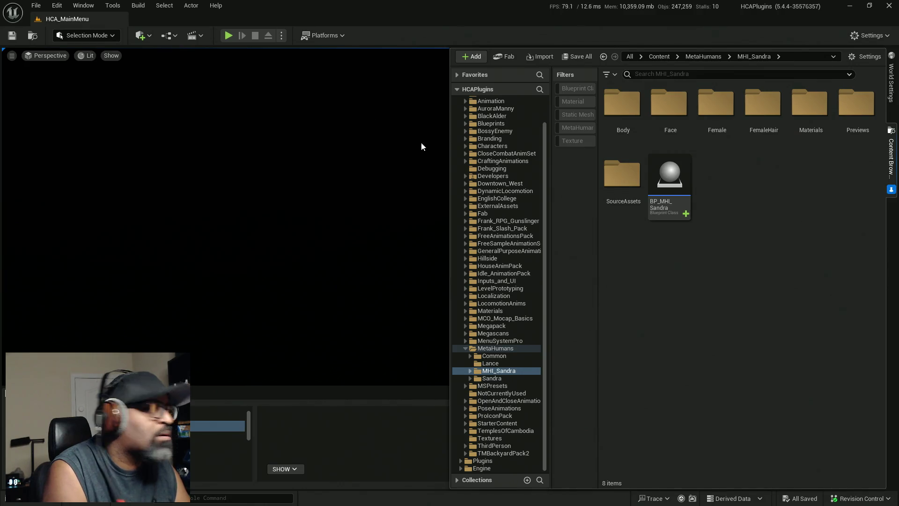
{"action": "left_click", "coordinate": [500, 375]}
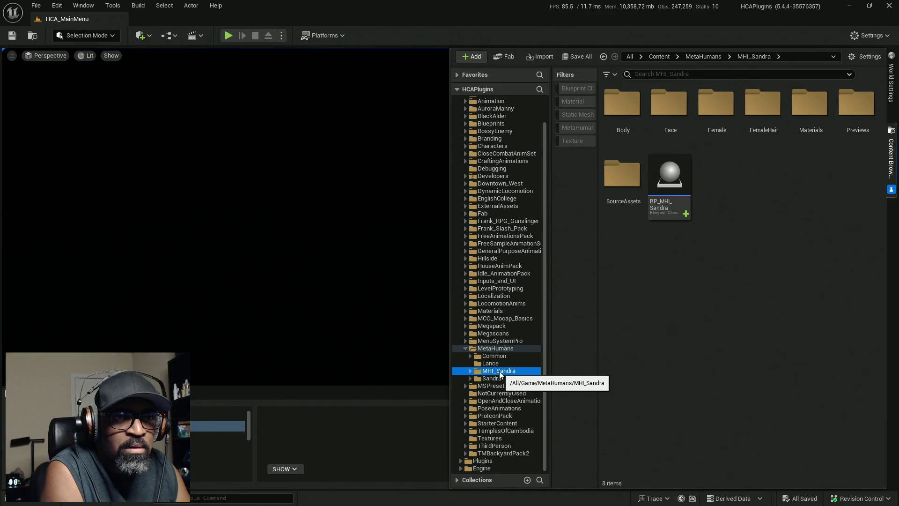
{"action": "double_click", "coordinate": [673, 175]}
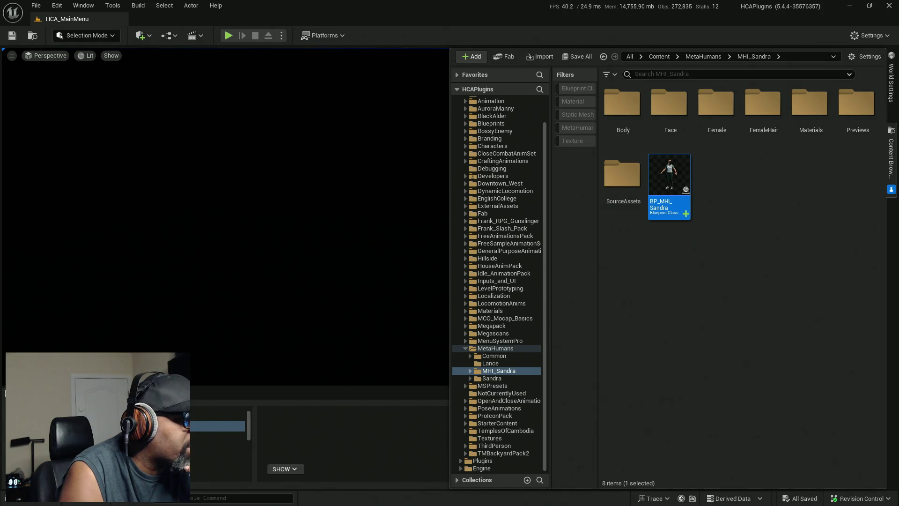
{"action": "key", "text": "alt+Tab"}
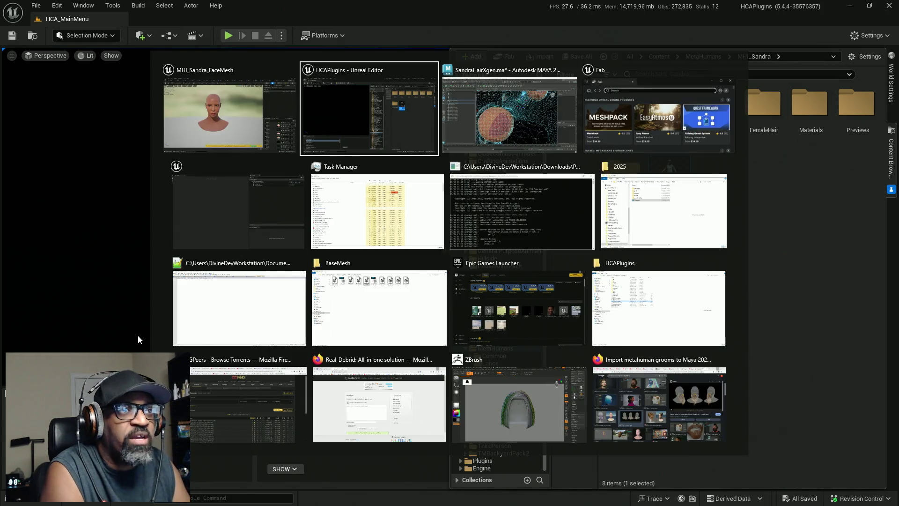
{"action": "key", "text": "alt+Tab"}
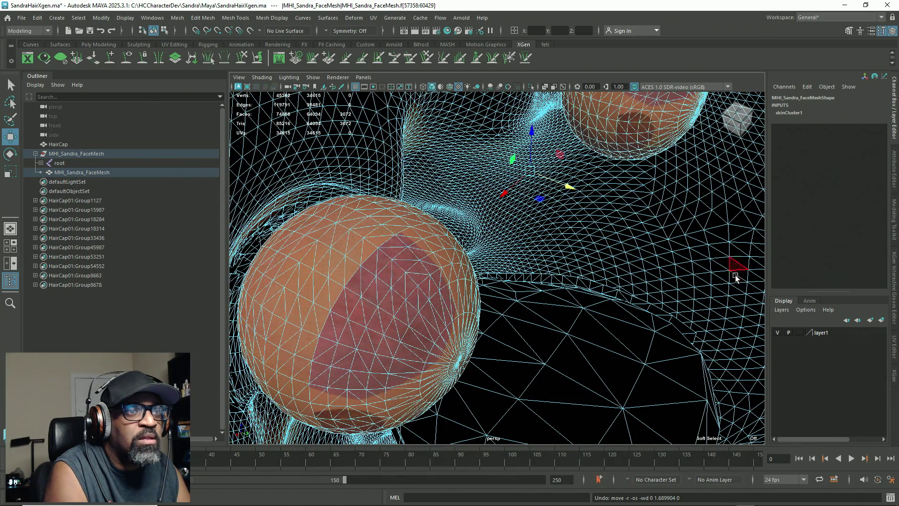
Reduce the selection to the faces of a single eyeball with the Select tool
{"action": "key", "text": "q"}
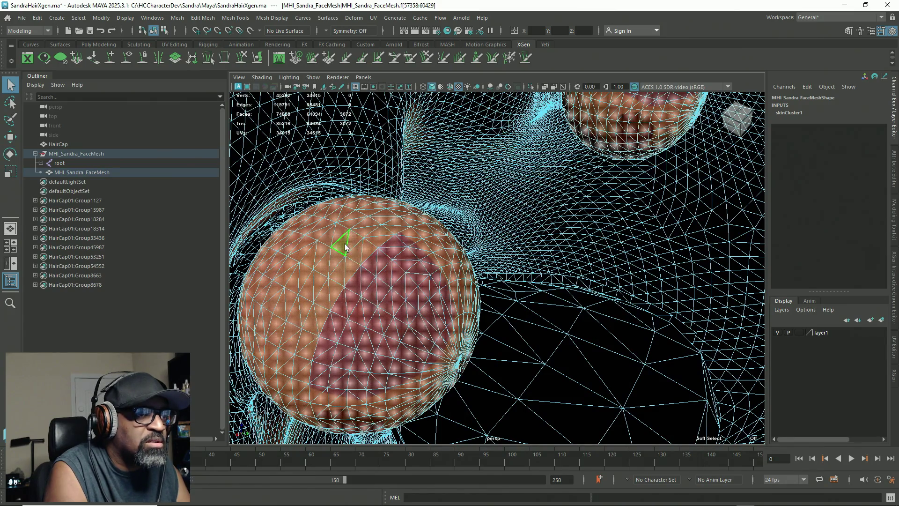
{"action": "left_click", "coordinate": [341, 241]}
{"action": "double_click", "coordinate": [393, 296]}
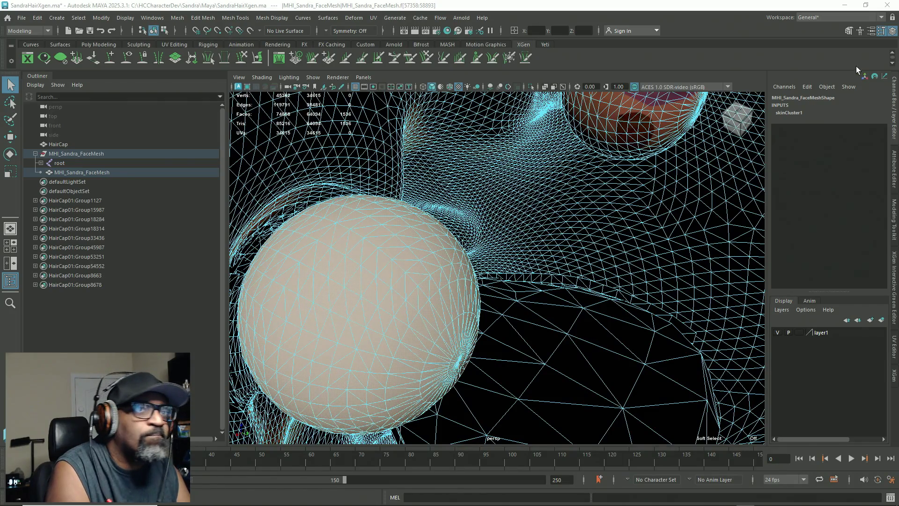
{"action": "left_click", "coordinate": [643, 122]}
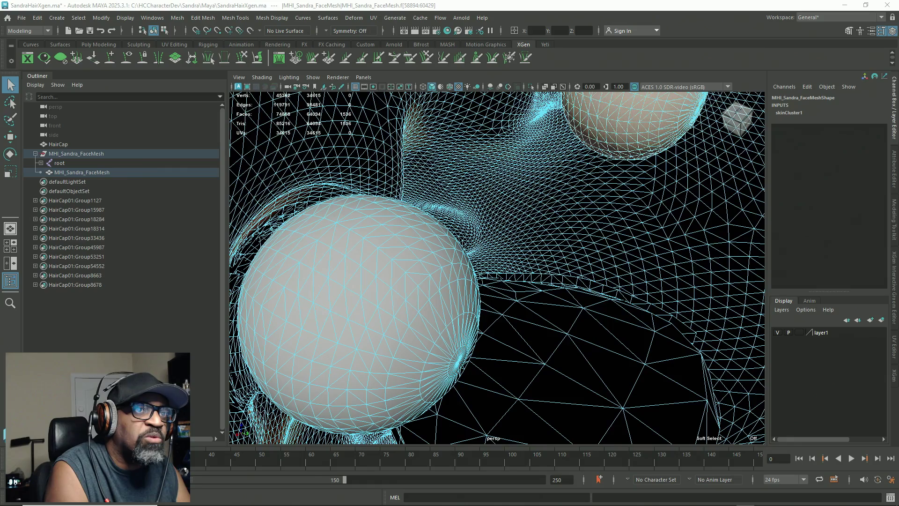
Frame the selected eyeball, orbit to see the nose side-on, and switch to Unreal
{"action": "key", "text": "f"}
{"action": "scroll", "coordinate": [396, 239], "scroll_direction": "down", "scroll_amount": 5}
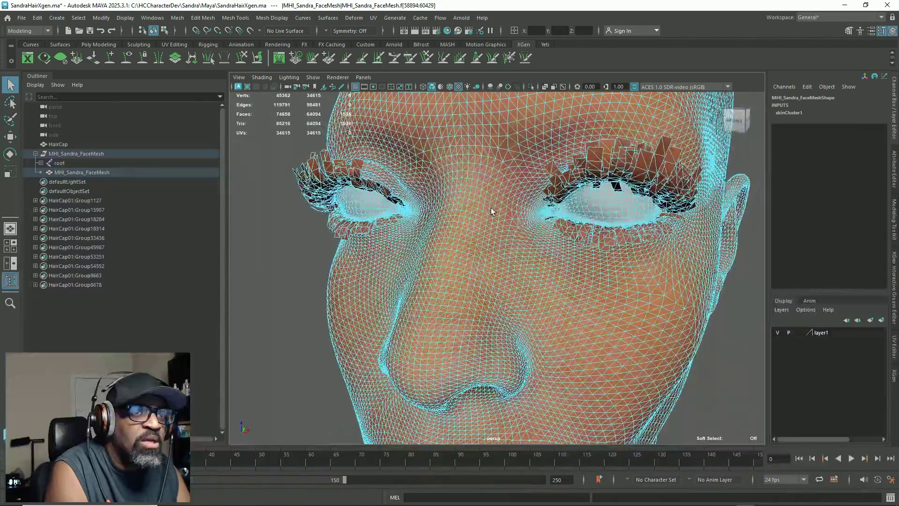
{"action": "scroll", "coordinate": [457, 186], "scroll_direction": "up", "scroll_amount": 2}
{"action": "scroll", "coordinate": [405, 208], "scroll_direction": "up", "scroll_amount": 2}
{"action": "left_click_drag", "start_coordinate": [405, 207], "coordinate": [434, 200], "text": "alt"}
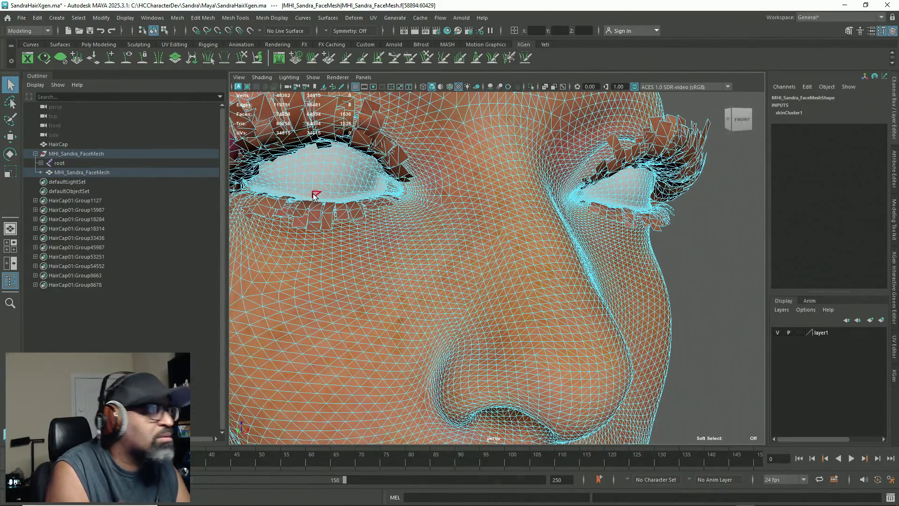
{"action": "key", "text": "alt+Tab"}
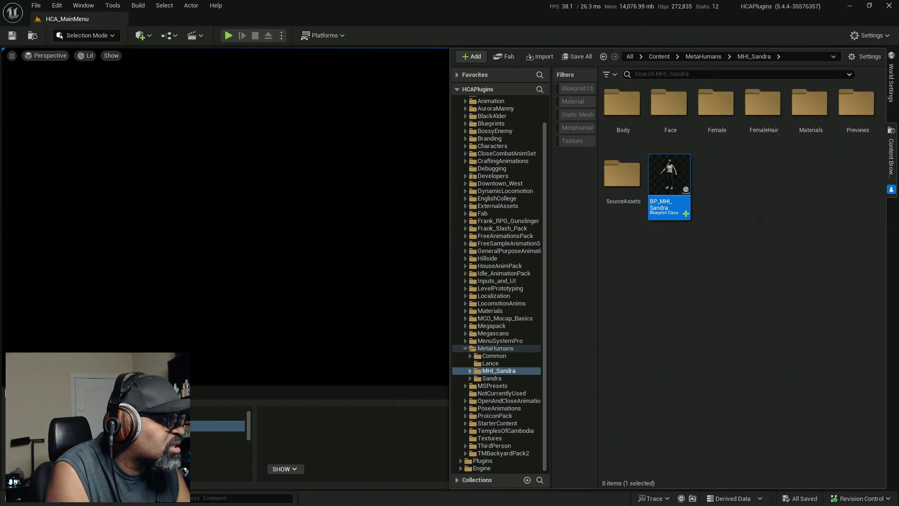
Back in Maya, select a different patch of eye faces and orbit to a three-quarter view
{"action": "key", "text": "alt+Tab"}
{"action": "key", "text": "alt+Tab"}
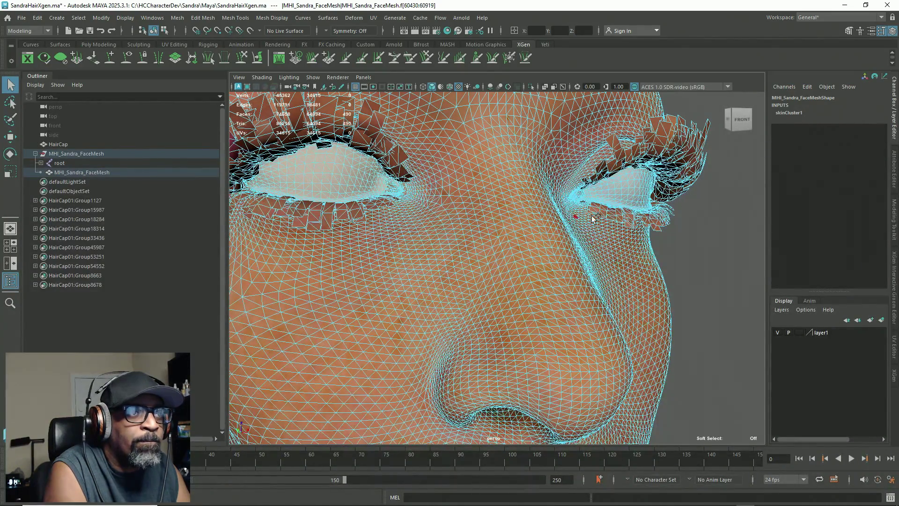
{"action": "left_click", "coordinate": [624, 184]}
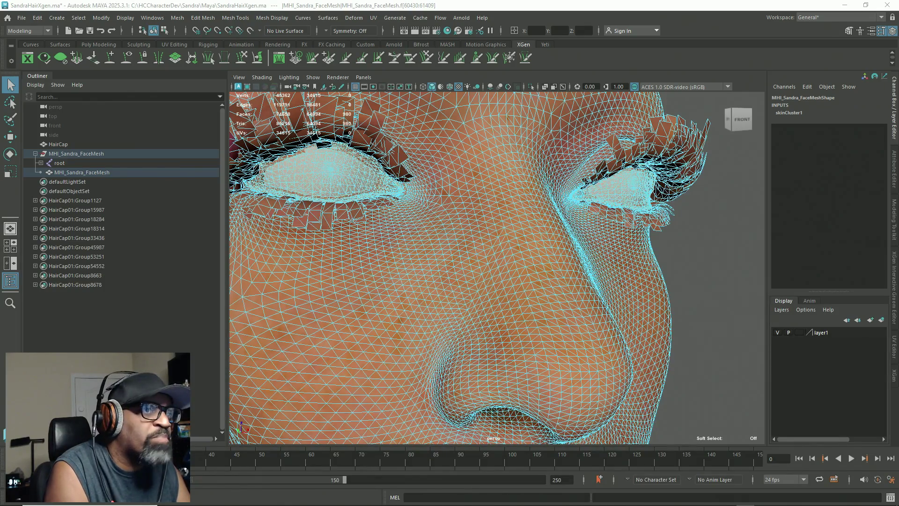
{"action": "left_click_drag", "start_coordinate": [382, 206], "coordinate": [505, 196], "text": "alt"}
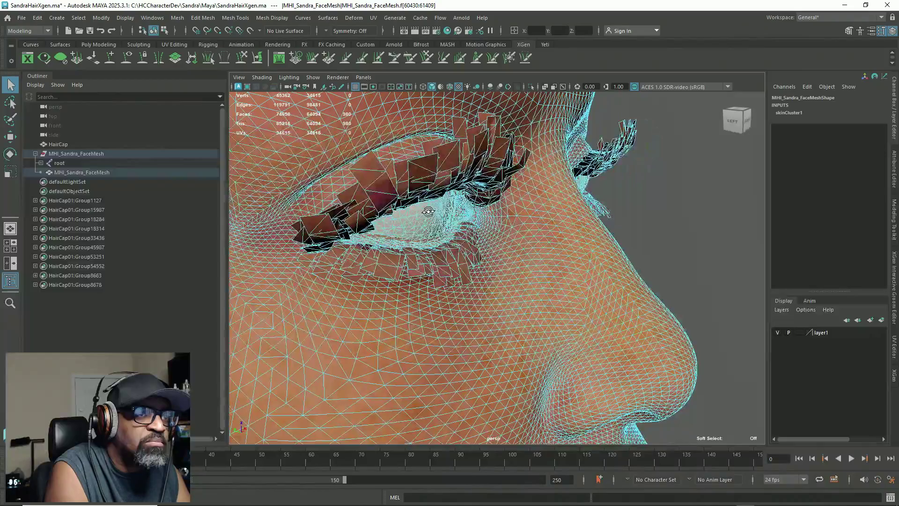
Leave component mode, clear the selection so the face shows textured, and switch to Unreal
{"action": "right_click_drag", "start_coordinate": [505, 195], "coordinate": [505, 151]}
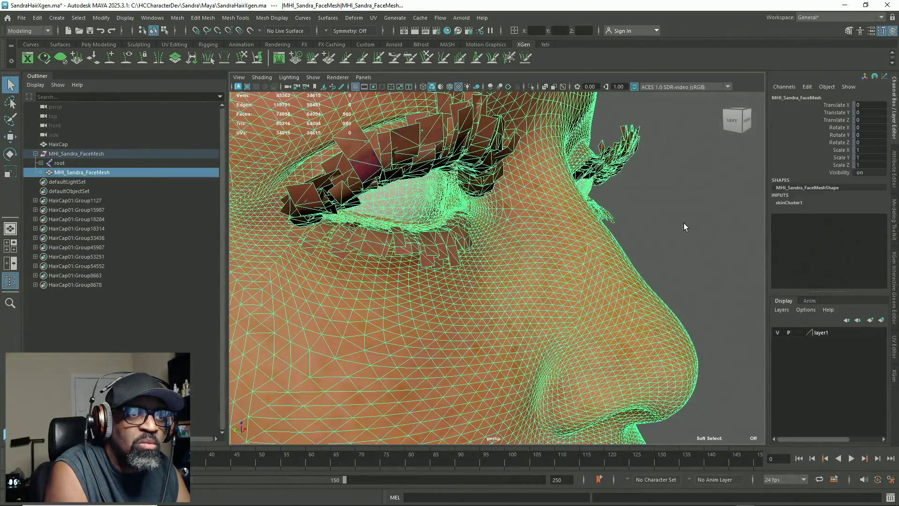
{"action": "left_click", "coordinate": [683, 223]}
{"action": "mouse_move", "coordinate": [684, 223]}
{"action": "left_mouse_down", "text": "alt"}
{"action": "mouse_move", "coordinate": [538, 272]}
{"action": "mouse_move", "coordinate": [516, 270]}
{"action": "left_mouse_up", "text": "alt"}
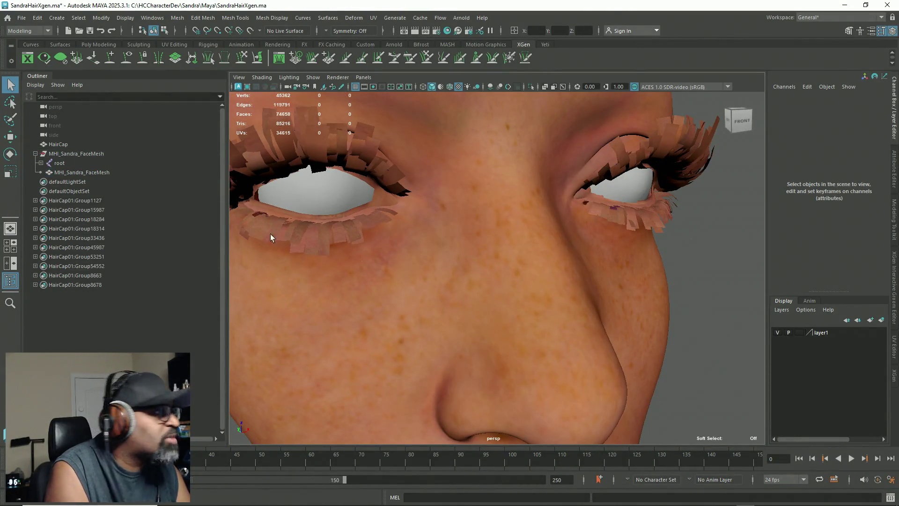
{"action": "key", "text": "alt+Tab"}
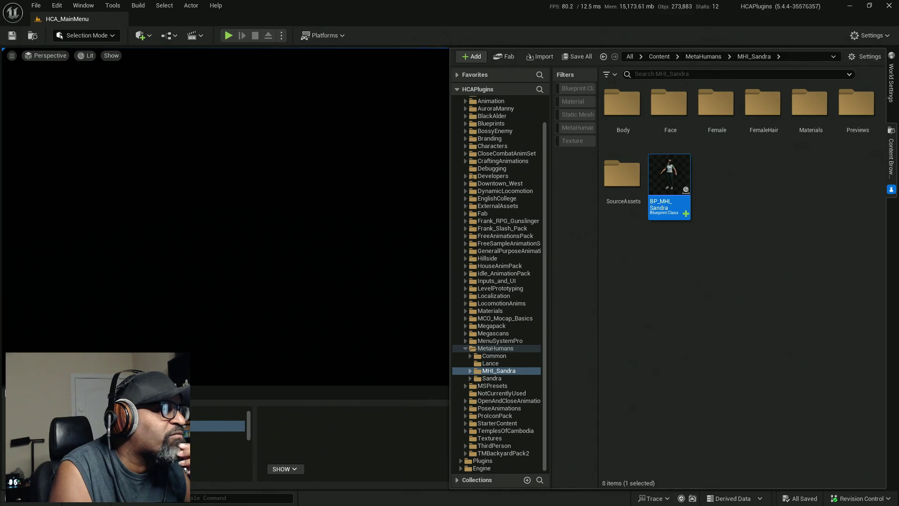
Close the iris texture window and open the eye material's T_Sclera_D texture
{"action": "left_click_drag", "start_coordinate": [0, 37], "coordinate": [380, 32]}
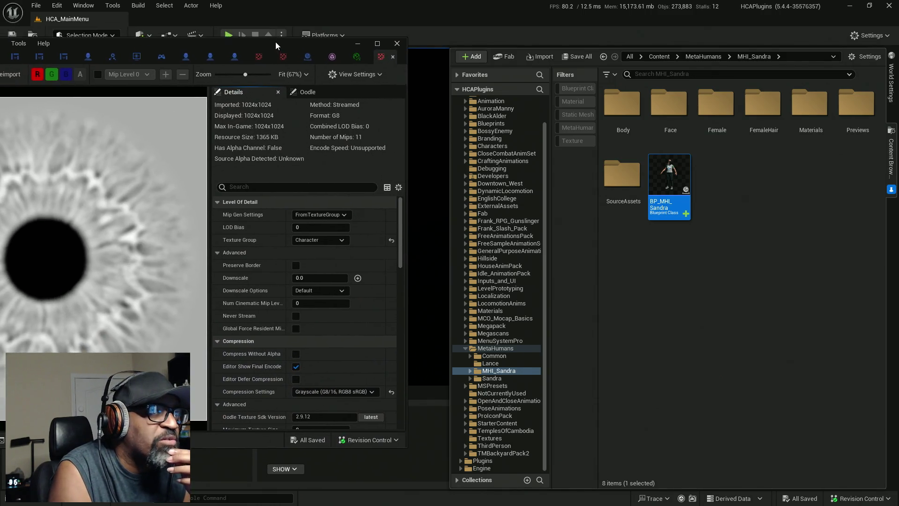
{"action": "left_click_drag", "start_coordinate": [380, 33], "coordinate": [400, 32]}
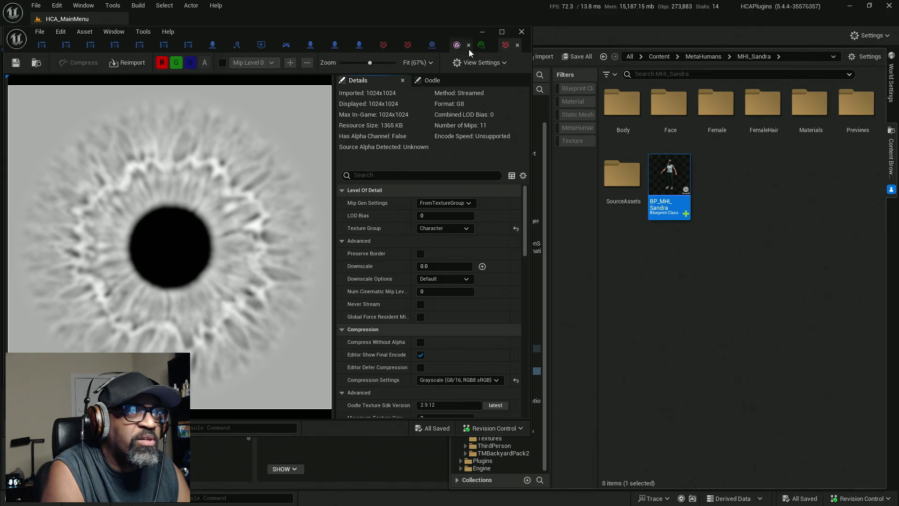
{"action": "left_click", "coordinate": [517, 46]}
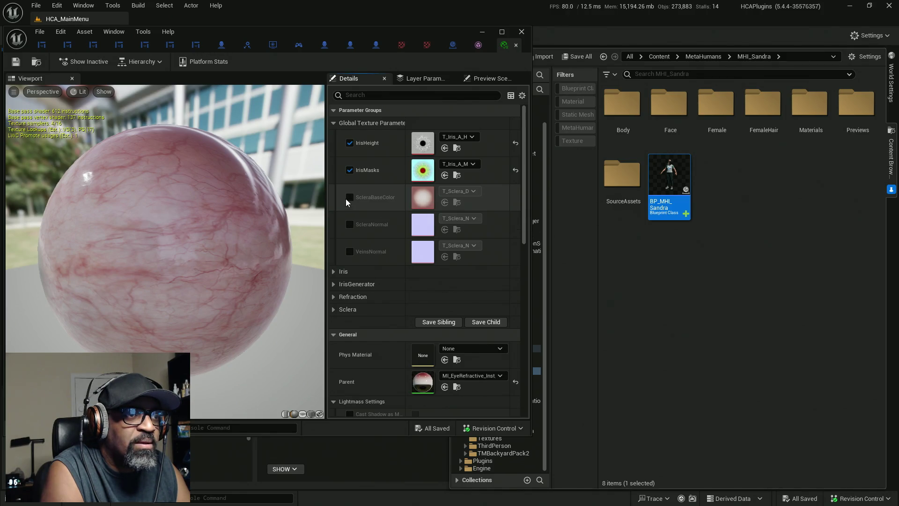
{"action": "double_click", "coordinate": [422, 198]}
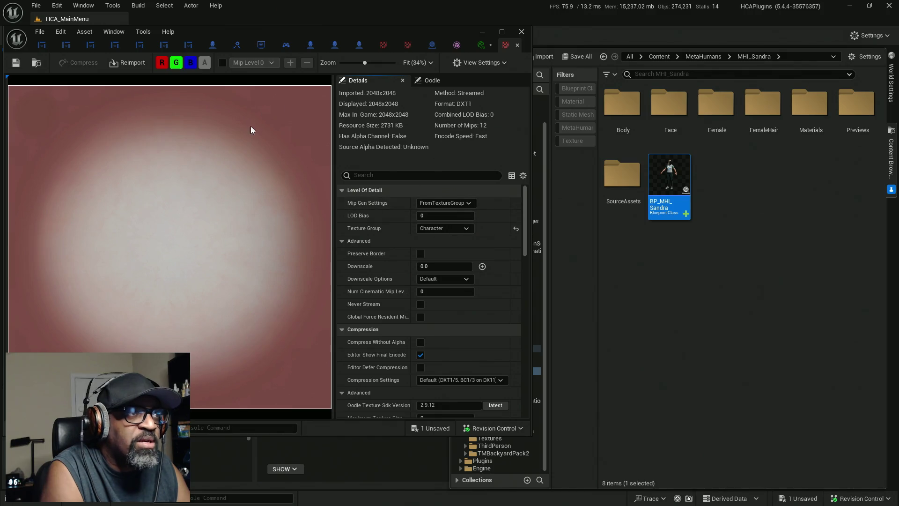
Browse to T_Sclera_D's location in the Common Face Textures folder
{"action": "left_click_drag", "start_coordinate": [313, 32], "coordinate": [373, 31]}
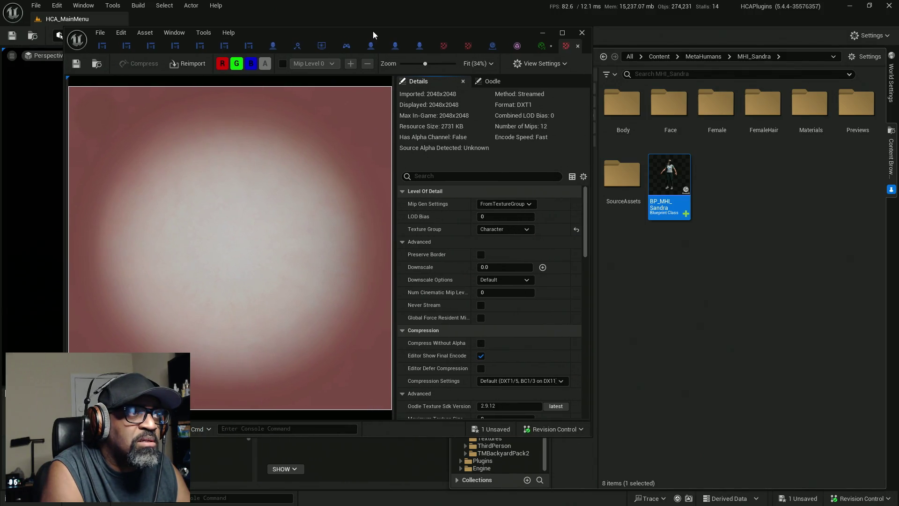
{"action": "left_click", "coordinate": [98, 64]}
{"action": "left_click", "coordinate": [581, 32]}
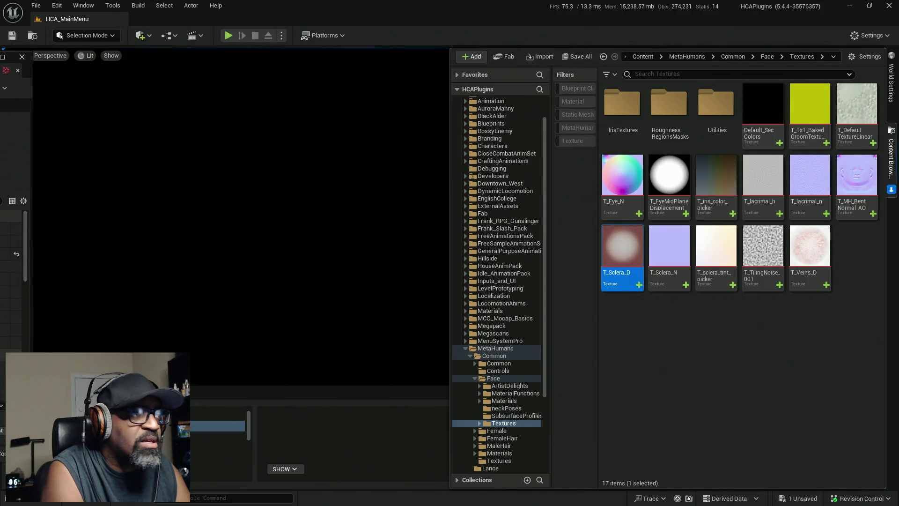
Export T_Sclera_D via Asset Actions into Sandra's Maya images folder and switch toward Maya
{"action": "right_click", "coordinate": [623, 253]}
{"action": "mouse_move", "coordinate": [665, 356]}
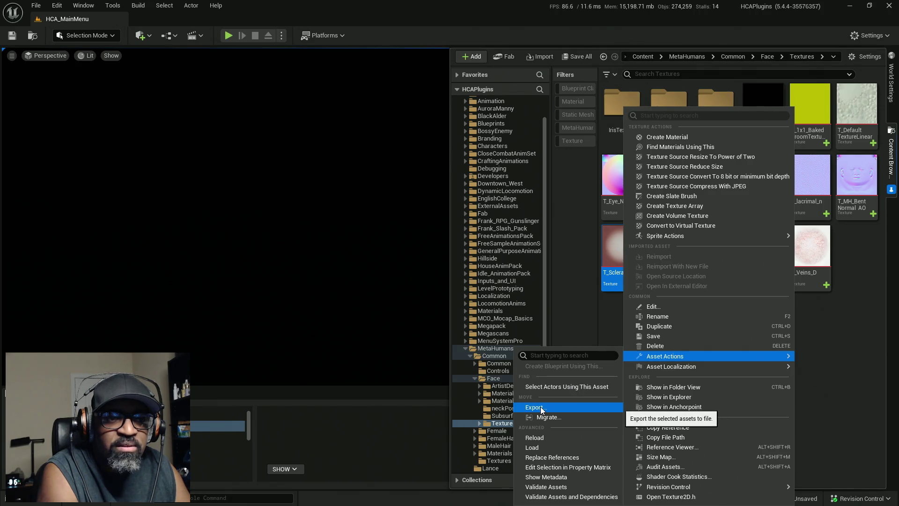
{"action": "left_click", "coordinate": [542, 408]}
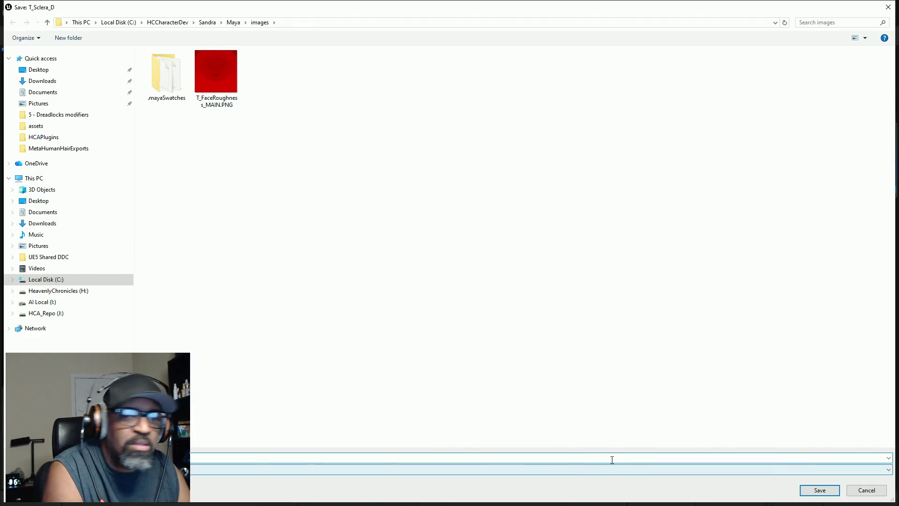
{"action": "left_click", "coordinate": [819, 490]}
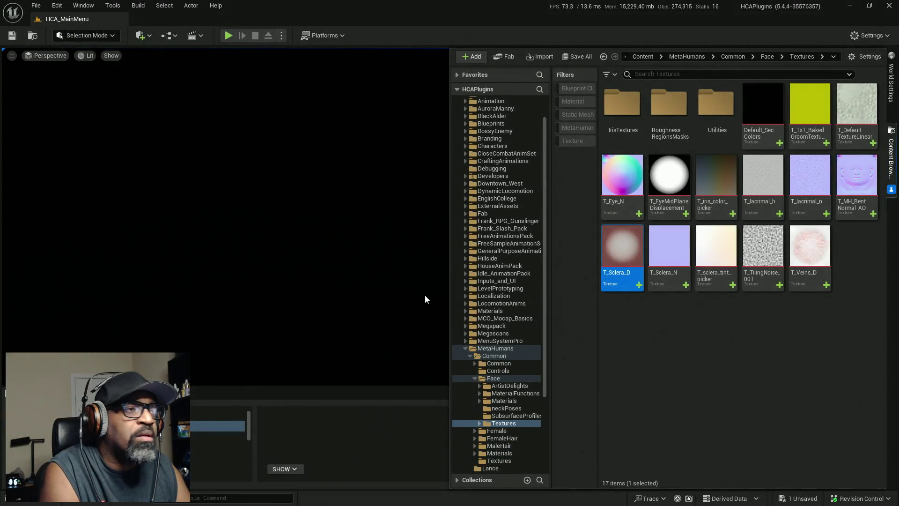
{"action": "key", "text": "alt+Tab"}
{"action": "key", "text": "Tab"}
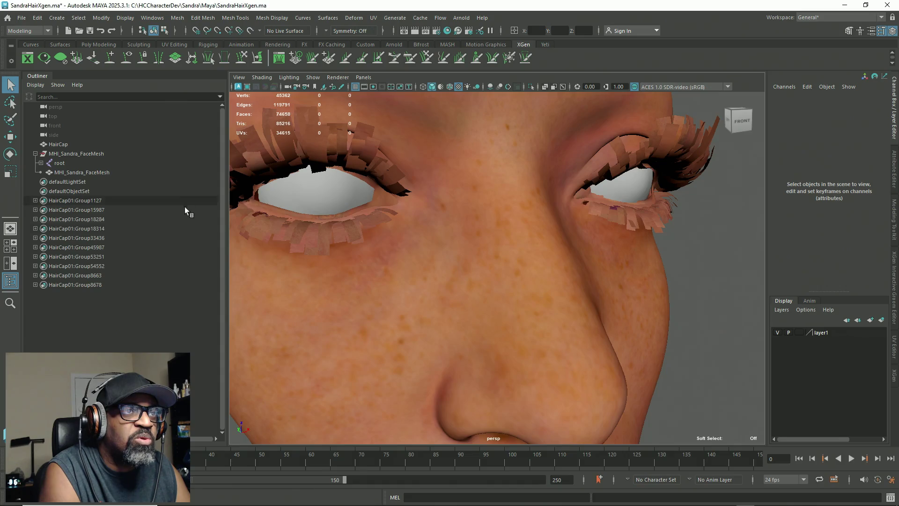
Map a File node with images/T_Sclera_D.PNG (sRGB) to the Color of MI_EyeRefractive_Inst_L
{"action": "left_click", "coordinate": [494, 138]}
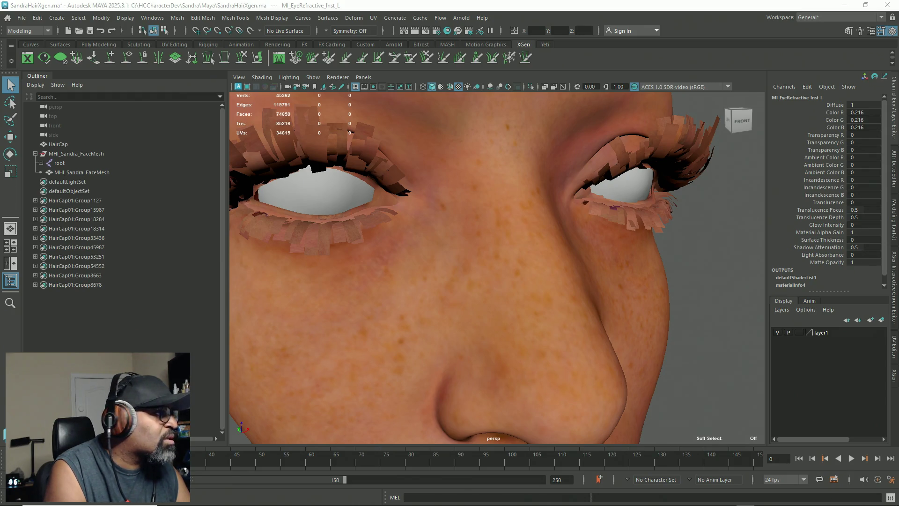
{"action": "left_click", "coordinate": [895, 168]}
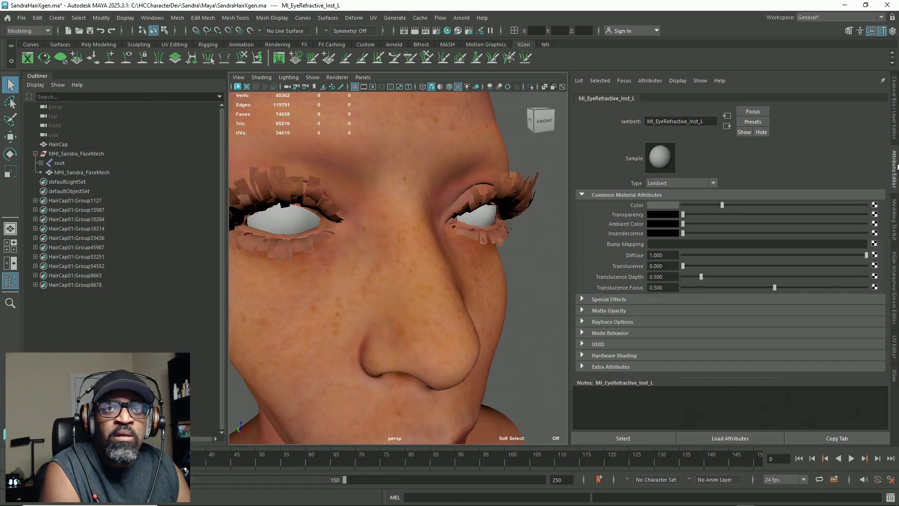
{"action": "left_click", "coordinate": [875, 209]}
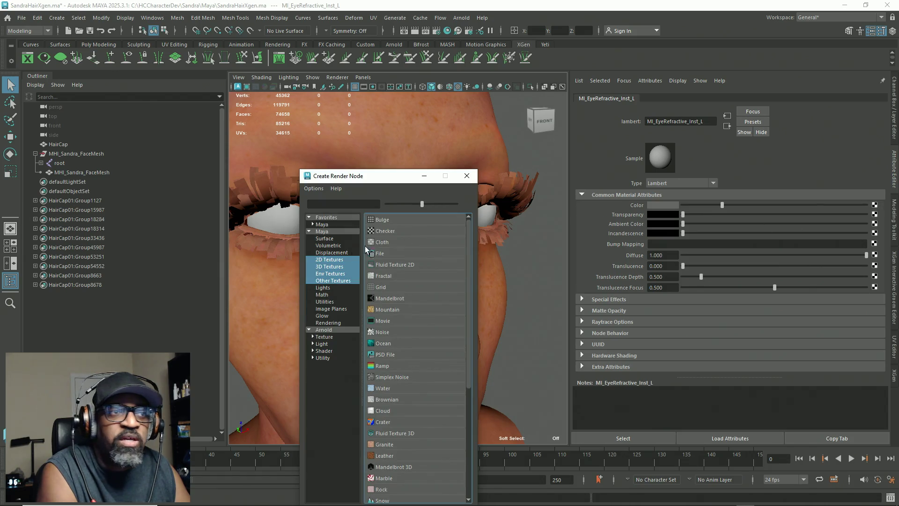
{"action": "left_click", "coordinate": [409, 252]}
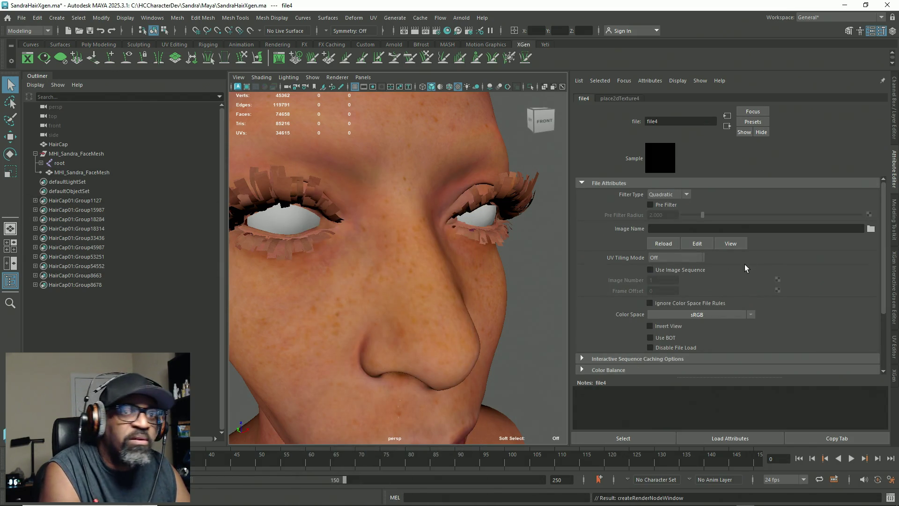
{"action": "left_click", "coordinate": [732, 312]}
{"action": "left_click", "coordinate": [795, 293]}
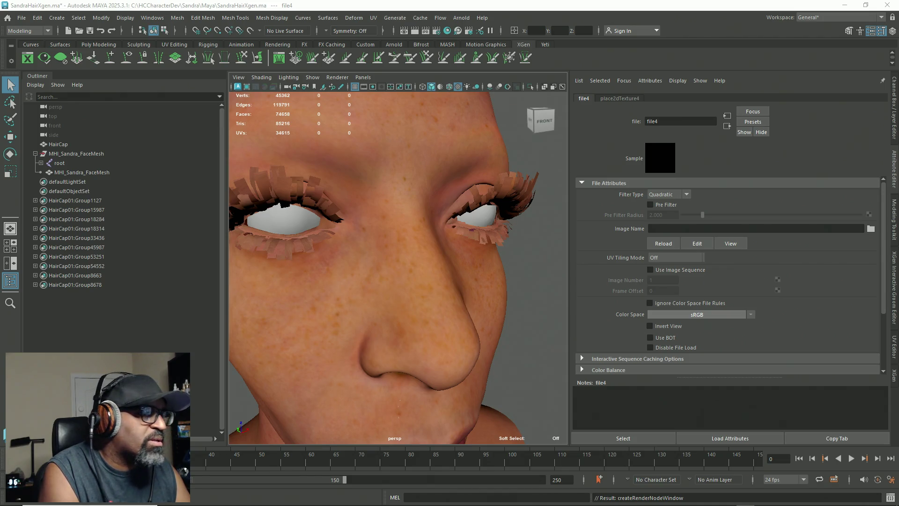
{"action": "key", "text": "Return"}
Check the textured eye, then start a File node for the right eye material's colour
{"action": "mouse_move", "coordinate": [526, 248]}
{"action": "left_mouse_down", "text": "alt"}
{"action": "mouse_move", "coordinate": [512, 241]}
{"action": "mouse_move", "coordinate": [516, 213]}
{"action": "mouse_move", "coordinate": [512, 232]}
{"action": "left_mouse_up", "text": "alt"}
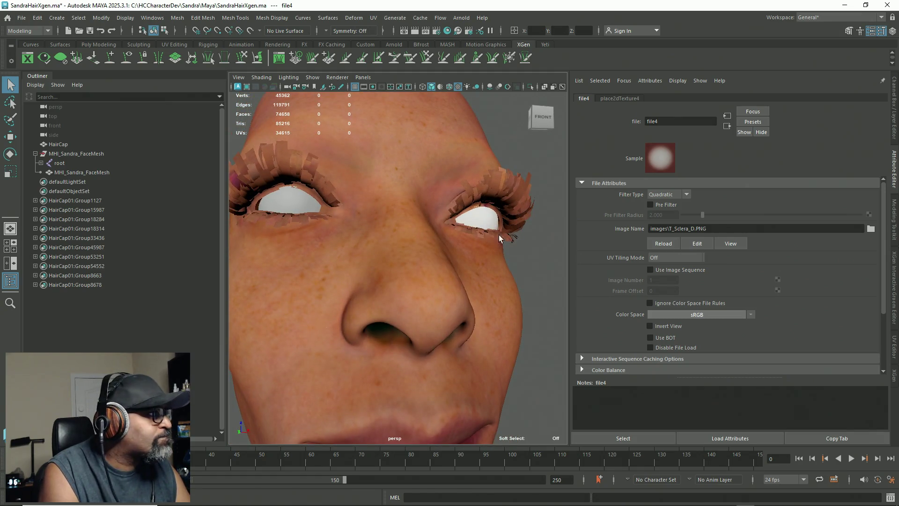
{"action": "left_click", "coordinate": [514, 238]}
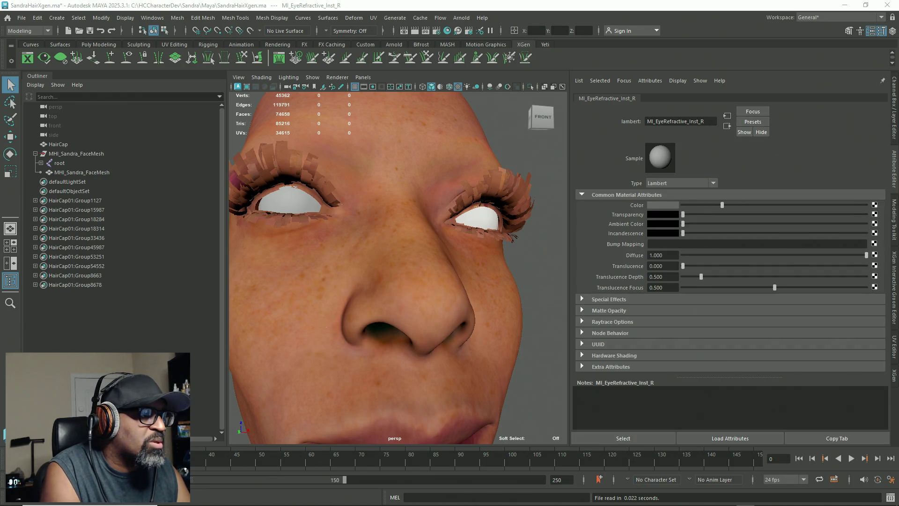
{"action": "left_click", "coordinate": [379, 253]}
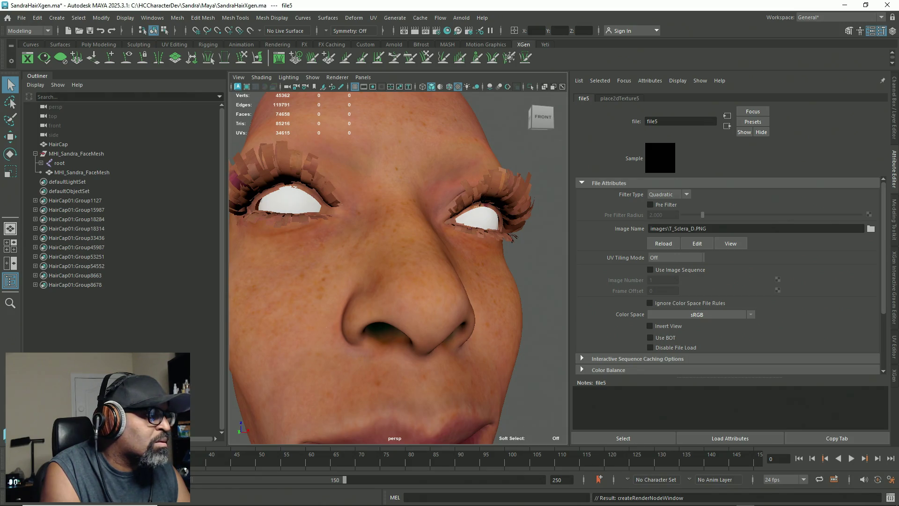
Tumble through and around the head to inspect both textured eyeballs
{"action": "left_click_drag", "start_coordinate": [373, 301], "coordinate": [492, 281], "text": "alt"}
{"action": "right_click_drag", "start_coordinate": [492, 281], "coordinate": [643, 261], "text": "alt"}
{"action": "right_click_drag", "start_coordinate": [670, 294], "coordinate": [365, 262], "text": "alt"}
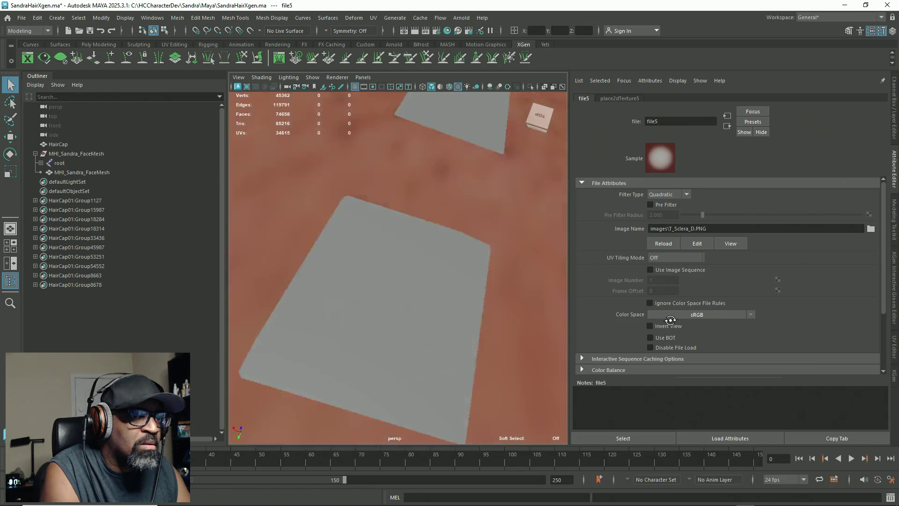
{"action": "left_click_drag", "start_coordinate": [365, 263], "coordinate": [454, 261], "text": "alt"}
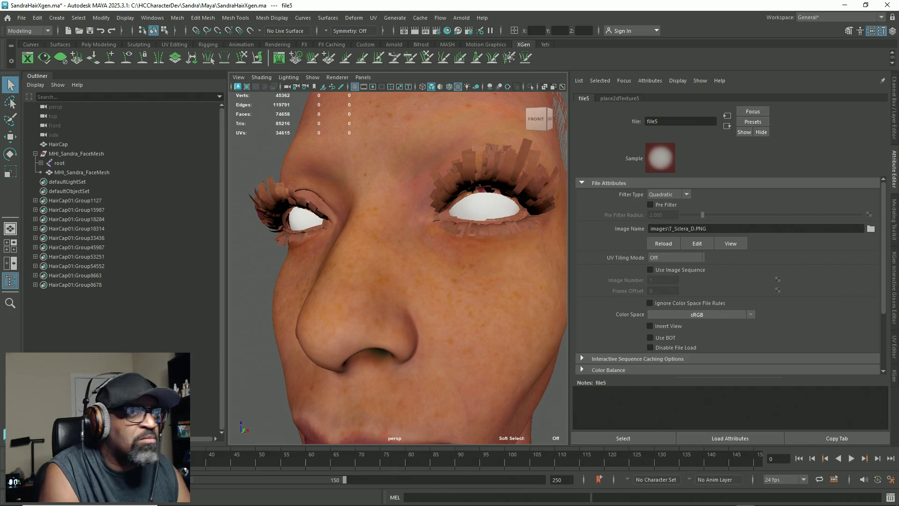
Review the right eye material's file5 texture node, then save the SandraHairXgen scene
{"action": "left_click", "coordinate": [306, 219]}
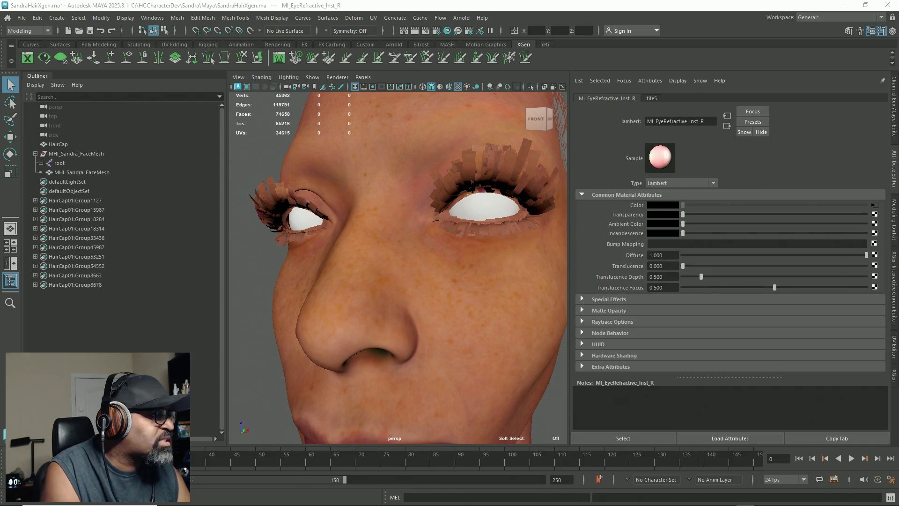
{"action": "left_click", "coordinate": [309, 232]}
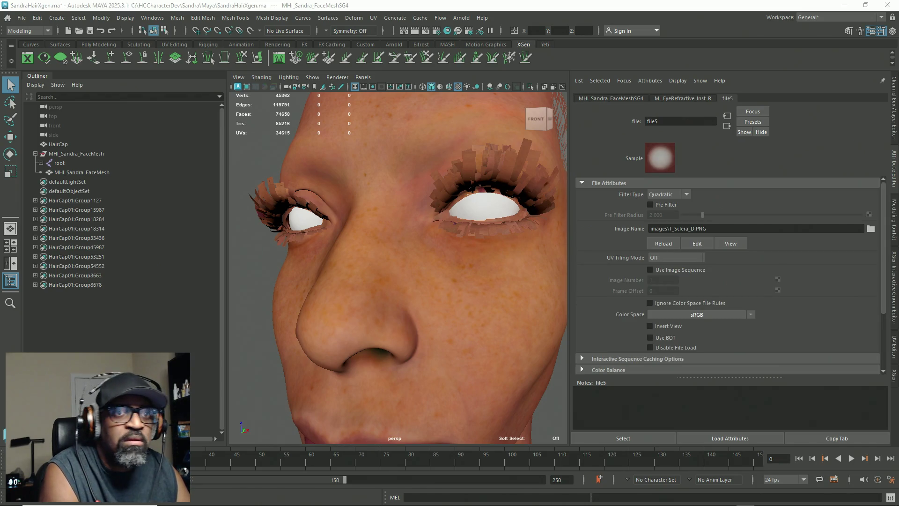
{"action": "left_click", "coordinate": [306, 220]}
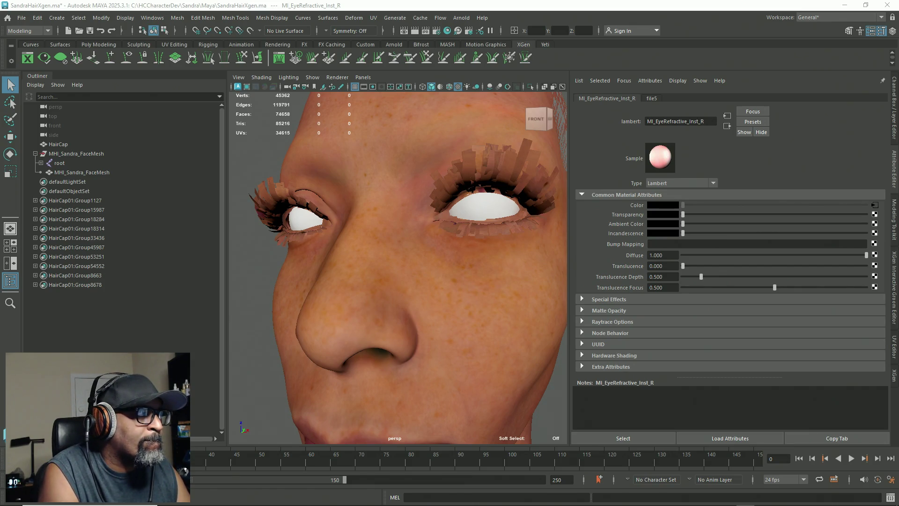
{"action": "scroll", "coordinate": [372, 259], "scroll_direction": "down", "scroll_amount": 5}
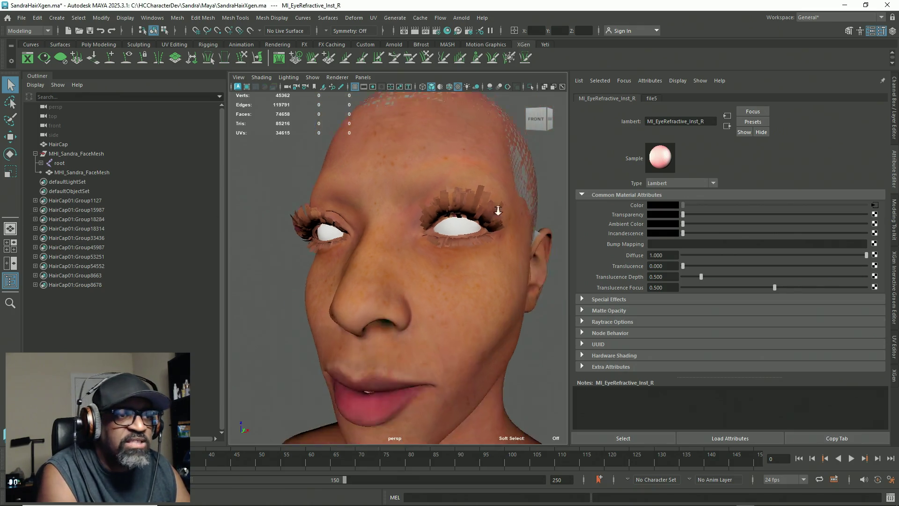
{"action": "mouse_move", "coordinate": [372, 260]}
{"action": "left_mouse_down", "text": "alt"}
{"action": "mouse_move", "coordinate": [401, 221]}
{"action": "mouse_move", "coordinate": [366, 294]}
{"action": "left_mouse_up", "text": "alt"}
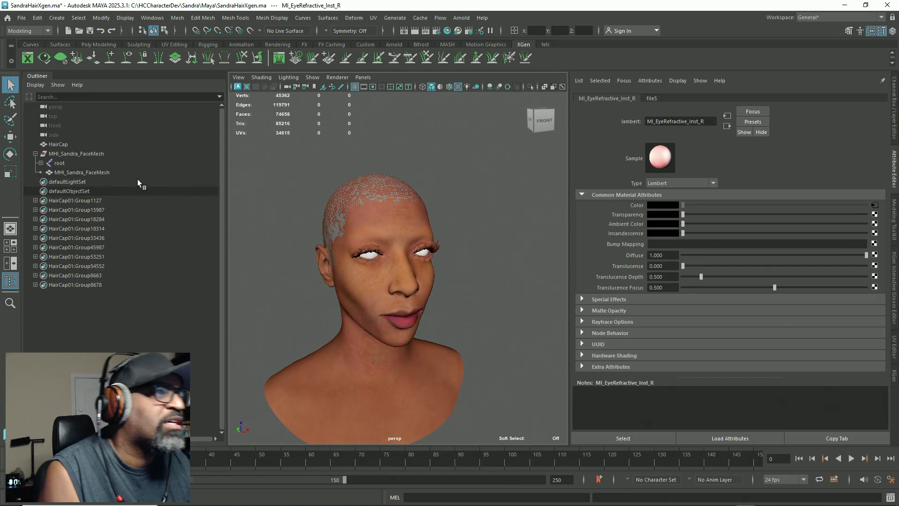
{"action": "key", "text": "ctrl+s"}
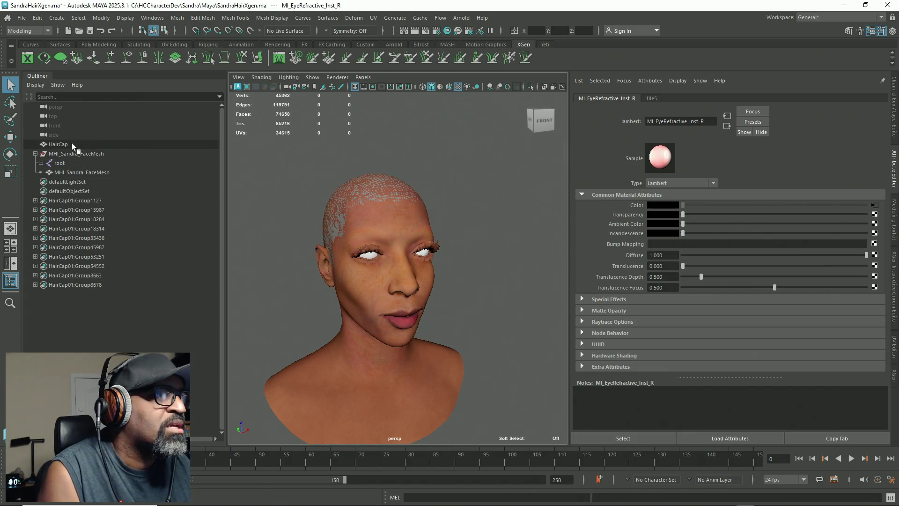
{"action": "left_click", "coordinate": [113, 144]}
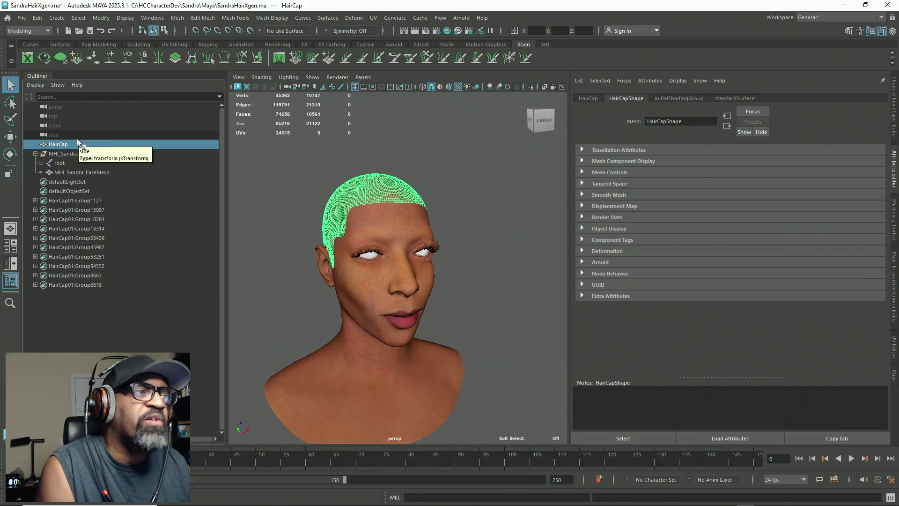
Make layer1 a reference layer and start creating a new XGen description on the hair cap
{"action": "left_click", "coordinate": [896, 104]}
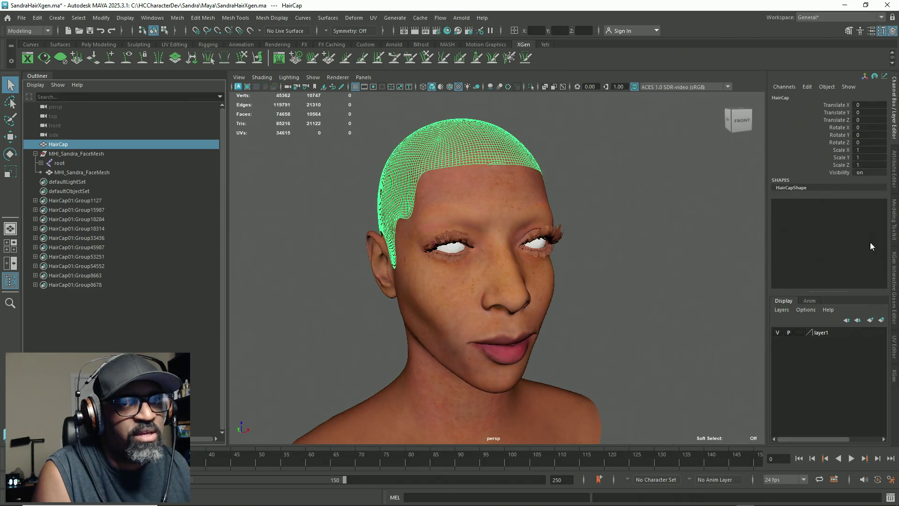
{"action": "left_click", "coordinate": [799, 333]}
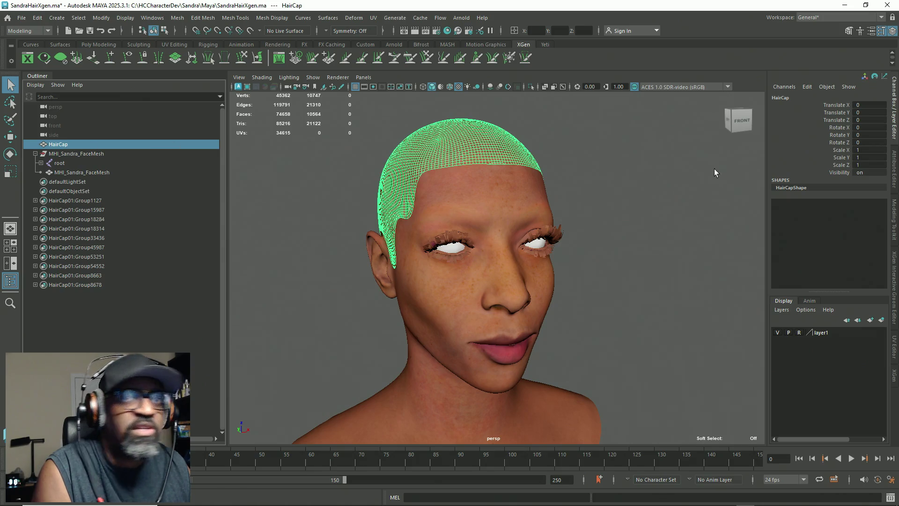
{"action": "left_click", "coordinate": [894, 376]}
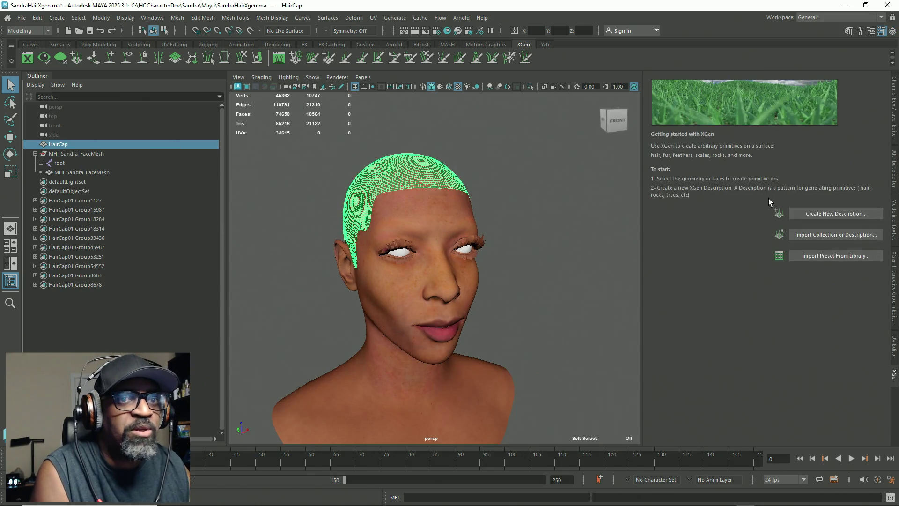
{"action": "left_click", "coordinate": [815, 214]}
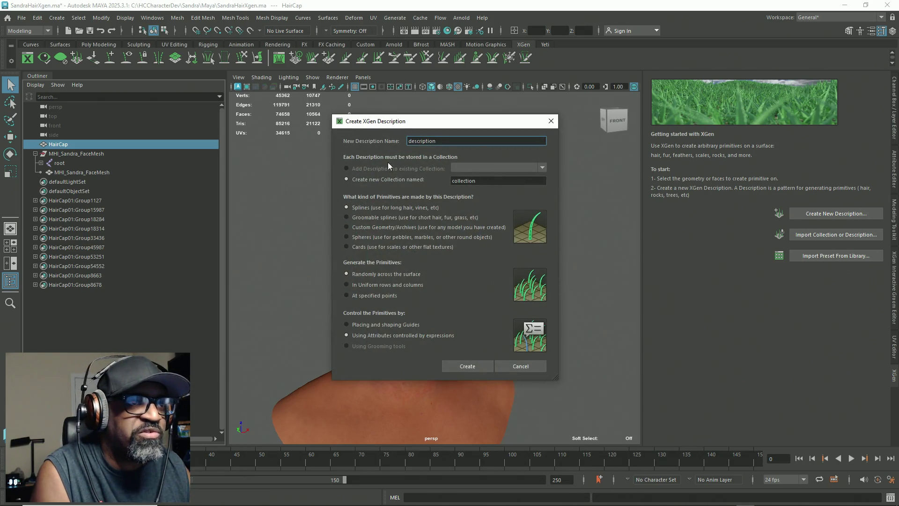
Create description BobCut in collection SandaHair using placed and shaped guides, then select SandaHair
{"action": "key", "text": "ctrl+a"}
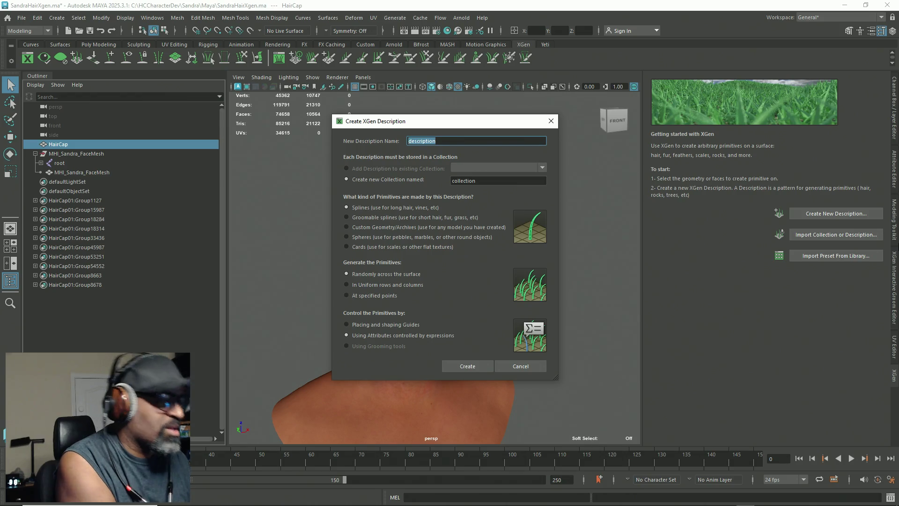
{"action": "type", "text": "Bob"}
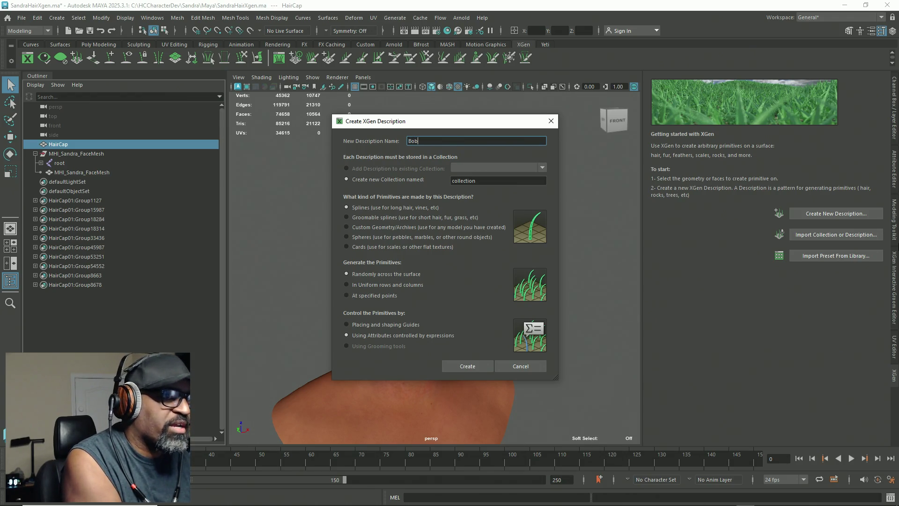
{"action": "type", "text": "Cut"}
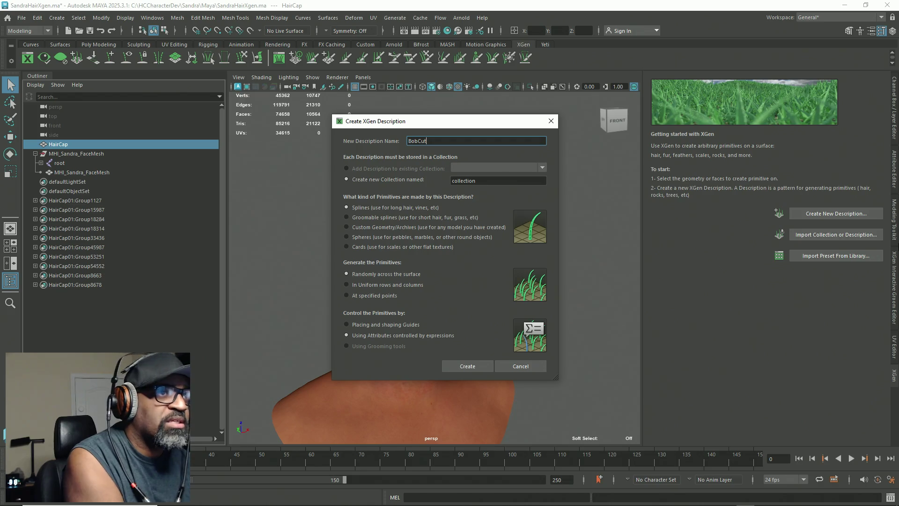
{"action": "key", "text": "Tab"}
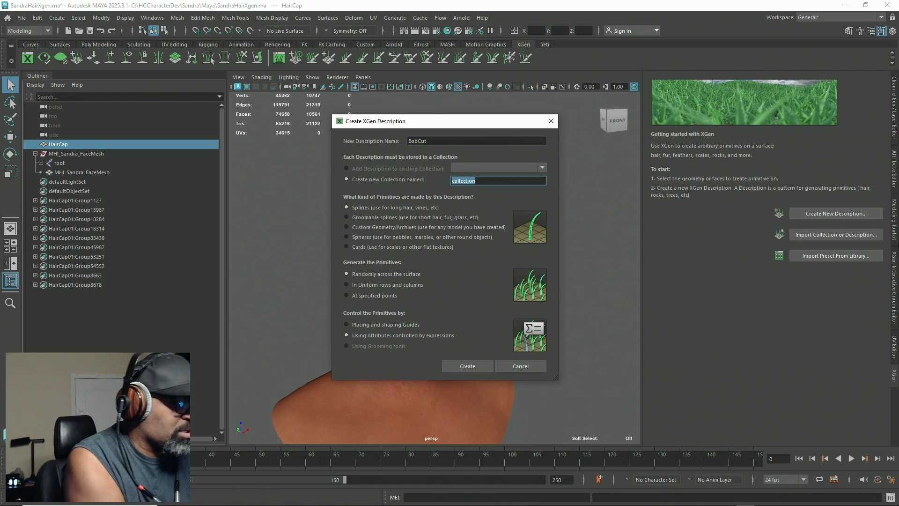
{"action": "type", "text": "SandaHair"}
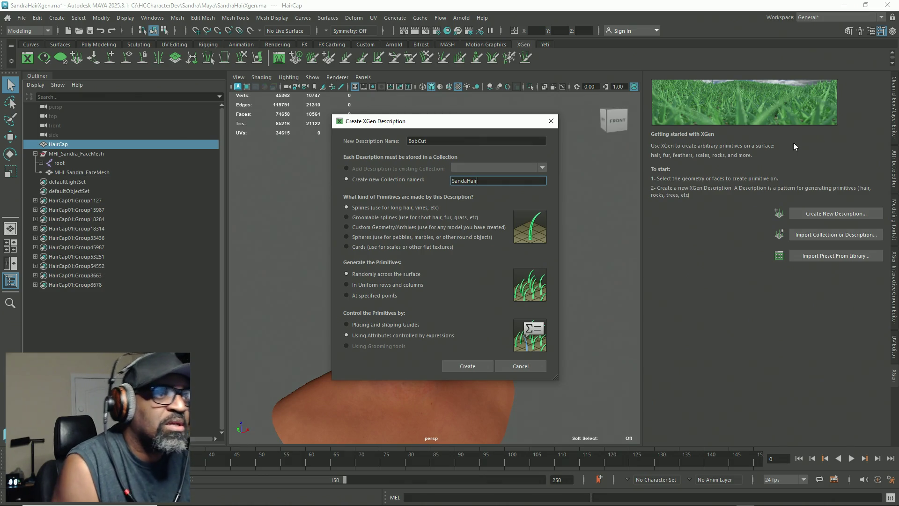
{"action": "left_click", "coordinate": [393, 324]}
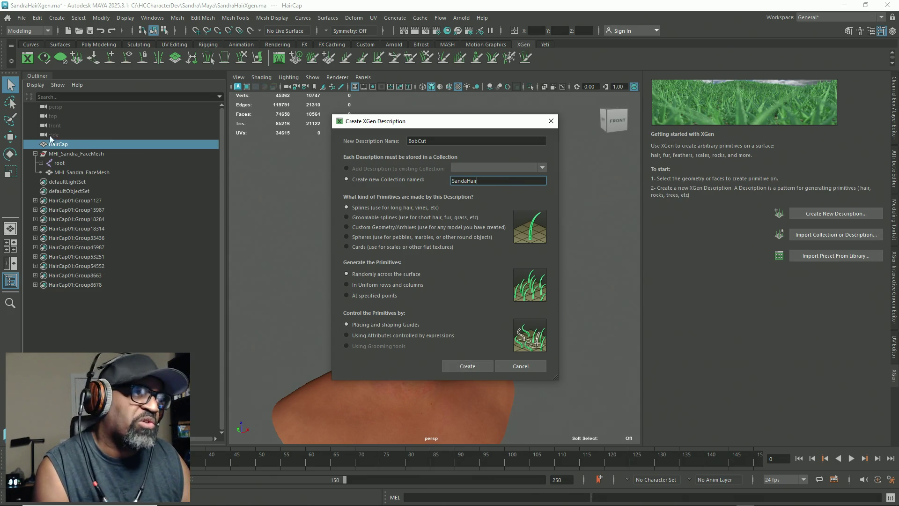
{"action": "left_click", "coordinate": [450, 369]}
{"action": "left_click", "coordinate": [56, 183]}
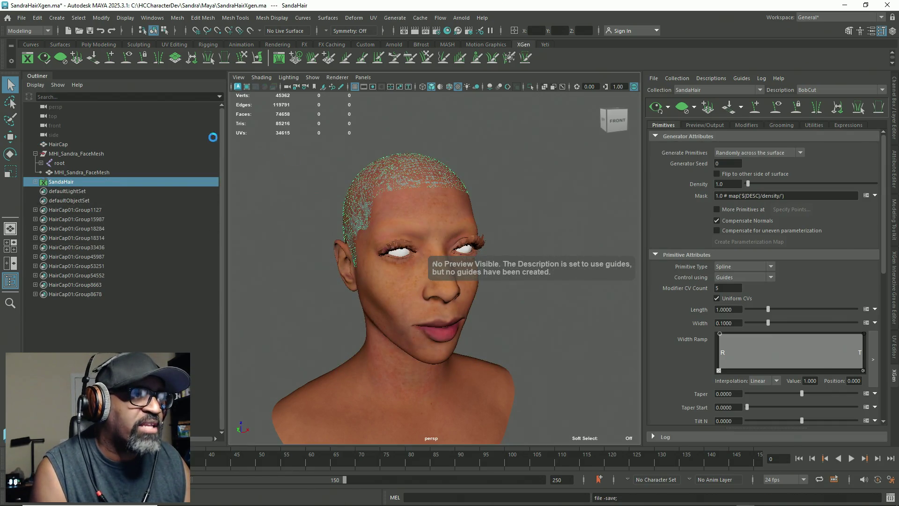
Put the HairCap mesh on a new display layer (layer2) set to Template mode
{"action": "left_click", "coordinate": [57, 144]}
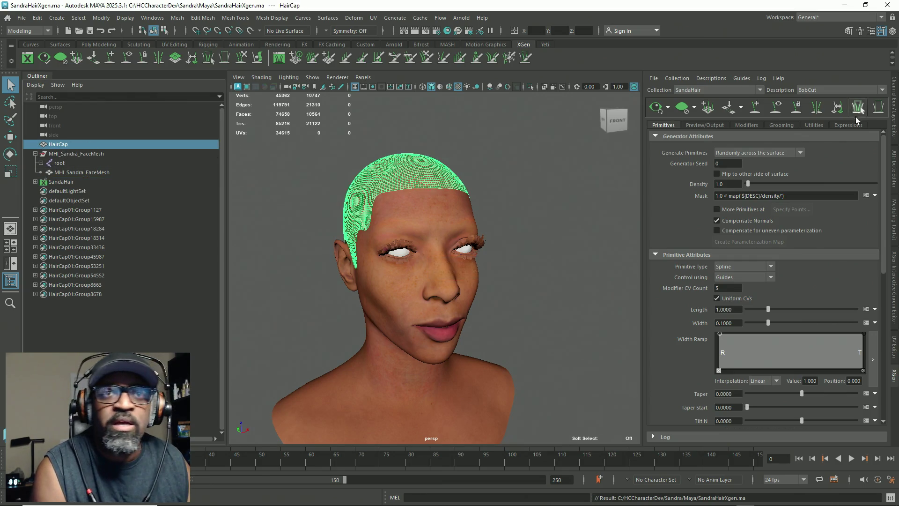
{"action": "left_click", "coordinate": [895, 123]}
{"action": "left_click", "coordinate": [788, 310]}
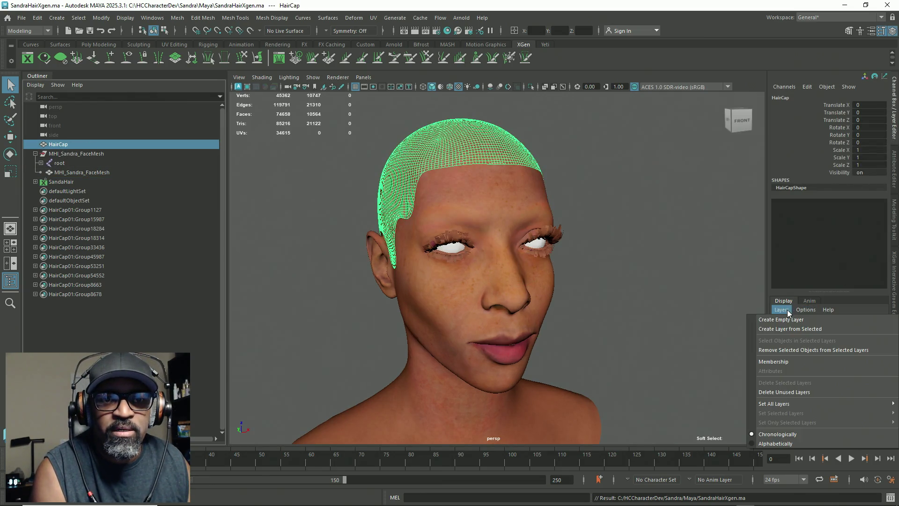
{"action": "left_click", "coordinate": [793, 329]}
{"action": "left_click", "coordinate": [802, 332]}
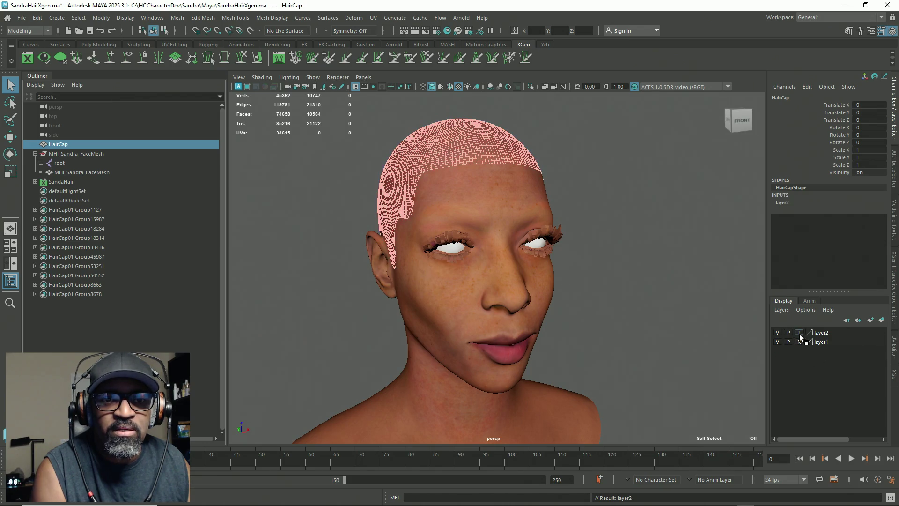
{"action": "left_click", "coordinate": [628, 202]}
{"action": "mouse_move", "coordinate": [628, 202]}
{"action": "left_mouse_down", "text": "alt"}
{"action": "mouse_move", "coordinate": [457, 236]}
{"action": "mouse_move", "coordinate": [534, 250]}
{"action": "mouse_move", "coordinate": [492, 256]}
{"action": "left_mouse_up", "text": "alt"}
Select the HairCap_BobCut patch under SandaHair, save the scene, and show BobCut's XGen primitive settings
{"action": "left_click", "coordinate": [61, 181]}
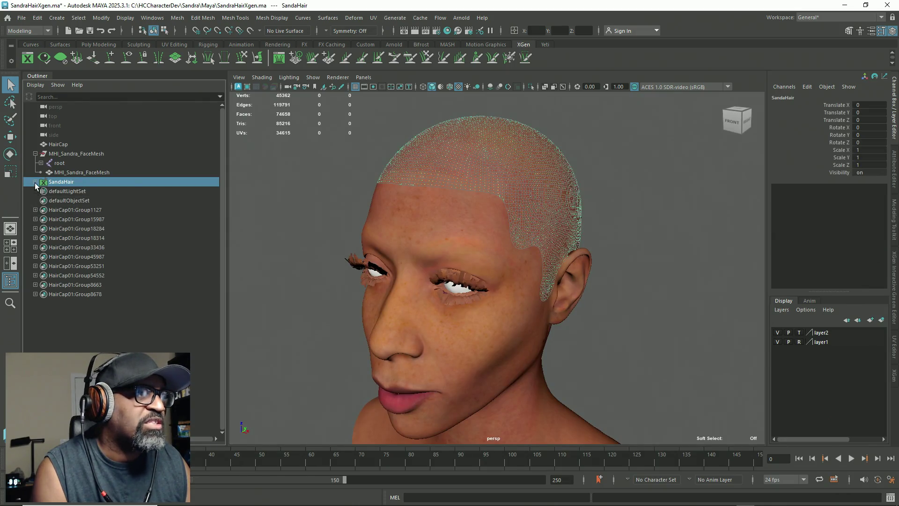
{"action": "left_click", "coordinate": [41, 190]}
{"action": "left_click", "coordinate": [79, 200]}
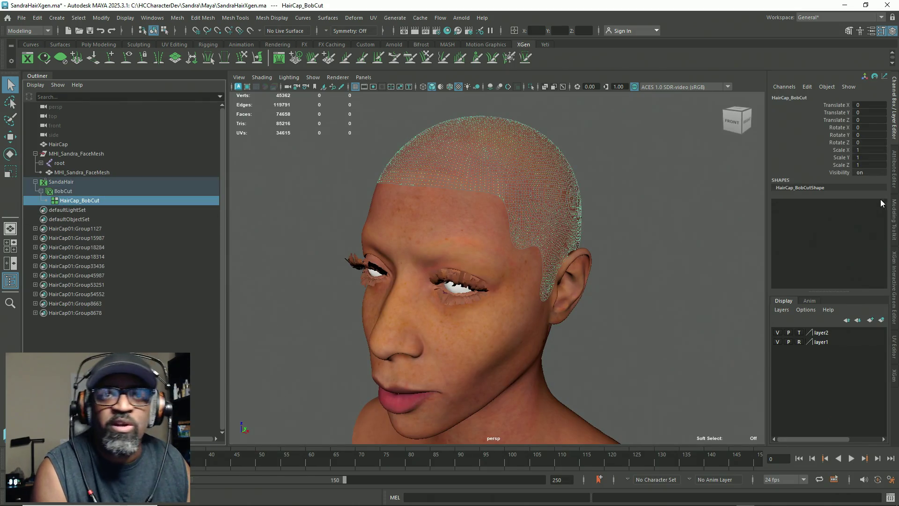
{"action": "key", "text": "ctrl+s"}
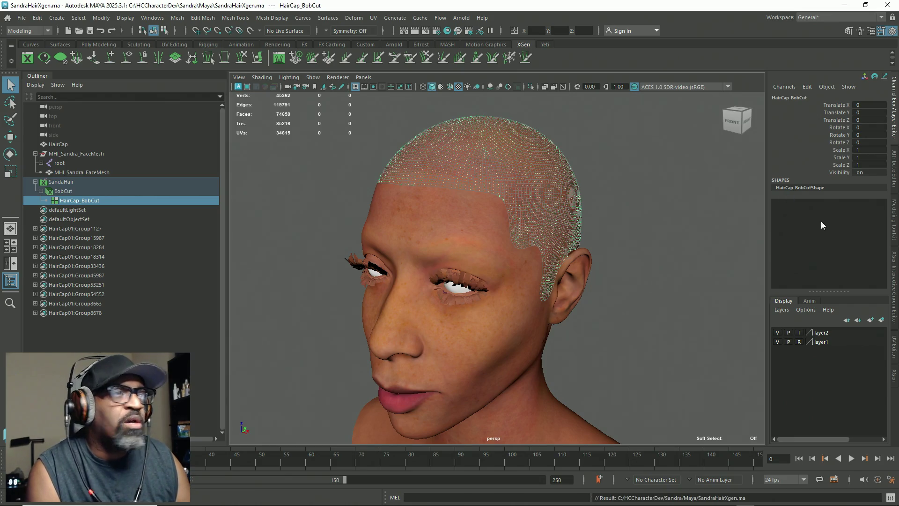
{"action": "left_click", "coordinate": [895, 376]}
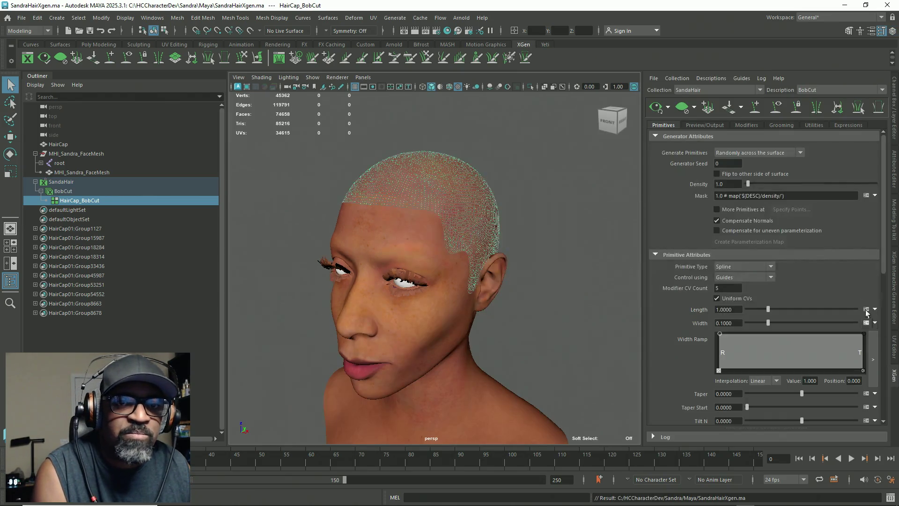
{"action": "left_click", "coordinate": [896, 372]}
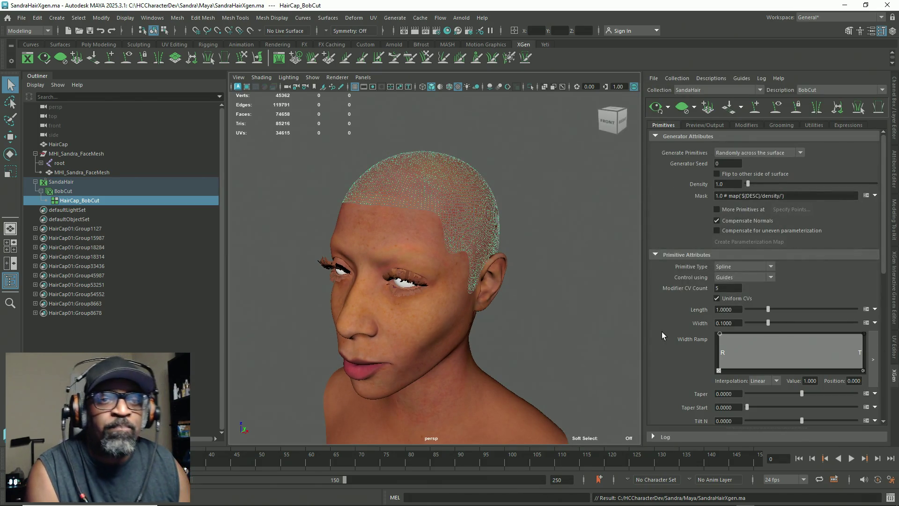
{"action": "double_click", "coordinate": [725, 289]}
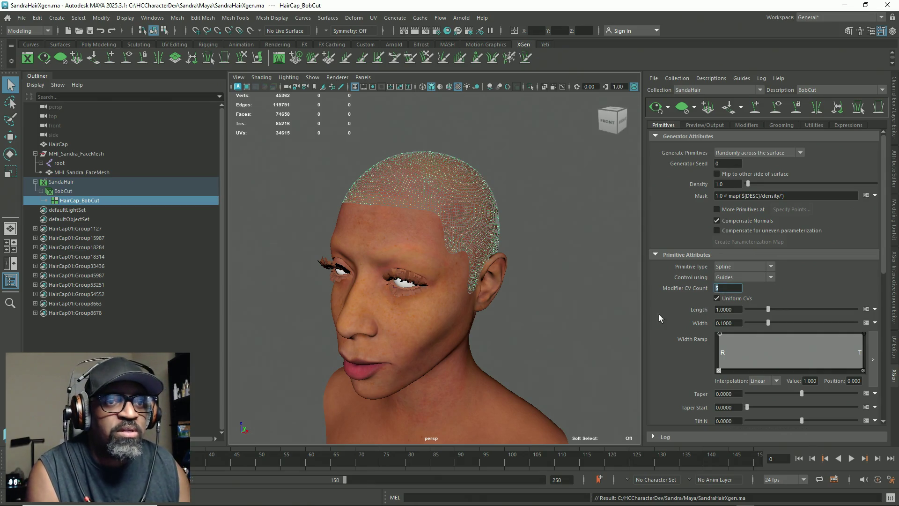
{"action": "scroll", "coordinate": [689, 349], "scroll_direction": "down", "scroll_amount": 2}
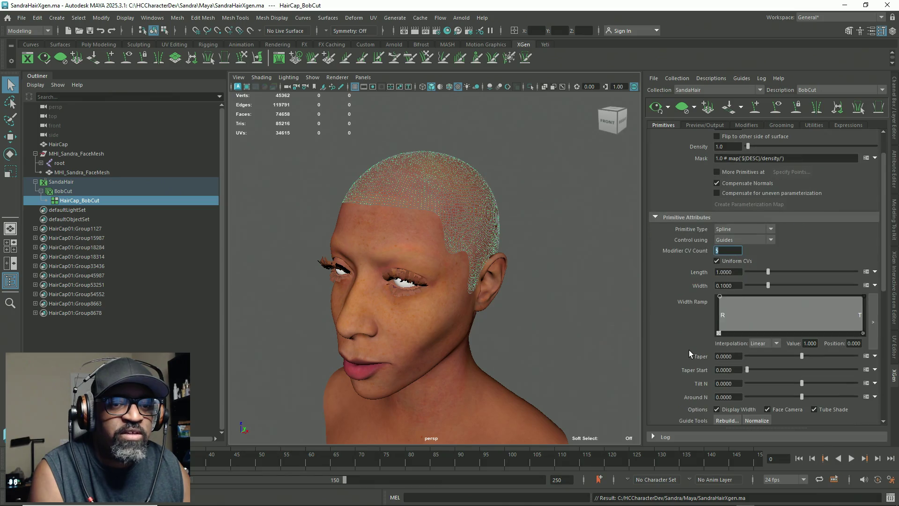
{"action": "scroll", "coordinate": [689, 350], "scroll_direction": "up", "scroll_amount": 2}
Tumble around to the back of the head and reactivate the Add/Move Guides tool with Y
{"action": "middle_click_drag", "start_coordinate": [573, 302], "coordinate": [576, 323], "text": "alt"}
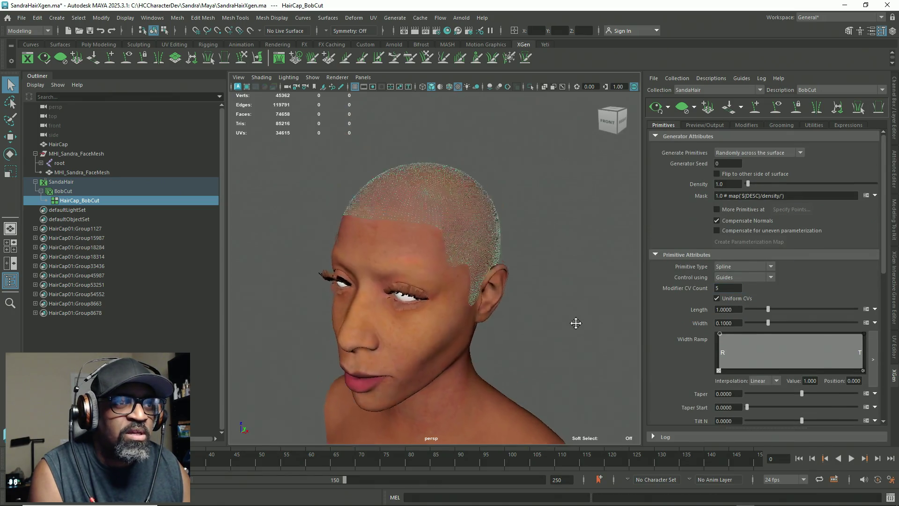
{"action": "scroll", "coordinate": [534, 288], "scroll_direction": "up", "scroll_amount": 5}
{"action": "mouse_move", "coordinate": [494, 251]}
{"action": "left_mouse_down", "text": "alt"}
{"action": "mouse_move", "coordinate": [391, 239]}
{"action": "mouse_move", "coordinate": [514, 232]}
{"action": "mouse_move", "coordinate": [422, 259]}
{"action": "mouse_move", "coordinate": [401, 256]}
{"action": "left_mouse_up", "text": "alt"}
{"action": "mouse_move", "coordinate": [412, 124]}
{"action": "left_mouse_down", "text": "alt"}
{"action": "mouse_move", "coordinate": [467, 235]}
{"action": "mouse_move", "coordinate": [403, 215]}
{"action": "mouse_move", "coordinate": [402, 305]}
{"action": "mouse_move", "coordinate": [477, 317]}
{"action": "mouse_move", "coordinate": [461, 255]}
{"action": "mouse_move", "coordinate": [426, 262]}
{"action": "left_mouse_up", "text": "alt"}
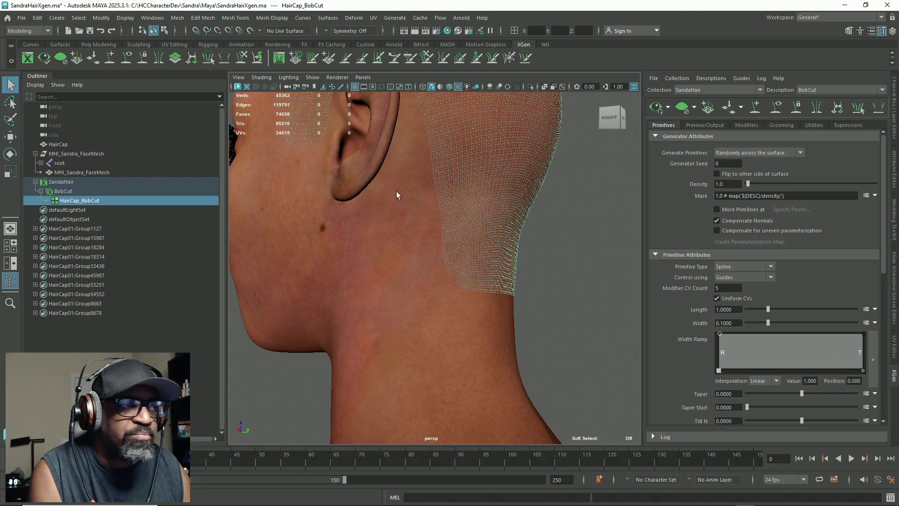
{"action": "key", "text": "y"}
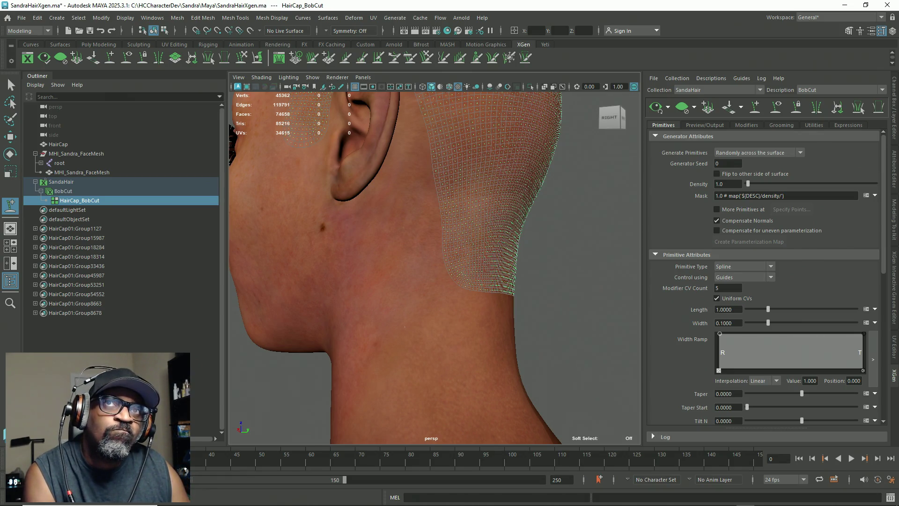
{"action": "mouse_move", "coordinate": [482, 361]}
{"action": "left_mouse_down", "text": "alt"}
{"action": "mouse_move", "coordinate": [437, 317]}
{"action": "mouse_move", "coordinate": [411, 325]}
{"action": "left_mouse_up", "text": "alt"}
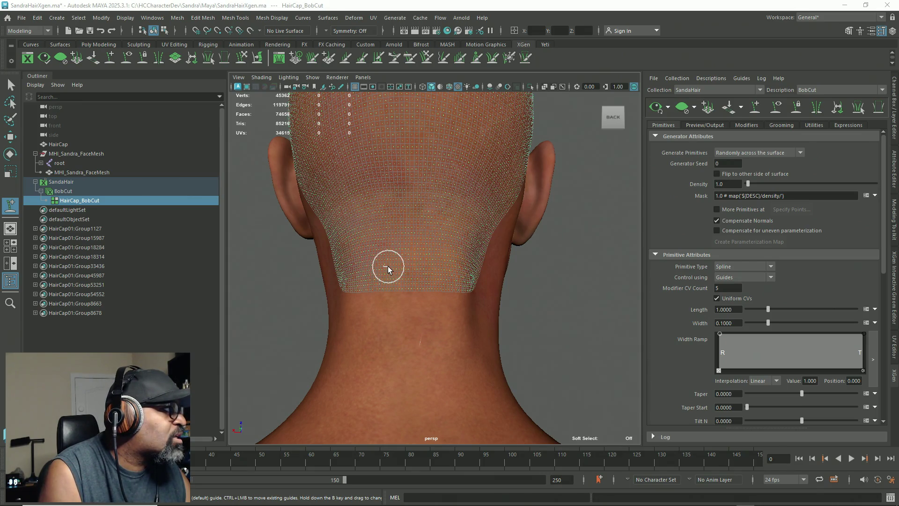
Place two BobCut guides on the lower back of the scalp
{"action": "mouse_move", "coordinate": [361, 265]}
{"action": "left_mouse_down", "text": "alt"}
{"action": "mouse_move", "coordinate": [398, 268]}
{"action": "mouse_move", "coordinate": [368, 261]}
{"action": "mouse_move", "coordinate": [412, 281]}
{"action": "left_mouse_up", "text": "alt"}
{"action": "scroll", "coordinate": [391, 276], "scroll_direction": "up", "scroll_amount": 3}
{"action": "mouse_move", "coordinate": [532, 291]}
{"action": "left_mouse_down", "text": "alt"}
{"action": "mouse_move", "coordinate": [454, 292]}
{"action": "mouse_move", "coordinate": [372, 241]}
{"action": "left_mouse_up", "text": "alt"}
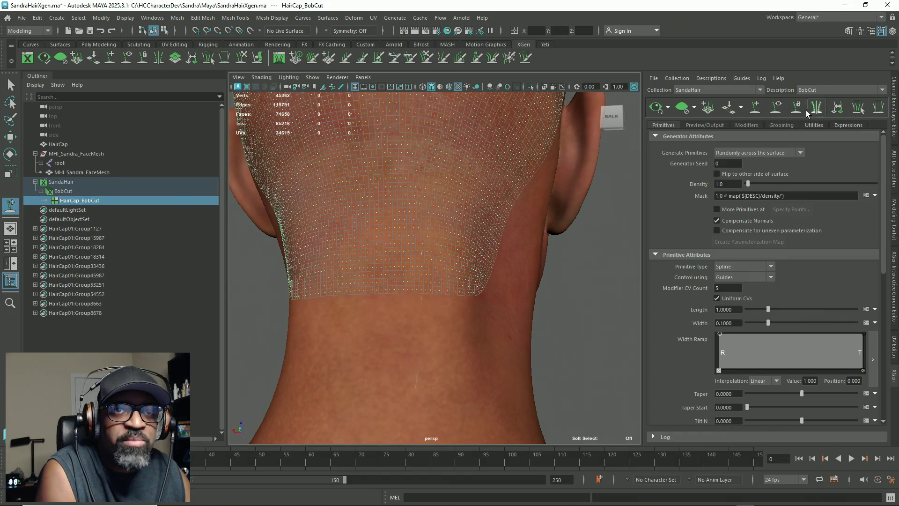
{"action": "left_click_drag", "start_coordinate": [464, 303], "coordinate": [523, 303], "text": "alt"}
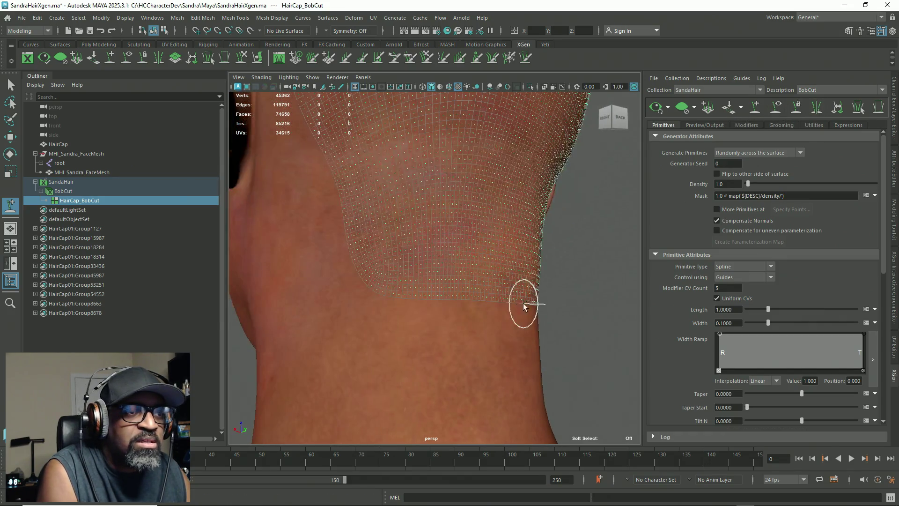
{"action": "left_click", "coordinate": [367, 274]}
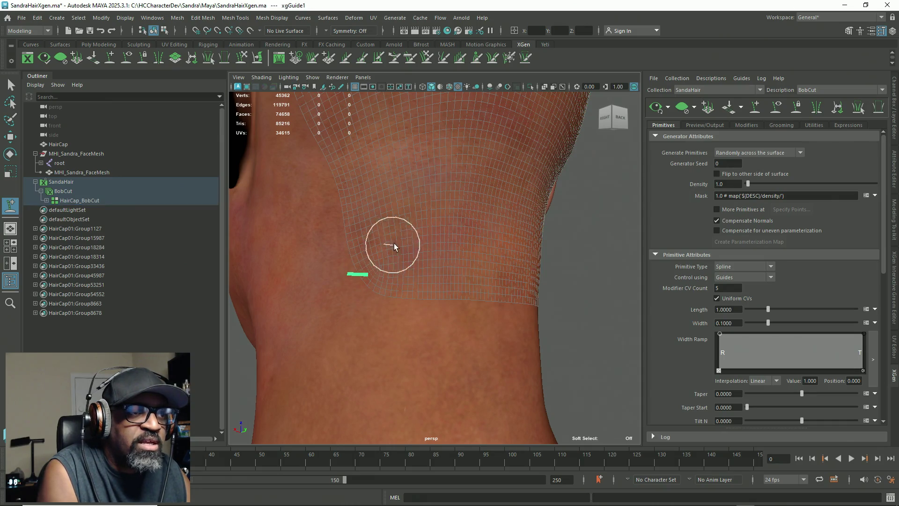
{"action": "left_click", "coordinate": [351, 184]}
Place two more guides near the nape and clear the primitive Width value
{"action": "mouse_move", "coordinate": [470, 264]}
{"action": "left_mouse_down", "text": "alt"}
{"action": "mouse_move", "coordinate": [443, 267]}
{"action": "mouse_move", "coordinate": [394, 227]}
{"action": "left_mouse_up", "text": "alt"}
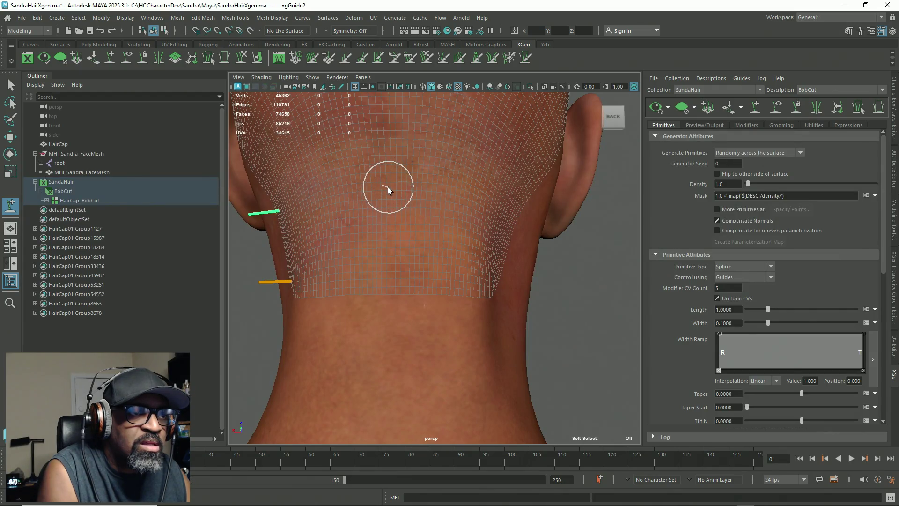
{"action": "left_click", "coordinate": [356, 185]}
{"action": "mouse_move", "coordinate": [365, 231]}
{"action": "left_mouse_down", "text": "alt"}
{"action": "mouse_move", "coordinate": [406, 286]}
{"action": "mouse_move", "coordinate": [403, 266]}
{"action": "mouse_move", "coordinate": [380, 351]}
{"action": "left_mouse_up", "text": "alt"}
{"action": "left_click", "coordinate": [400, 279]}
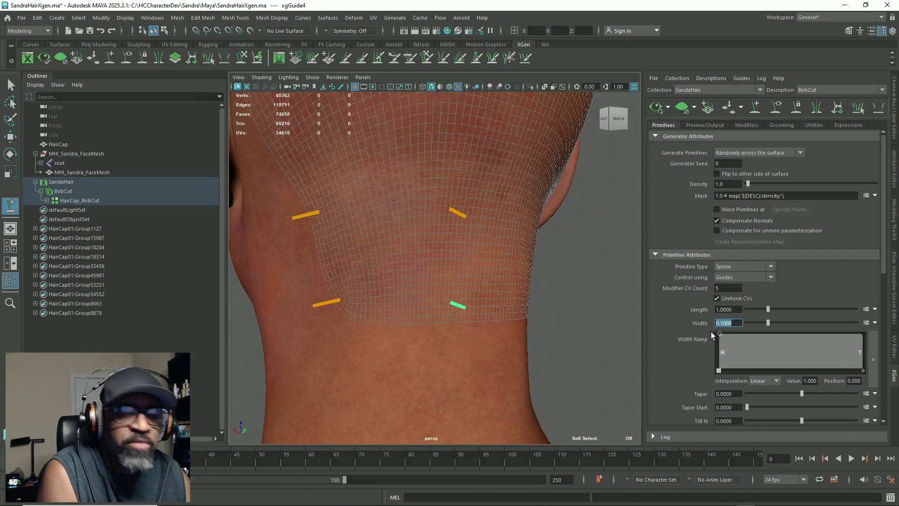
{"action": "key", "text": "BackSpace"}
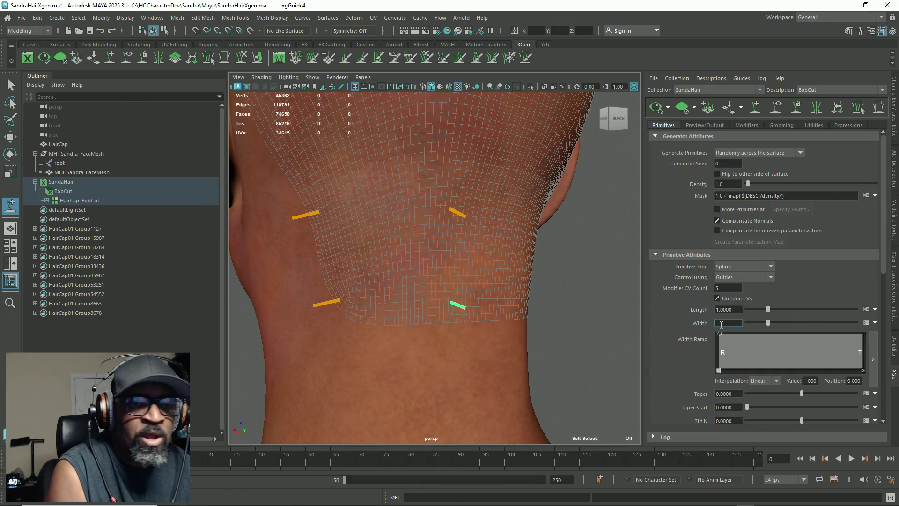
In the Width expression editor, enter rand(.01,.04) and delete the leftover $a lines
{"action": "left_click", "coordinate": [867, 323]}
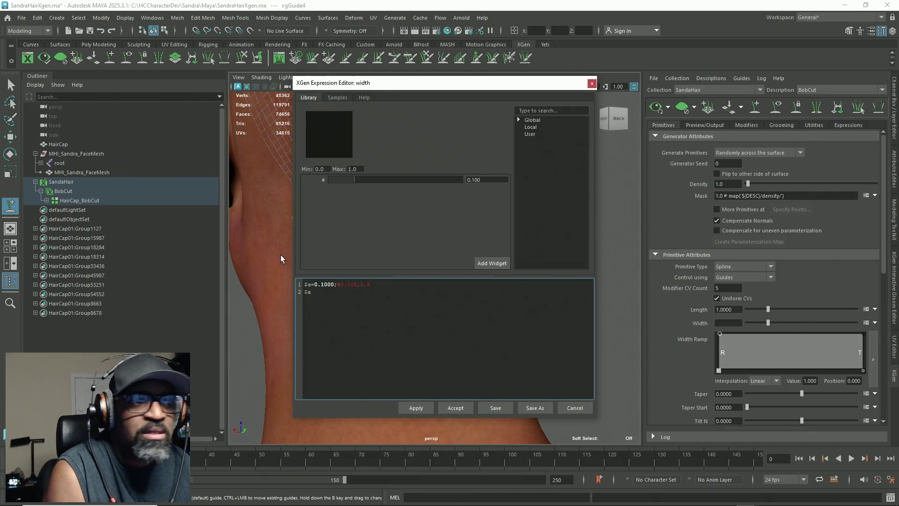
{"action": "left_click", "coordinate": [339, 316]}
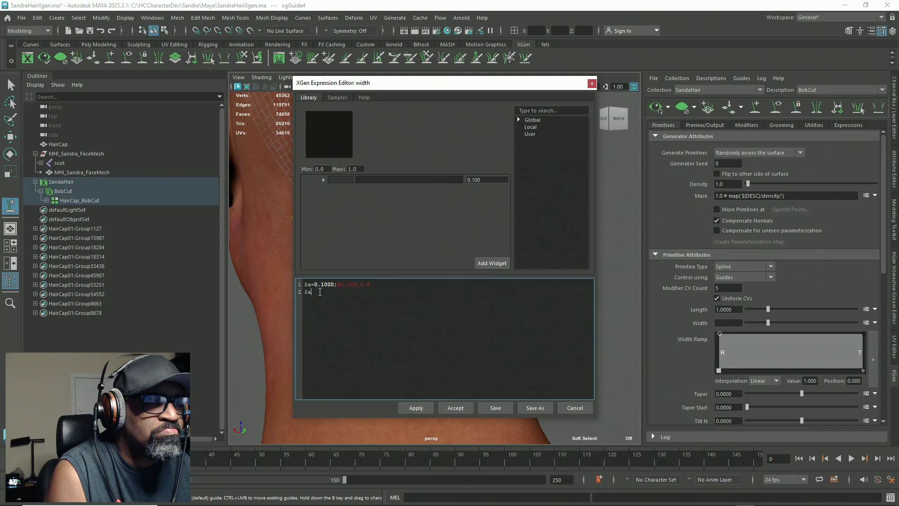
{"action": "key", "text": "Return"}
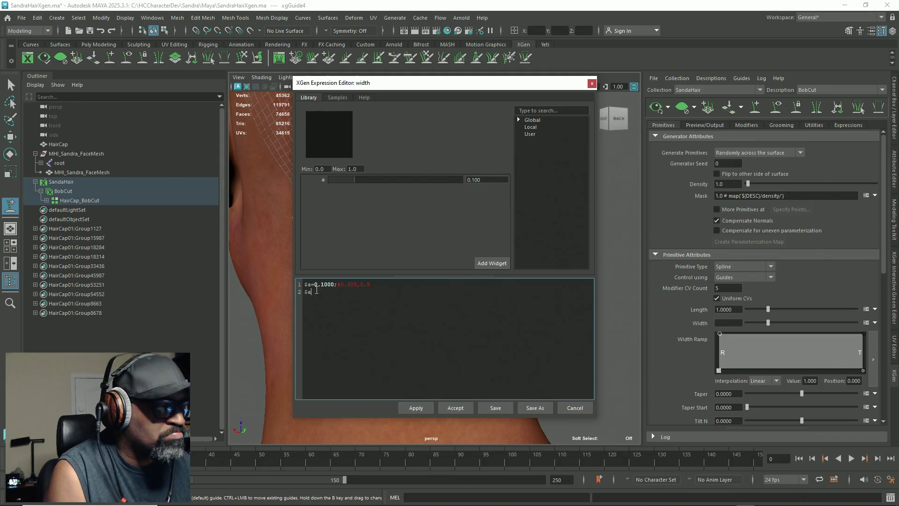
{"action": "type", "text": "rand"}
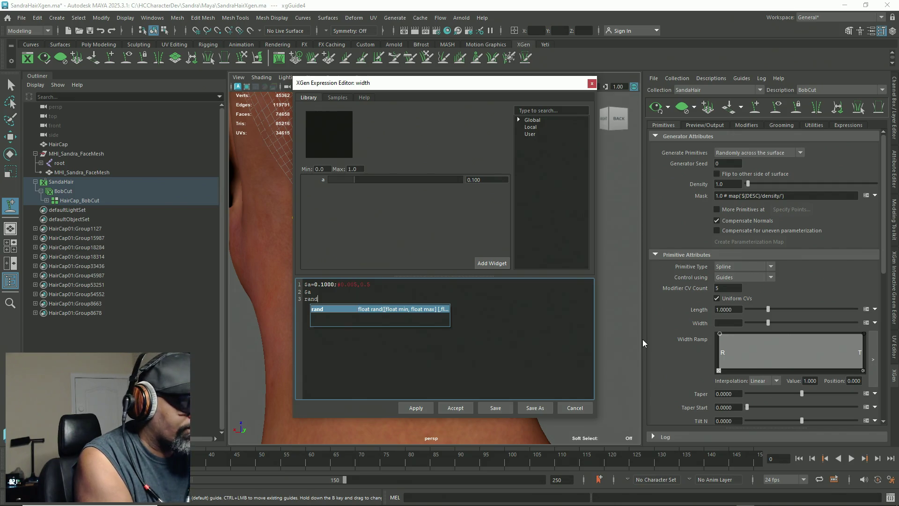
{"action": "key", "text": "Return"}
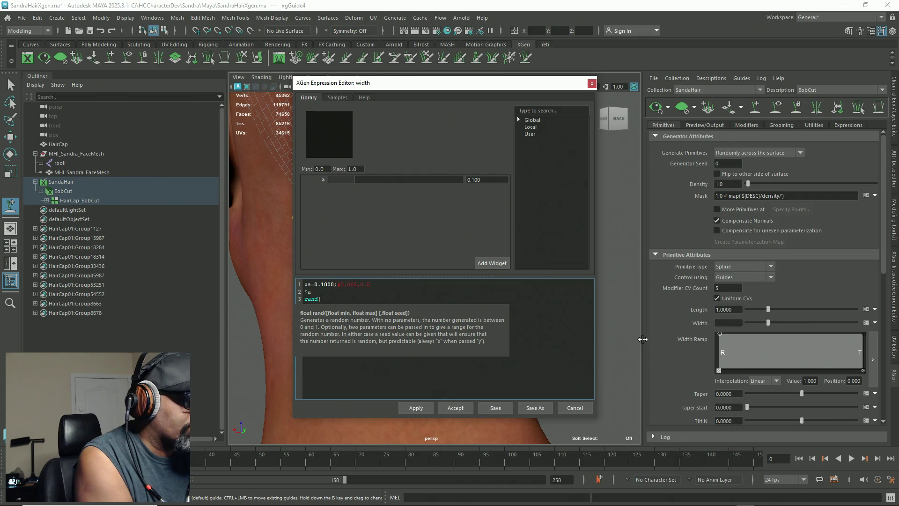
{"action": "type", "text": "$"}
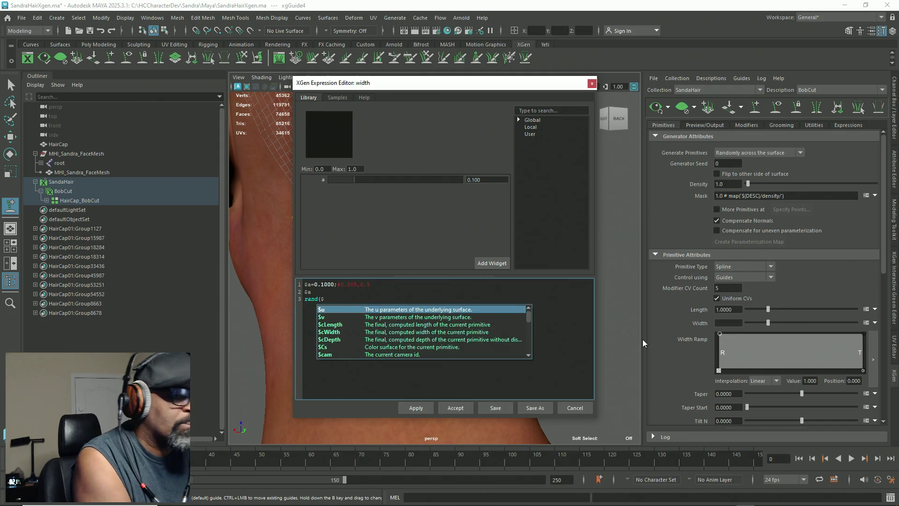
{"action": "type", "text": "a"}
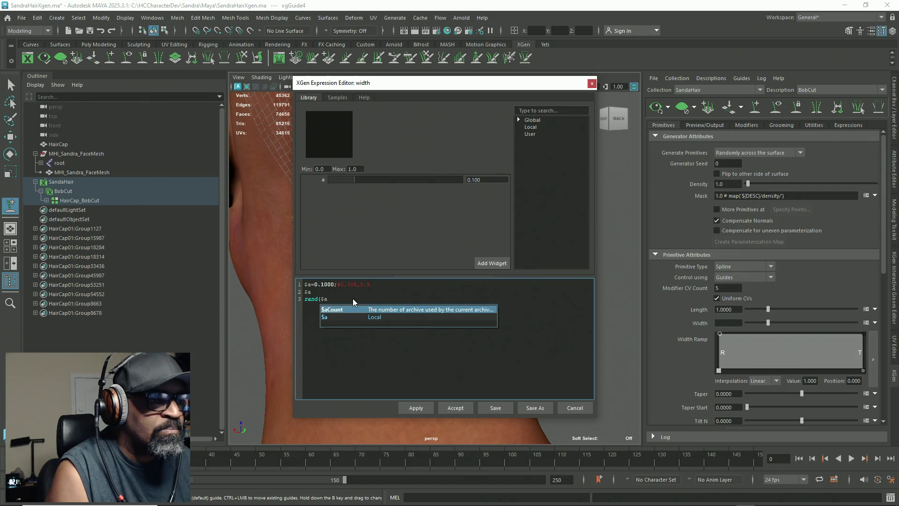
{"action": "key", "text": "BackSpace"}
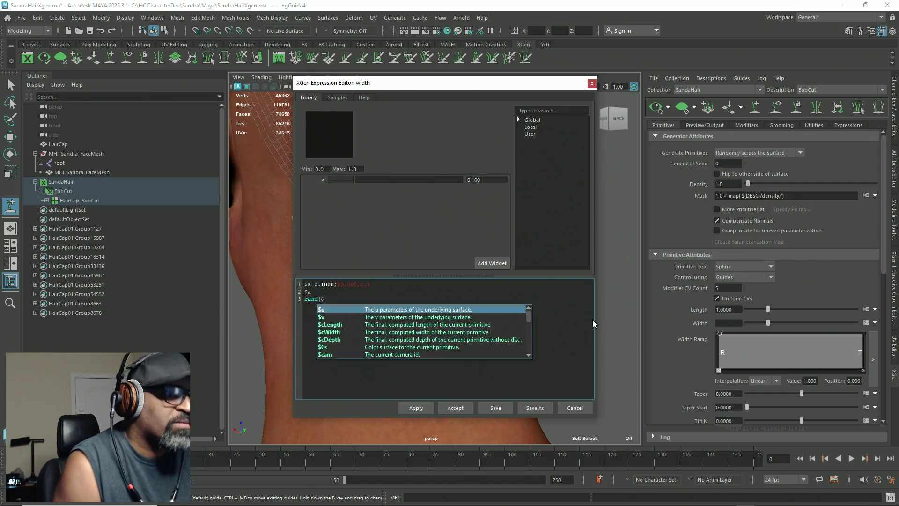
{"action": "key", "text": "BackSpace"}
{"action": "left_click", "coordinate": [310, 291]}
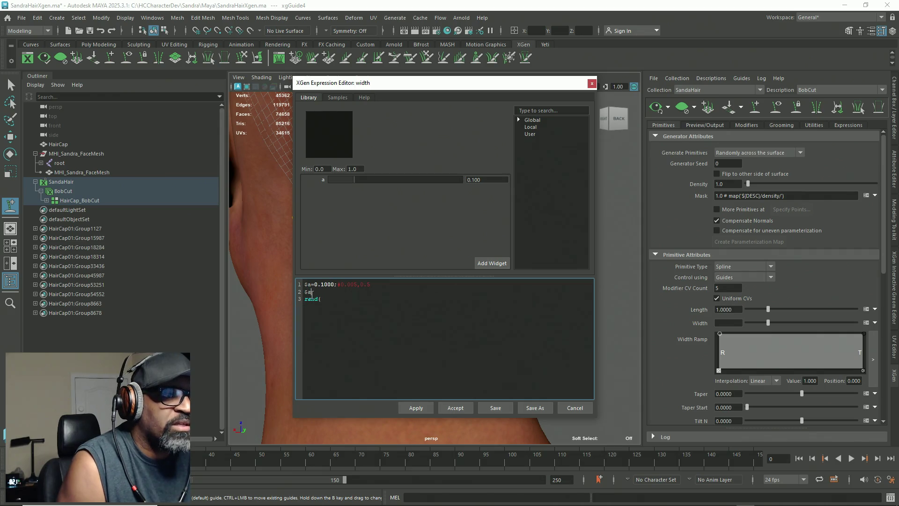
{"action": "left_click_drag", "start_coordinate": [310, 292], "coordinate": [303, 284]}
{"action": "key", "text": "BackSpace"}
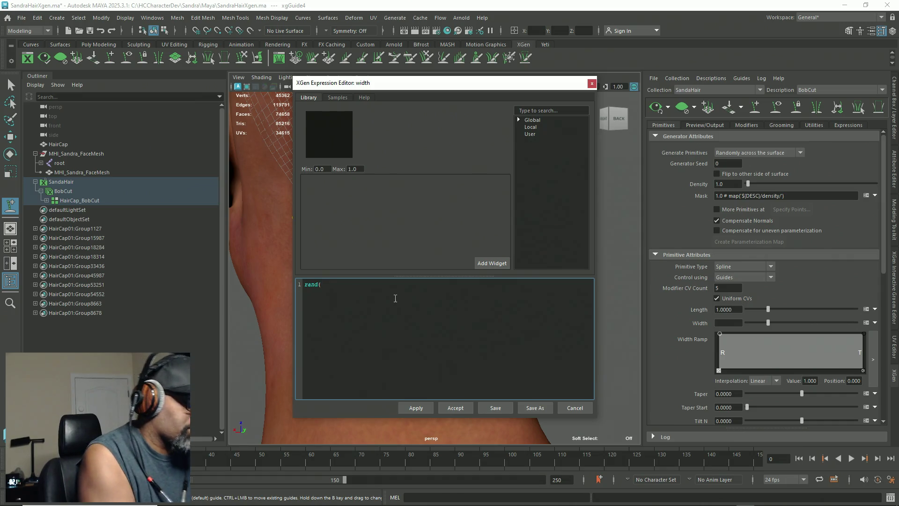
{"action": "type", "text": ".01"}
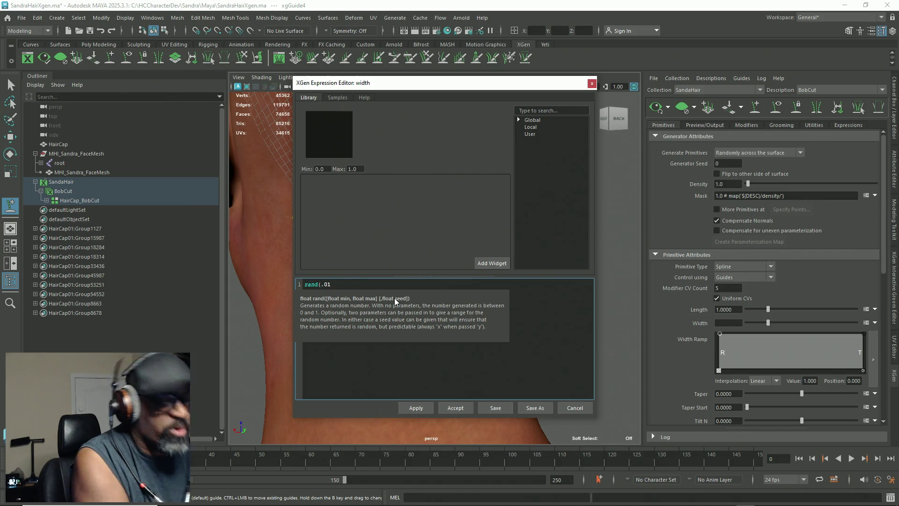
{"action": "type", "text": ",.0"}
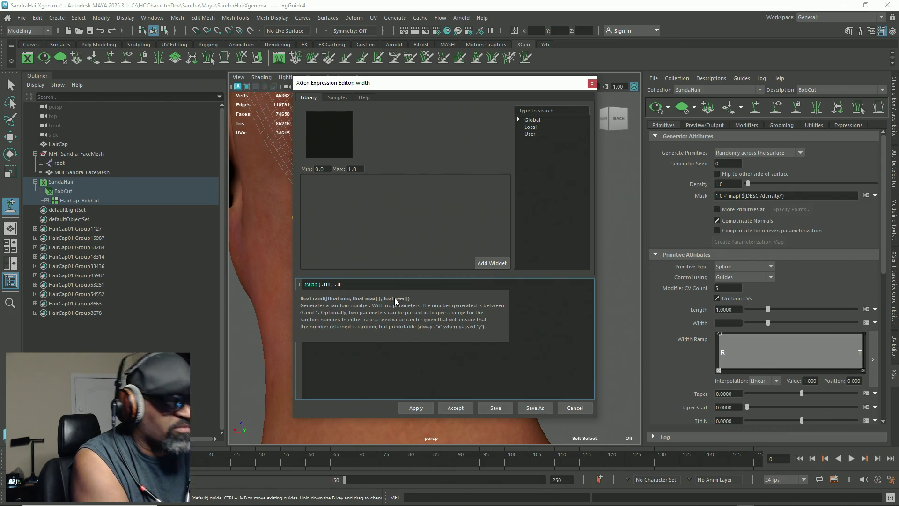
{"action": "type", "text": "4"}
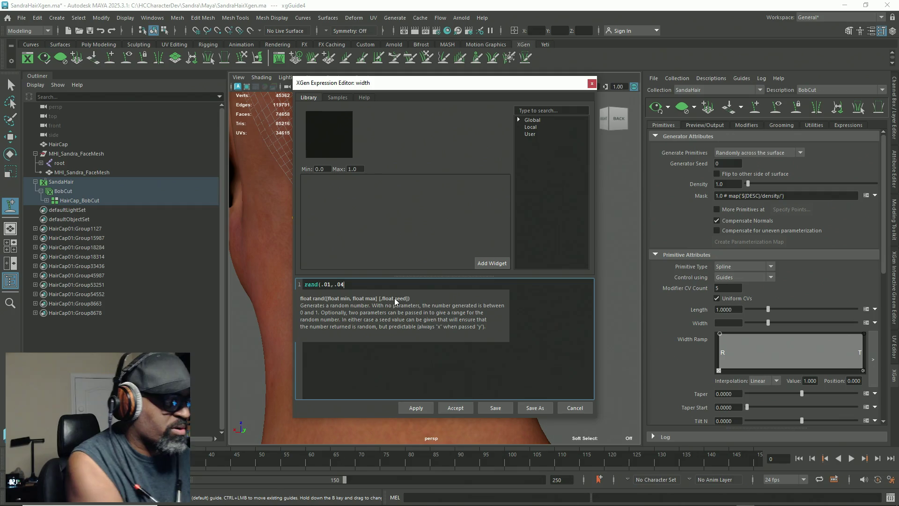
{"action": "type", "text": ")"}
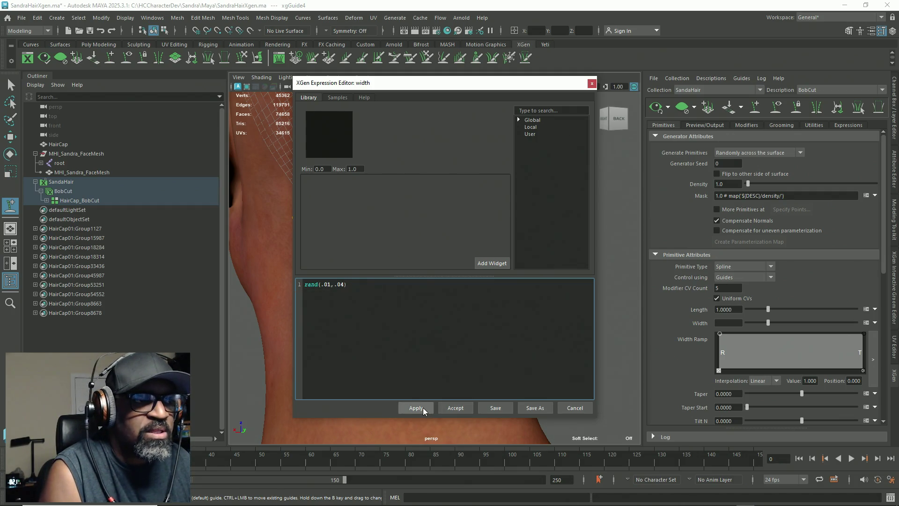
Apply and accept the random width expression, closing the editor
{"action": "left_click", "coordinate": [424, 409]}
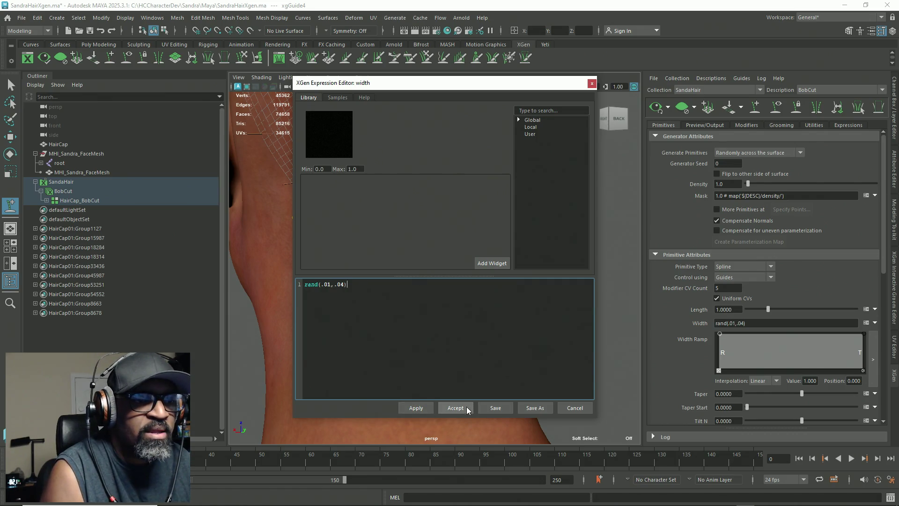
{"action": "left_click", "coordinate": [464, 407]}
{"action": "mouse_move", "coordinate": [468, 290]}
{"action": "left_mouse_down", "text": "alt"}
{"action": "mouse_move", "coordinate": [502, 281]}
{"action": "mouse_move", "coordinate": [447, 265]}
{"action": "mouse_move", "coordinate": [416, 275]}
{"action": "mouse_move", "coordinate": [422, 279]}
{"action": "left_mouse_up", "text": "alt"}
Leave the Density value unchanged and place a new guide on the back of the neck
{"action": "left_click_drag", "start_coordinate": [447, 248], "coordinate": [435, 251], "text": "alt"}
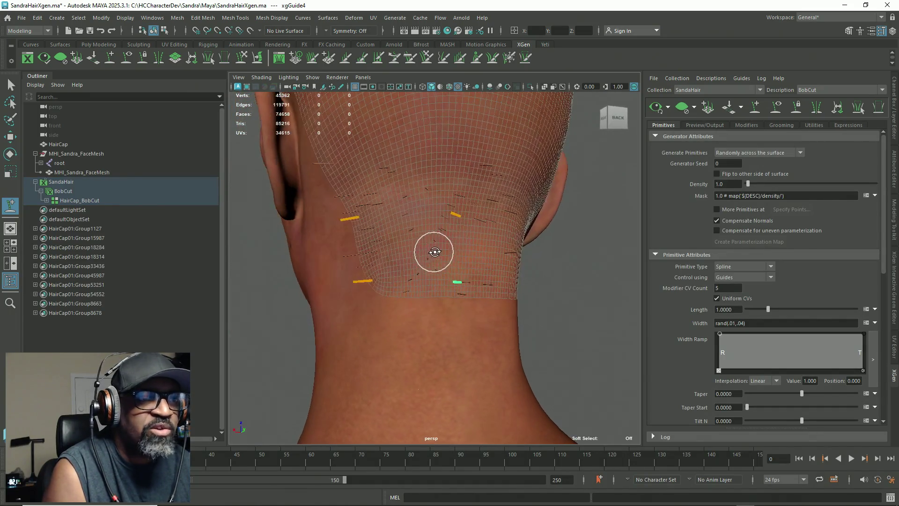
{"action": "left_click", "coordinate": [736, 185]}
{"action": "key", "text": "Return"}
{"action": "mouse_move", "coordinate": [472, 293]}
{"action": "left_mouse_down", "text": "alt"}
{"action": "mouse_move", "coordinate": [436, 232]}
{"action": "mouse_move", "coordinate": [459, 241]}
{"action": "mouse_move", "coordinate": [430, 243]}
{"action": "mouse_move", "coordinate": [438, 237]}
{"action": "left_mouse_up", "text": "alt"}
{"action": "left_click", "coordinate": [417, 227]}
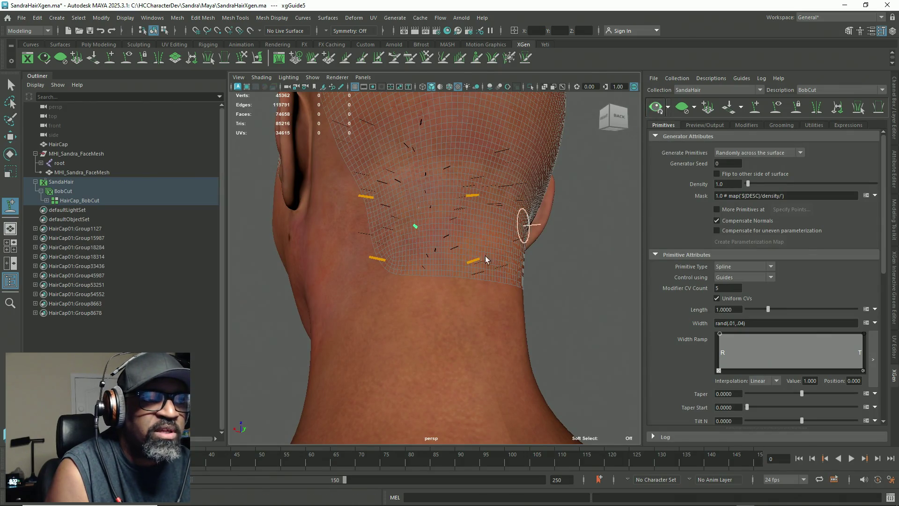
Move the selected guide higher up the scalp and refresh the hair preview
{"action": "left_click_drag", "start_coordinate": [413, 325], "coordinate": [397, 326], "text": "alt"}
{"action": "mouse_move", "coordinate": [337, 321]}
{"action": "left_mouse_down", "text": "alt"}
{"action": "mouse_move", "coordinate": [304, 325]}
{"action": "mouse_move", "coordinate": [313, 323]}
{"action": "left_mouse_up", "text": "alt"}
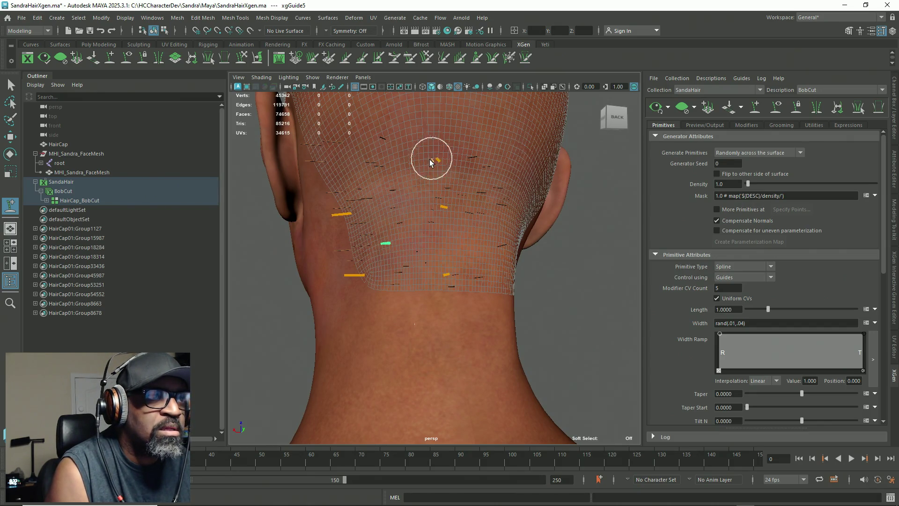
{"action": "left_click", "coordinate": [421, 165]}
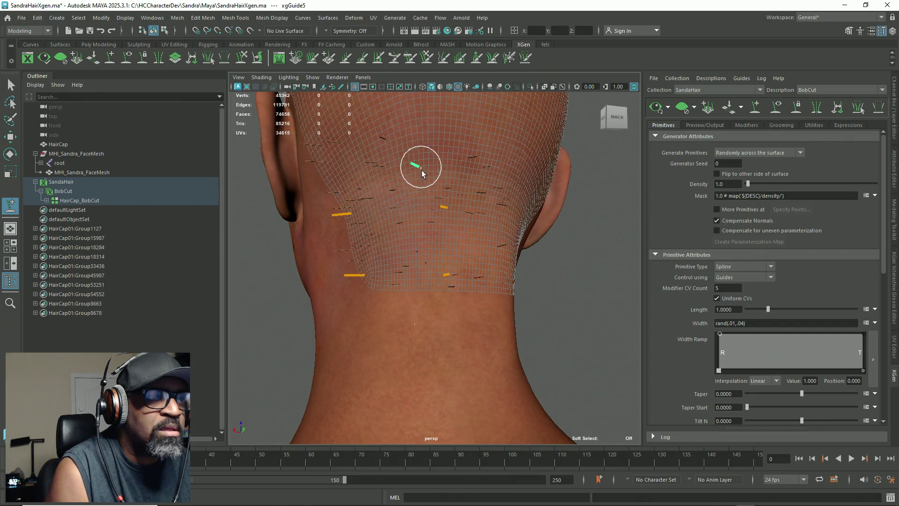
{"action": "left_click", "coordinate": [656, 108]}
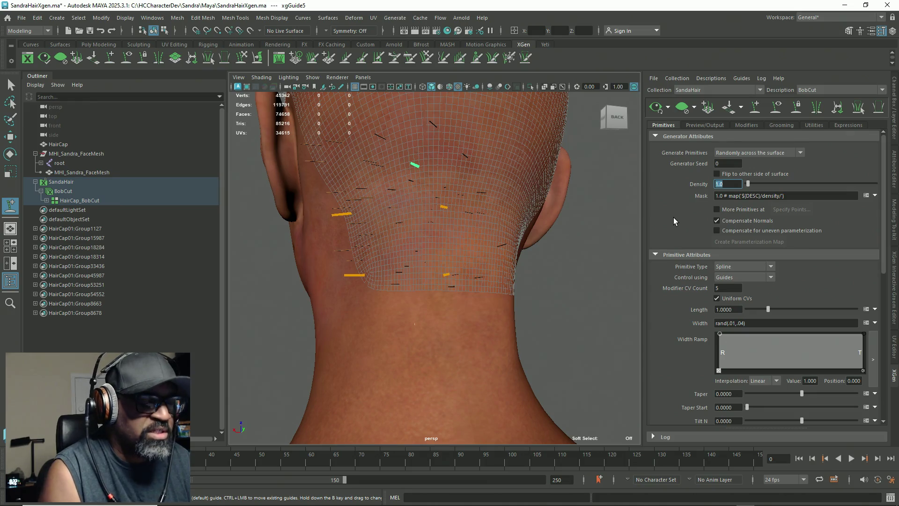
{"action": "type", "text": "20"}
Confirm a Density of 20, tumble around the nape and pick a guide near the ear
{"action": "key", "text": "Return"}
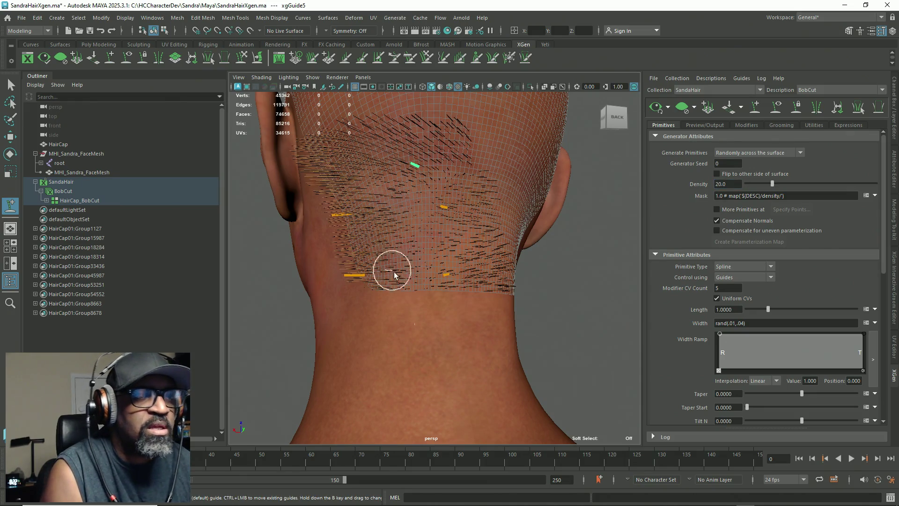
{"action": "left_click_drag", "start_coordinate": [427, 271], "coordinate": [388, 241], "text": "alt"}
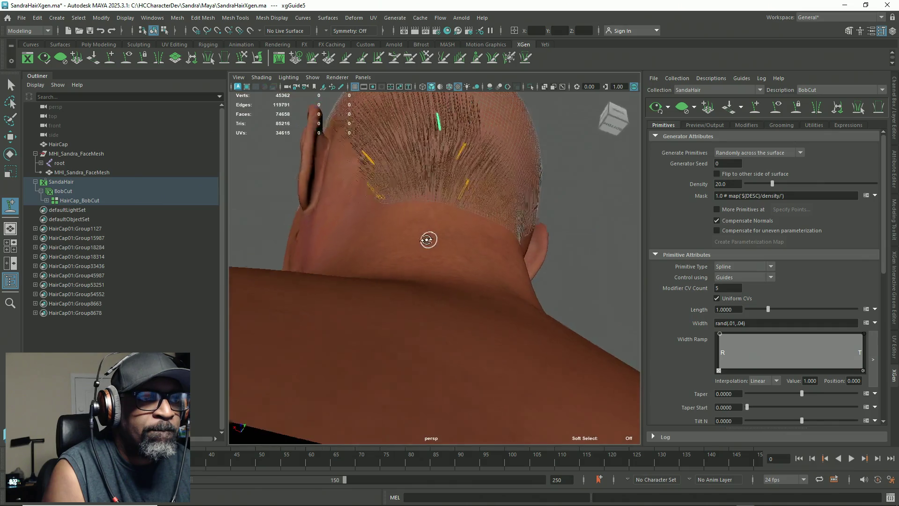
{"action": "mouse_move", "coordinate": [388, 240]}
{"action": "left_mouse_down", "text": "alt"}
{"action": "mouse_move", "coordinate": [394, 300]}
{"action": "mouse_move", "coordinate": [435, 237]}
{"action": "mouse_move", "coordinate": [452, 231]}
{"action": "mouse_move", "coordinate": [479, 263]}
{"action": "mouse_move", "coordinate": [469, 234]}
{"action": "mouse_move", "coordinate": [457, 257]}
{"action": "mouse_move", "coordinate": [482, 251]}
{"action": "left_mouse_up", "text": "alt"}
{"action": "scroll", "coordinate": [462, 230], "scroll_direction": "up", "scroll_amount": 3}
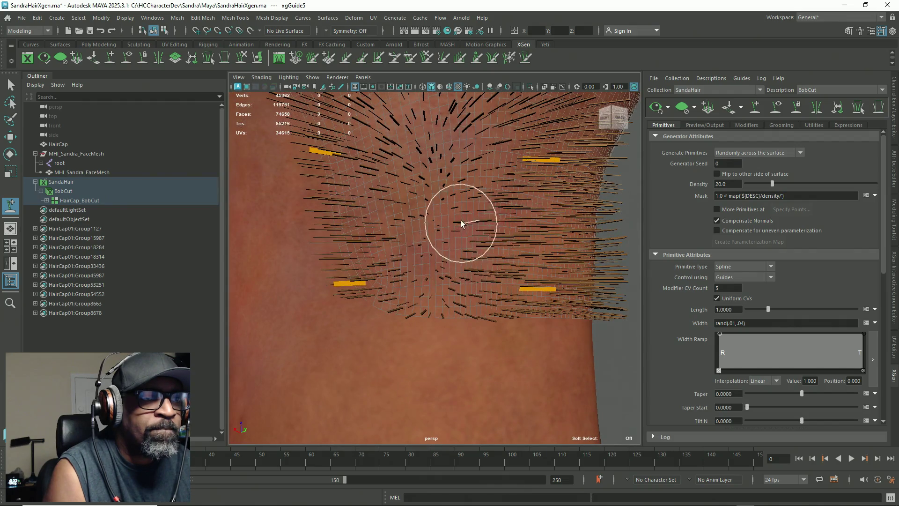
{"action": "right_click_drag", "start_coordinate": [522, 246], "coordinate": [466, 199], "text": "alt"}
{"action": "mouse_move", "coordinate": [466, 200]}
{"action": "left_mouse_down", "text": "alt"}
{"action": "mouse_move", "coordinate": [437, 214]}
{"action": "mouse_move", "coordinate": [415, 197]}
{"action": "mouse_move", "coordinate": [439, 185]}
{"action": "mouse_move", "coordinate": [462, 251]}
{"action": "mouse_move", "coordinate": [445, 281]}
{"action": "mouse_move", "coordinate": [464, 270]}
{"action": "left_mouse_up", "text": "alt"}
{"action": "left_click", "coordinate": [389, 177]}
{"action": "left_click_drag", "start_coordinate": [390, 178], "coordinate": [495, 247], "text": "alt"}
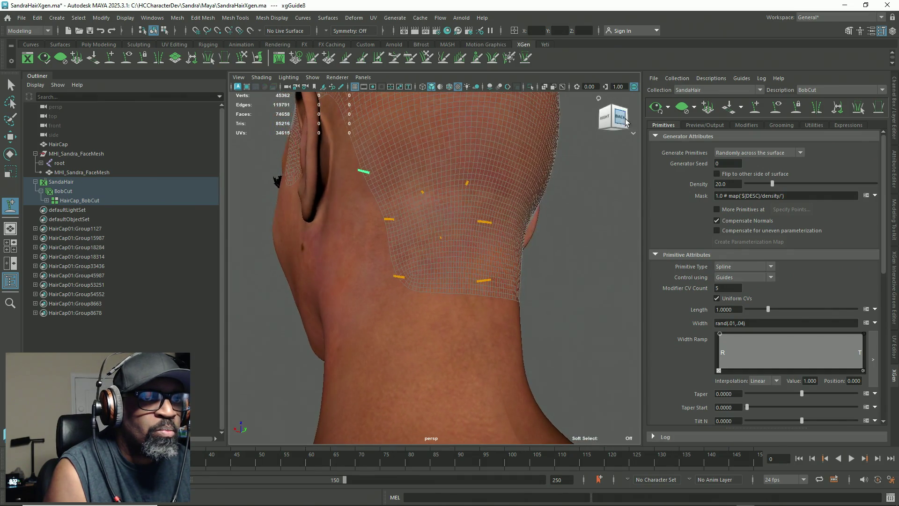
Regenerate the hair preview and add a guide on the back of the scalp
{"action": "left_click", "coordinate": [655, 110]}
{"action": "mouse_move", "coordinate": [437, 295]}
{"action": "left_mouse_down", "text": "alt"}
{"action": "mouse_move", "coordinate": [412, 237]}
{"action": "mouse_move", "coordinate": [438, 256]}
{"action": "mouse_move", "coordinate": [418, 237]}
{"action": "mouse_move", "coordinate": [398, 231]}
{"action": "mouse_move", "coordinate": [361, 247]}
{"action": "mouse_move", "coordinate": [362, 266]}
{"action": "mouse_move", "coordinate": [410, 271]}
{"action": "mouse_move", "coordinate": [433, 258]}
{"action": "mouse_move", "coordinate": [475, 316]}
{"action": "mouse_move", "coordinate": [485, 321]}
{"action": "mouse_move", "coordinate": [496, 307]}
{"action": "mouse_move", "coordinate": [401, 206]}
{"action": "left_mouse_up", "text": "alt"}
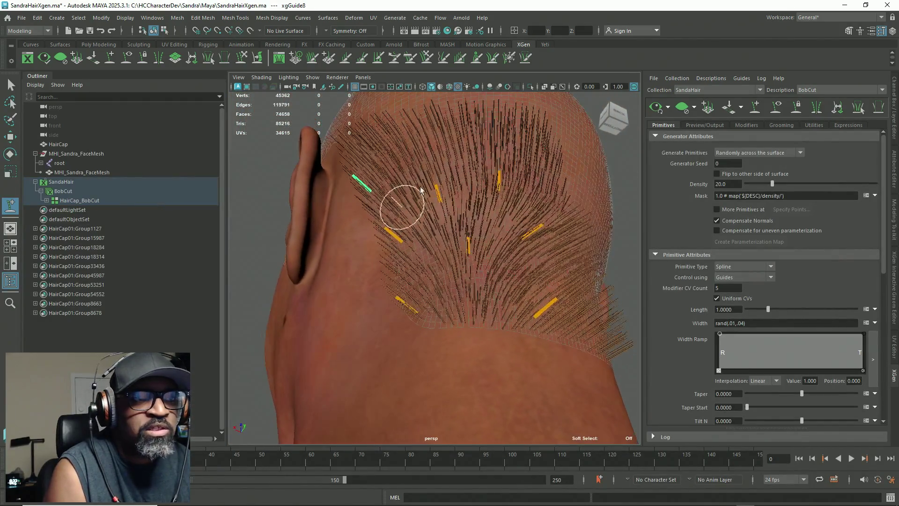
{"action": "mouse_move", "coordinate": [474, 239]}
{"action": "left_mouse_down", "text": "alt"}
{"action": "mouse_move", "coordinate": [442, 250]}
{"action": "mouse_move", "coordinate": [464, 246]}
{"action": "mouse_move", "coordinate": [450, 258]}
{"action": "mouse_move", "coordinate": [391, 184]}
{"action": "mouse_move", "coordinate": [408, 215]}
{"action": "mouse_move", "coordinate": [419, 290]}
{"action": "left_mouse_up", "text": "alt"}
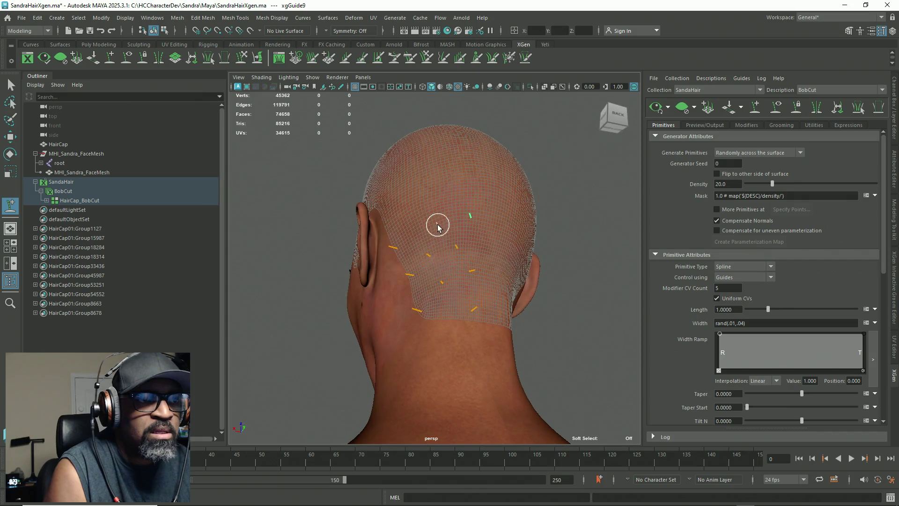
{"action": "mouse_move", "coordinate": [437, 224]}
{"action": "left_mouse_down", "text": "alt"}
{"action": "mouse_move", "coordinate": [428, 258]}
{"action": "mouse_move", "coordinate": [435, 236]}
{"action": "left_mouse_up", "text": "alt"}
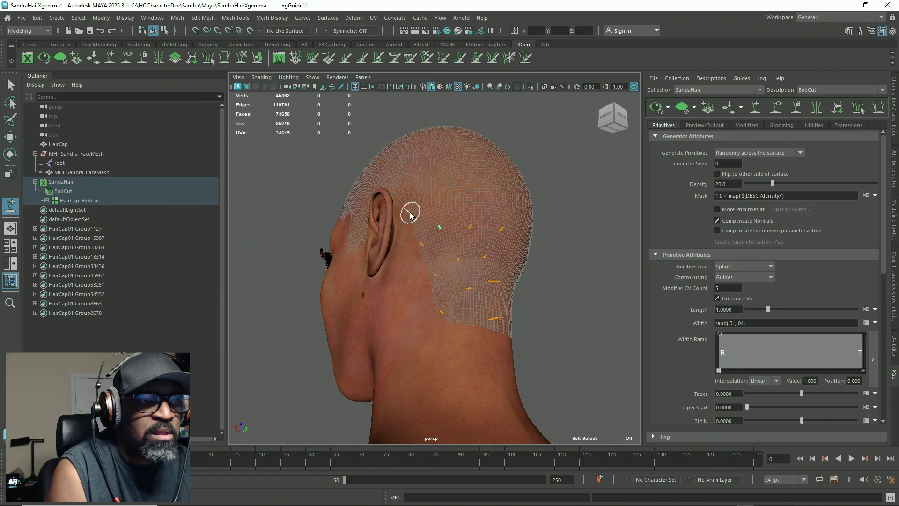
{"action": "mouse_move", "coordinate": [472, 203]}
{"action": "left_mouse_down", "text": "alt"}
{"action": "mouse_move", "coordinate": [459, 230]}
{"action": "mouse_move", "coordinate": [476, 217]}
{"action": "mouse_move", "coordinate": [450, 215]}
{"action": "mouse_move", "coordinate": [474, 201]}
{"action": "left_mouse_up", "text": "alt"}
{"action": "left_click", "coordinate": [463, 208]}
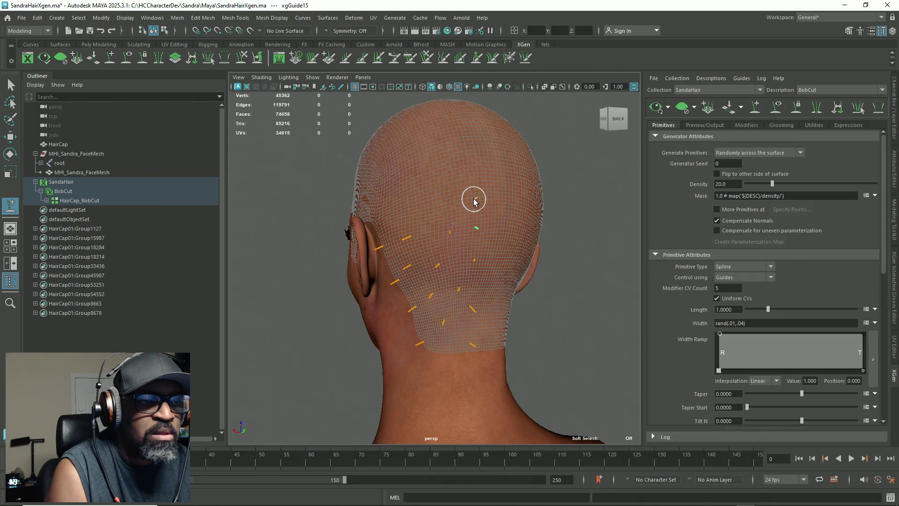
Add two more guides on the right-back of the scalp
{"action": "left_click_drag", "start_coordinate": [414, 226], "coordinate": [419, 229], "text": "alt"}
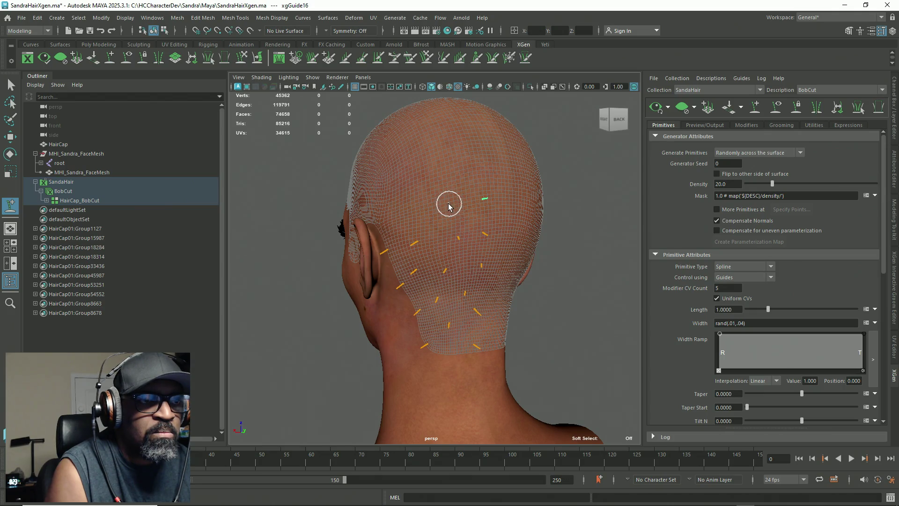
{"action": "mouse_move", "coordinate": [410, 244]}
{"action": "left_mouse_down", "text": "alt"}
{"action": "mouse_move", "coordinate": [426, 240]}
{"action": "mouse_move", "coordinate": [440, 205]}
{"action": "mouse_move", "coordinate": [449, 239]}
{"action": "mouse_move", "coordinate": [447, 227]}
{"action": "left_mouse_up", "text": "alt"}
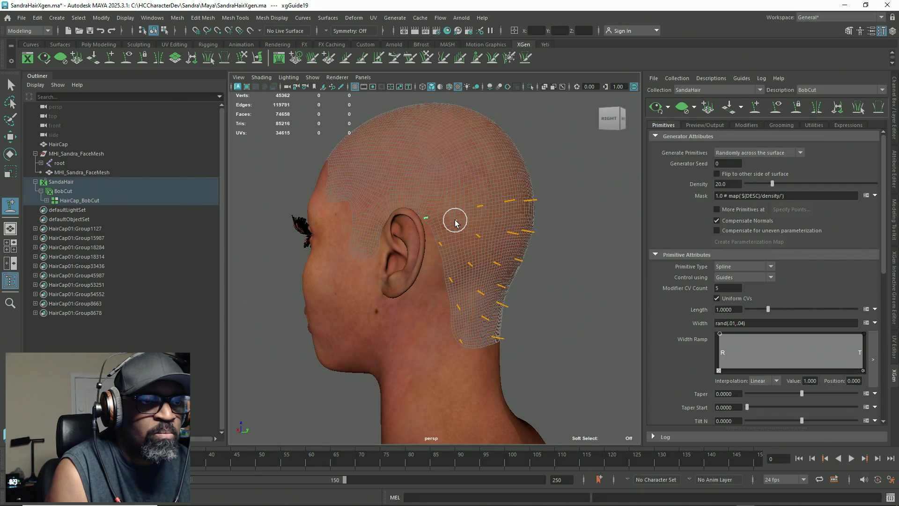
{"action": "left_click", "coordinate": [445, 186]}
{"action": "mouse_move", "coordinate": [473, 236]}
{"action": "left_mouse_down", "text": "alt"}
{"action": "mouse_move", "coordinate": [460, 241]}
{"action": "mouse_move", "coordinate": [436, 202]}
{"action": "left_mouse_up", "text": "alt"}
{"action": "left_click", "coordinate": [453, 184]}
{"action": "left_click_drag", "start_coordinate": [464, 249], "coordinate": [450, 252], "text": "alt"}
Tumble around the rear of the head and add a guide beside the right ear
{"action": "mouse_move", "coordinate": [432, 338]}
{"action": "left_mouse_down", "text": "alt"}
{"action": "mouse_move", "coordinate": [473, 301]}
{"action": "mouse_move", "coordinate": [502, 332]}
{"action": "mouse_move", "coordinate": [414, 368]}
{"action": "mouse_move", "coordinate": [412, 387]}
{"action": "mouse_move", "coordinate": [351, 300]}
{"action": "mouse_move", "coordinate": [315, 311]}
{"action": "mouse_move", "coordinate": [401, 311]}
{"action": "mouse_move", "coordinate": [420, 322]}
{"action": "left_mouse_up", "text": "alt"}
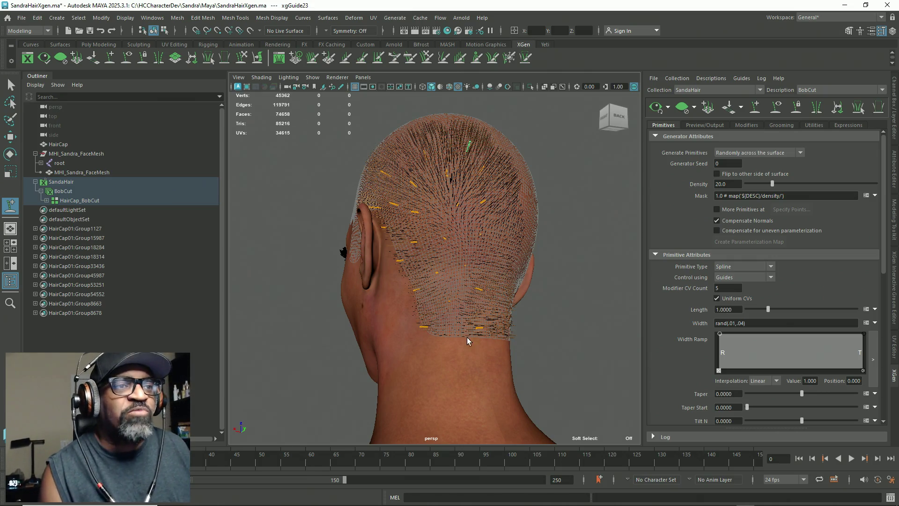
{"action": "mouse_move", "coordinate": [432, 263]}
{"action": "left_mouse_down", "text": "alt"}
{"action": "mouse_move", "coordinate": [466, 295]}
{"action": "mouse_move", "coordinate": [488, 213]}
{"action": "mouse_move", "coordinate": [440, 185]}
{"action": "mouse_move", "coordinate": [451, 181]}
{"action": "left_mouse_up", "text": "alt"}
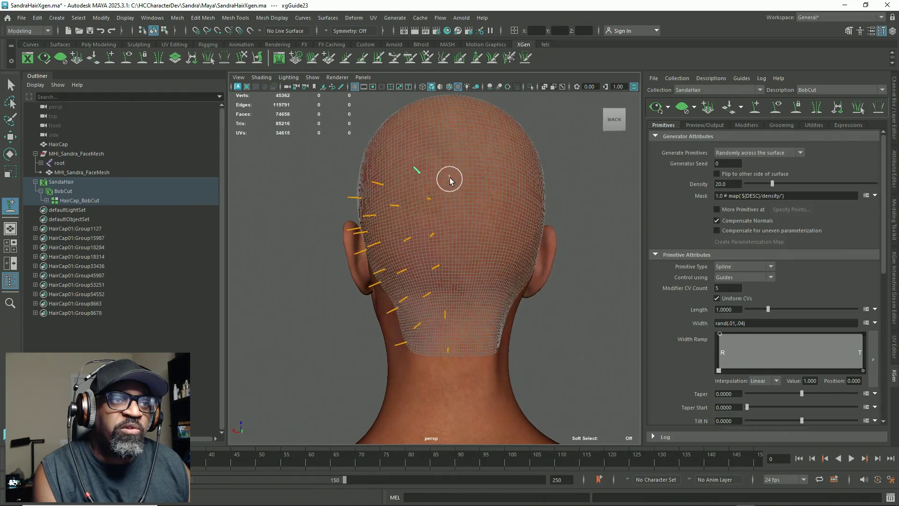
{"action": "left_click_drag", "start_coordinate": [448, 336], "coordinate": [459, 280], "text": "alt"}
{"action": "mouse_move", "coordinate": [469, 229]}
{"action": "left_mouse_down", "text": "alt"}
{"action": "mouse_move", "coordinate": [454, 296]}
{"action": "mouse_move", "coordinate": [472, 253]}
{"action": "mouse_move", "coordinate": [460, 259]}
{"action": "mouse_move", "coordinate": [468, 341]}
{"action": "mouse_move", "coordinate": [463, 255]}
{"action": "mouse_move", "coordinate": [466, 246]}
{"action": "mouse_move", "coordinate": [484, 245]}
{"action": "mouse_move", "coordinate": [438, 246]}
{"action": "mouse_move", "coordinate": [457, 246]}
{"action": "mouse_move", "coordinate": [431, 226]}
{"action": "mouse_move", "coordinate": [410, 235]}
{"action": "mouse_move", "coordinate": [432, 287]}
{"action": "mouse_move", "coordinate": [426, 301]}
{"action": "mouse_move", "coordinate": [430, 287]}
{"action": "left_mouse_up", "text": "alt"}
{"action": "scroll", "coordinate": [431, 246], "scroll_direction": "up", "scroll_amount": 3}
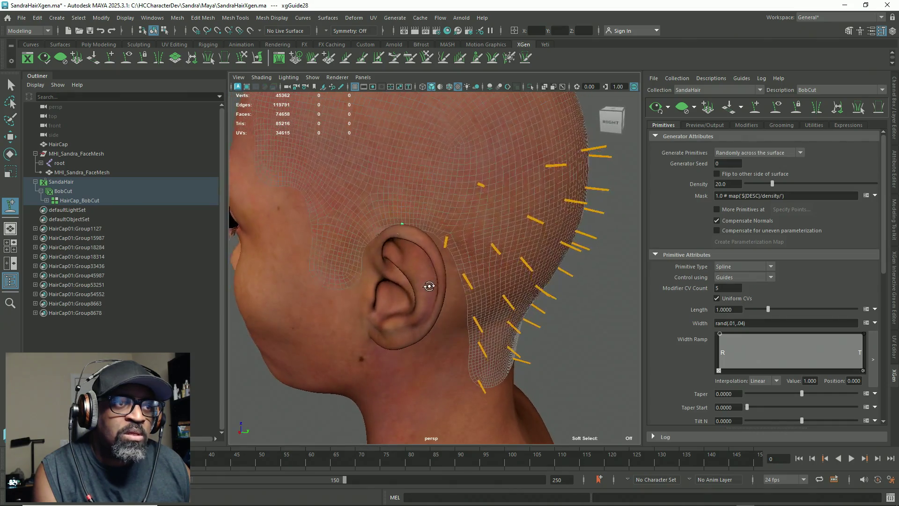
{"action": "mouse_move", "coordinate": [411, 217]}
{"action": "left_mouse_down", "text": "alt"}
{"action": "mouse_move", "coordinate": [398, 245]}
{"action": "mouse_move", "coordinate": [422, 251]}
{"action": "mouse_move", "coordinate": [426, 297]}
{"action": "mouse_move", "coordinate": [413, 296]}
{"action": "left_mouse_up", "text": "alt"}
{"action": "left_click", "coordinate": [418, 247]}
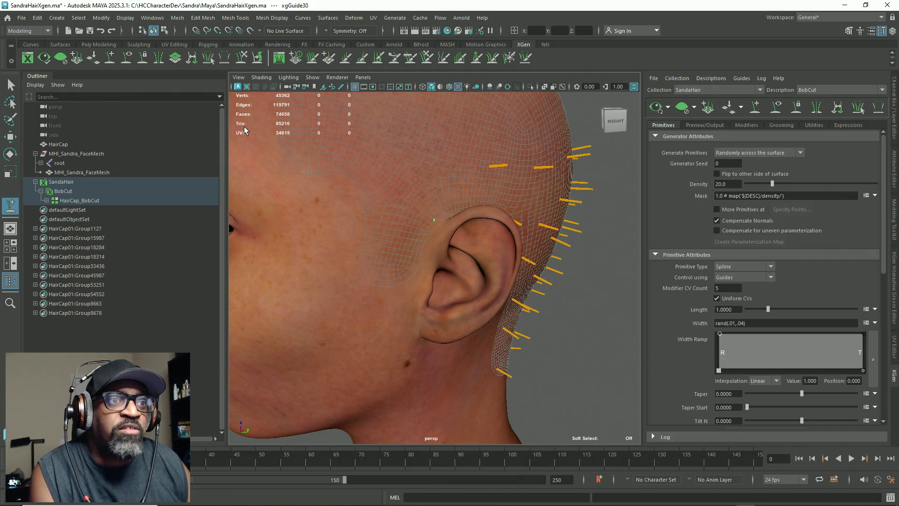
{"action": "scroll", "coordinate": [460, 198], "scroll_direction": "down", "scroll_amount": 5}
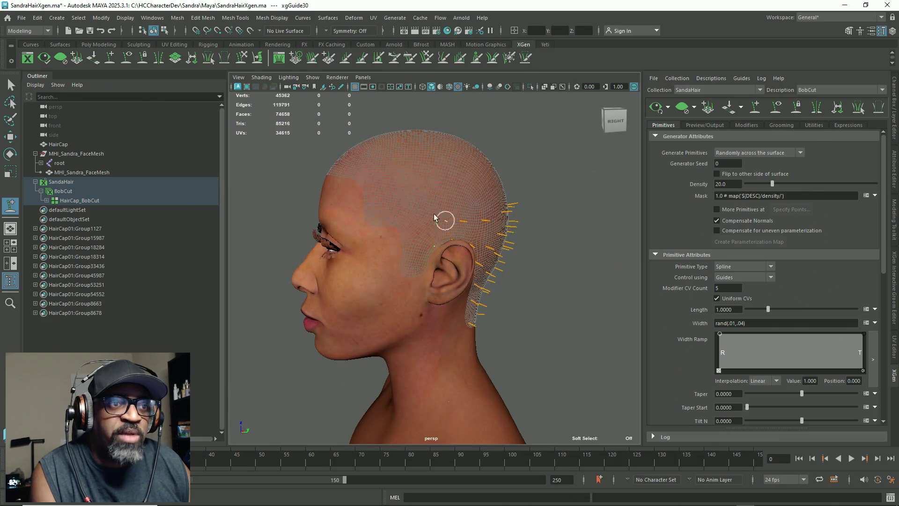
{"action": "scroll", "coordinate": [434, 217], "scroll_direction": "up", "scroll_amount": 3}
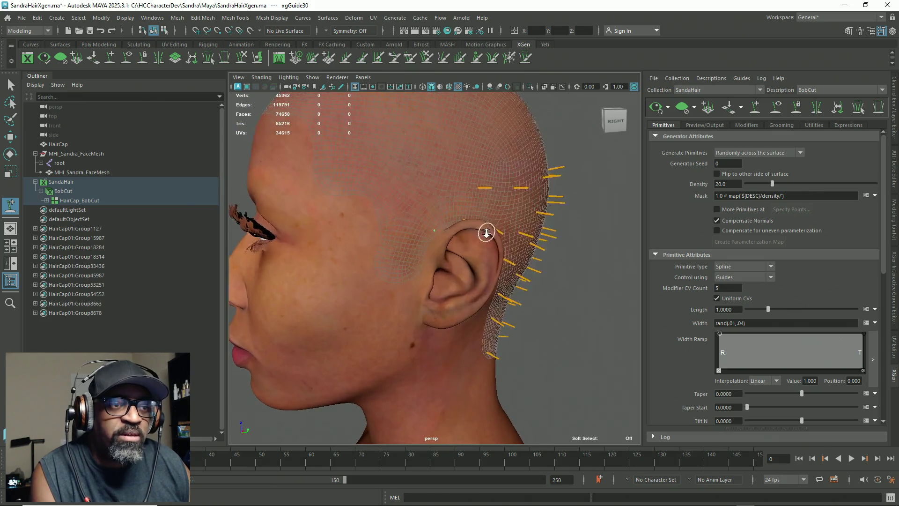
{"action": "scroll", "coordinate": [419, 252], "scroll_direction": "down", "scroll_amount": 1}
Add five guides around the ear, temple and above the ear
{"action": "left_click_drag", "start_coordinate": [473, 201], "coordinate": [442, 215], "text": "alt"}
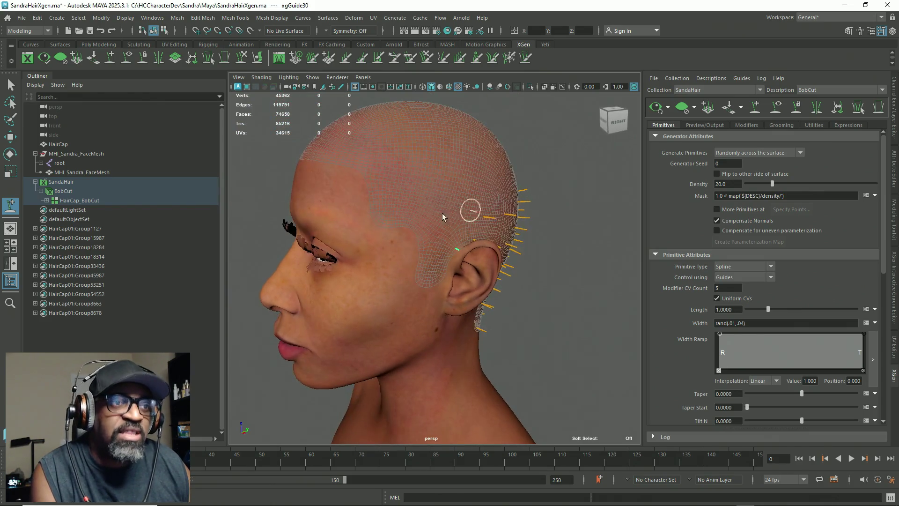
{"action": "scroll", "coordinate": [473, 219], "scroll_direction": "up", "scroll_amount": 5}
{"action": "scroll", "coordinate": [457, 255], "scroll_direction": "up", "scroll_amount": 1}
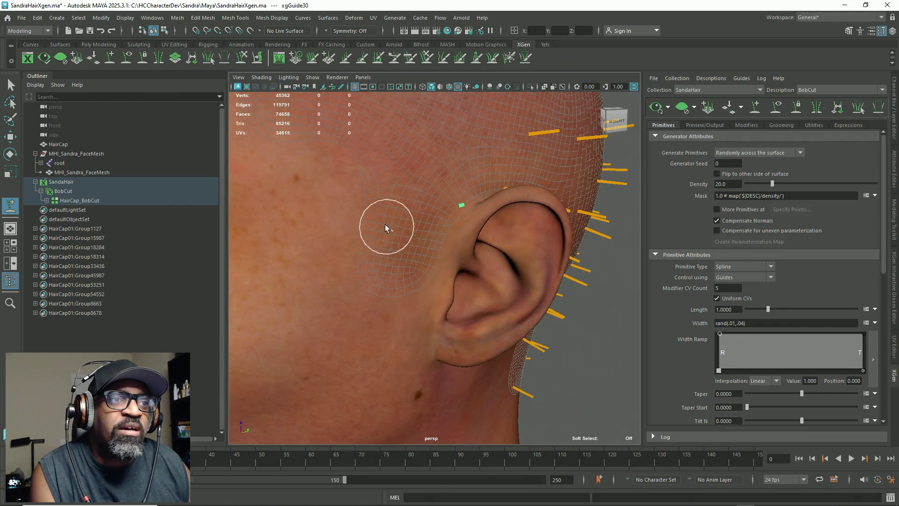
{"action": "left_click", "coordinate": [413, 204]}
{"action": "left_click", "coordinate": [368, 190]}
{"action": "mouse_move", "coordinate": [368, 190]}
{"action": "left_mouse_down", "text": "alt"}
{"action": "mouse_move", "coordinate": [396, 220]}
{"action": "mouse_move", "coordinate": [399, 200]}
{"action": "mouse_move", "coordinate": [376, 228]}
{"action": "mouse_move", "coordinate": [401, 235]}
{"action": "mouse_move", "coordinate": [394, 213]}
{"action": "left_mouse_up", "text": "alt"}
{"action": "left_click", "coordinate": [323, 210]}
{"action": "left_click", "coordinate": [379, 204]}
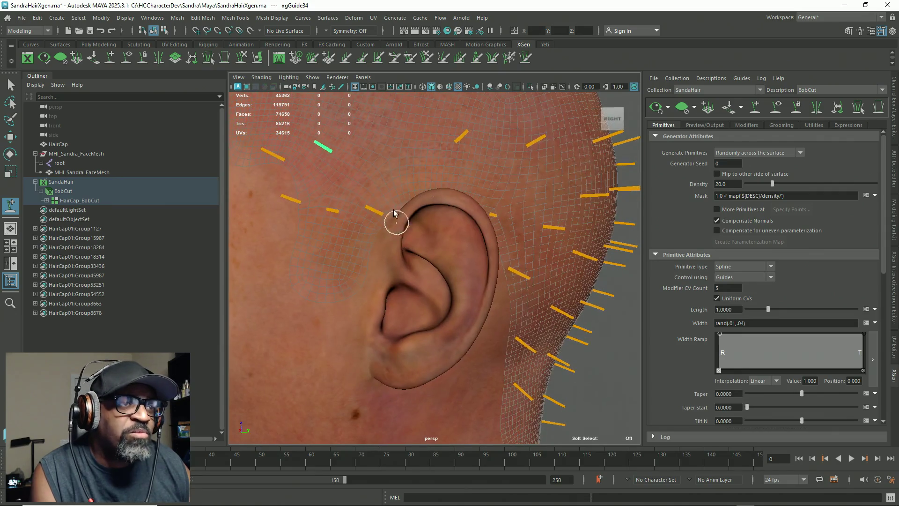
{"action": "left_click", "coordinate": [395, 145]}
{"action": "mouse_move", "coordinate": [396, 146]}
{"action": "left_mouse_down", "text": "alt"}
{"action": "mouse_move", "coordinate": [428, 203]}
{"action": "mouse_move", "coordinate": [404, 204]}
{"action": "mouse_move", "coordinate": [386, 187]}
{"action": "left_mouse_up", "text": "alt"}
{"action": "scroll", "coordinate": [387, 186], "scroll_direction": "up", "scroll_amount": 2}
Pick a side guide and add three more guides across the side of the scalp
{"action": "mouse_move", "coordinate": [644, 126]}
{"action": "left_mouse_down", "text": "alt"}
{"action": "mouse_move", "coordinate": [492, 241]}
{"action": "mouse_move", "coordinate": [518, 217]}
{"action": "mouse_move", "coordinate": [583, 246]}
{"action": "mouse_move", "coordinate": [567, 243]}
{"action": "mouse_move", "coordinate": [532, 261]}
{"action": "mouse_move", "coordinate": [457, 238]}
{"action": "mouse_move", "coordinate": [383, 247]}
{"action": "mouse_move", "coordinate": [409, 253]}
{"action": "mouse_move", "coordinate": [492, 222]}
{"action": "mouse_move", "coordinate": [445, 190]}
{"action": "mouse_move", "coordinate": [472, 272]}
{"action": "mouse_move", "coordinate": [510, 236]}
{"action": "left_mouse_up", "text": "alt"}
{"action": "left_click", "coordinate": [494, 213]}
{"action": "mouse_move", "coordinate": [432, 228]}
{"action": "left_mouse_down", "text": "alt"}
{"action": "mouse_move", "coordinate": [427, 273]}
{"action": "mouse_move", "coordinate": [442, 265]}
{"action": "mouse_move", "coordinate": [482, 190]}
{"action": "left_mouse_up", "text": "alt"}
{"action": "mouse_move", "coordinate": [430, 227]}
{"action": "left_mouse_down", "text": "alt"}
{"action": "mouse_move", "coordinate": [438, 261]}
{"action": "mouse_move", "coordinate": [454, 201]}
{"action": "mouse_move", "coordinate": [442, 257]}
{"action": "mouse_move", "coordinate": [420, 267]}
{"action": "left_mouse_up", "text": "alt"}
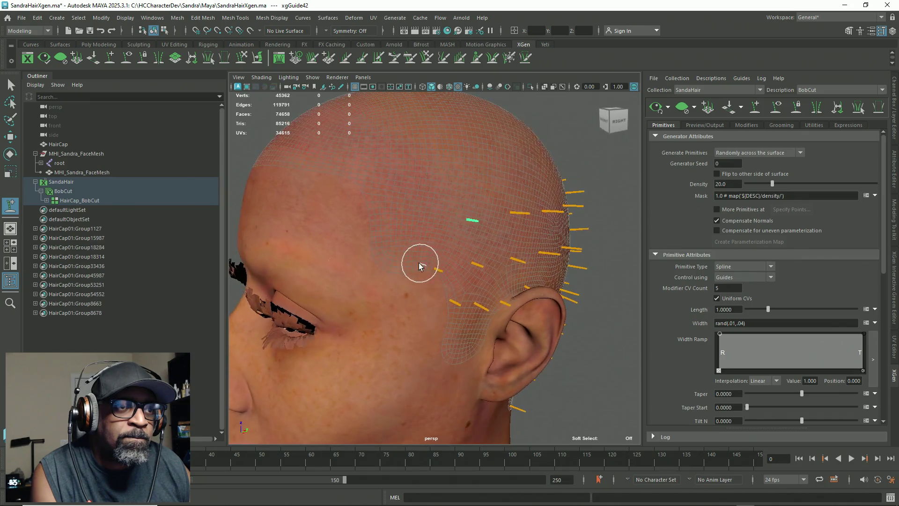
{"action": "left_click", "coordinate": [421, 221]}
{"action": "left_click", "coordinate": [374, 215]}
{"action": "left_click", "coordinate": [392, 265]}
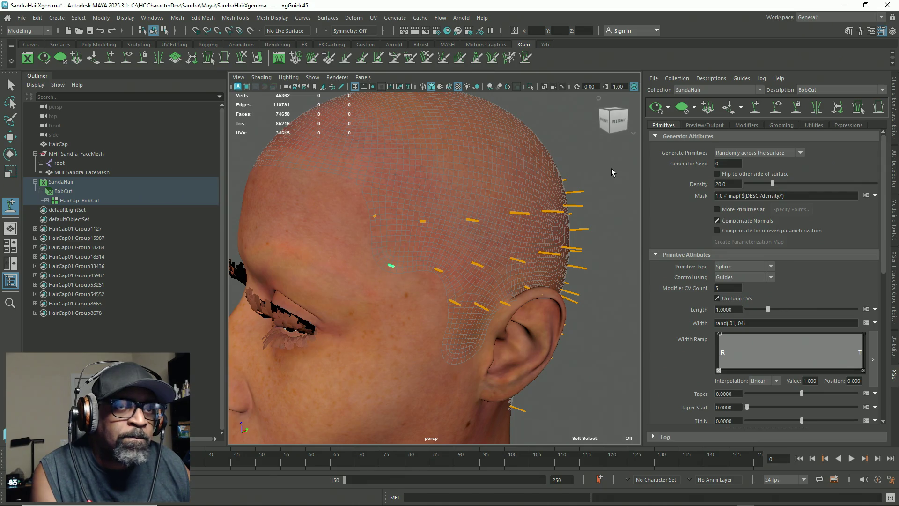
{"action": "mouse_move", "coordinate": [415, 363]}
{"action": "left_mouse_down", "text": "alt"}
{"action": "mouse_move", "coordinate": [349, 306]}
{"action": "mouse_move", "coordinate": [379, 303]}
{"action": "left_mouse_up", "text": "alt"}
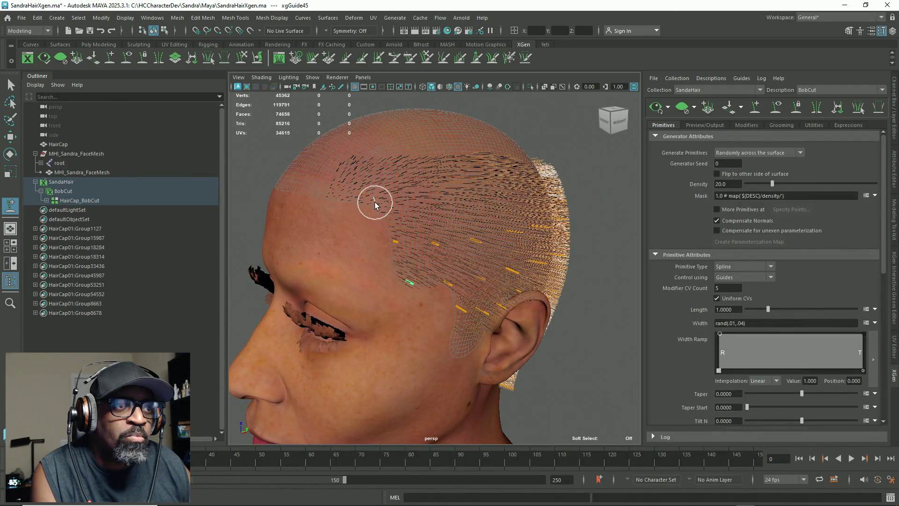
Tumble round to the face and add a guide near the front hairline
{"action": "left_click_drag", "start_coordinate": [468, 247], "coordinate": [389, 240], "text": "alt"}
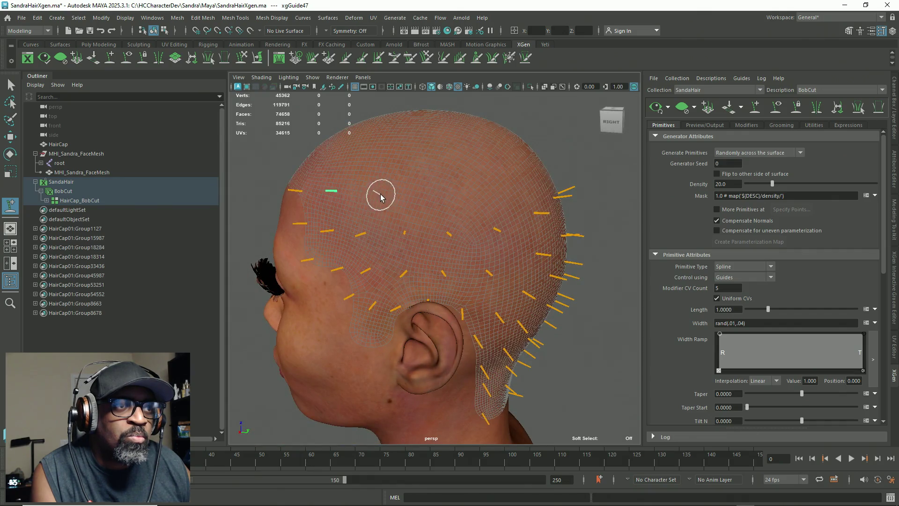
{"action": "mouse_move", "coordinate": [432, 195]}
{"action": "left_mouse_down", "text": "alt"}
{"action": "mouse_move", "coordinate": [446, 271]}
{"action": "mouse_move", "coordinate": [442, 202]}
{"action": "mouse_move", "coordinate": [449, 261]}
{"action": "mouse_move", "coordinate": [401, 204]}
{"action": "left_mouse_up", "text": "alt"}
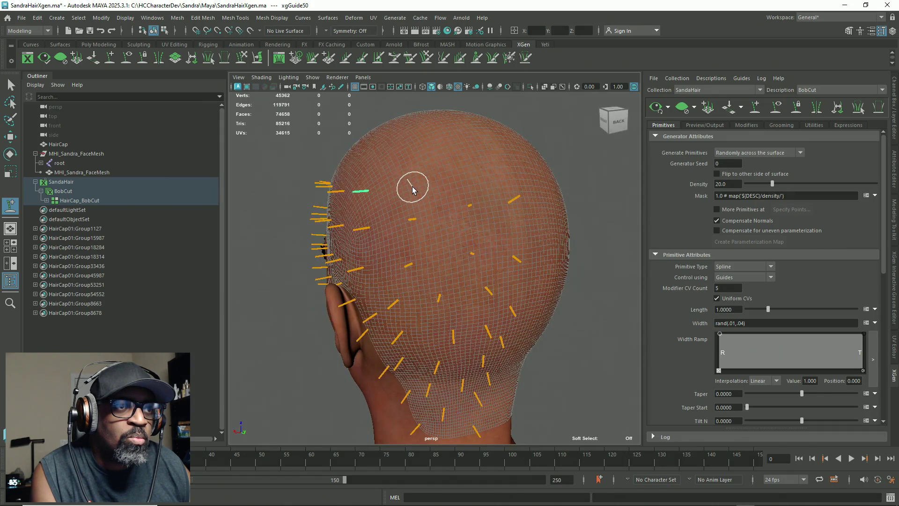
{"action": "mouse_move", "coordinate": [470, 200]}
{"action": "left_mouse_down", "text": "alt"}
{"action": "mouse_move", "coordinate": [469, 236]}
{"action": "mouse_move", "coordinate": [470, 215]}
{"action": "left_mouse_up", "text": "alt"}
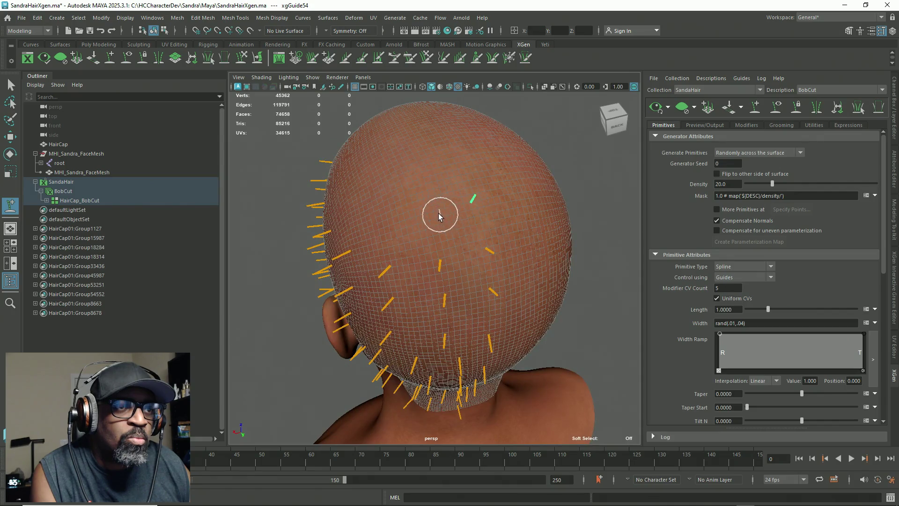
{"action": "mouse_move", "coordinate": [435, 222]}
{"action": "left_mouse_down", "text": "alt"}
{"action": "mouse_move", "coordinate": [452, 267]}
{"action": "mouse_move", "coordinate": [467, 193]}
{"action": "left_mouse_up", "text": "alt"}
{"action": "left_click_drag", "start_coordinate": [439, 265], "coordinate": [472, 253], "text": "alt"}
{"action": "mouse_move", "coordinate": [480, 171]}
{"action": "left_mouse_down", "text": "alt"}
{"action": "mouse_move", "coordinate": [460, 233]}
{"action": "mouse_move", "coordinate": [490, 174]}
{"action": "mouse_move", "coordinate": [447, 243]}
{"action": "mouse_move", "coordinate": [397, 223]}
{"action": "mouse_move", "coordinate": [442, 271]}
{"action": "mouse_move", "coordinate": [440, 285]}
{"action": "left_mouse_up", "text": "alt"}
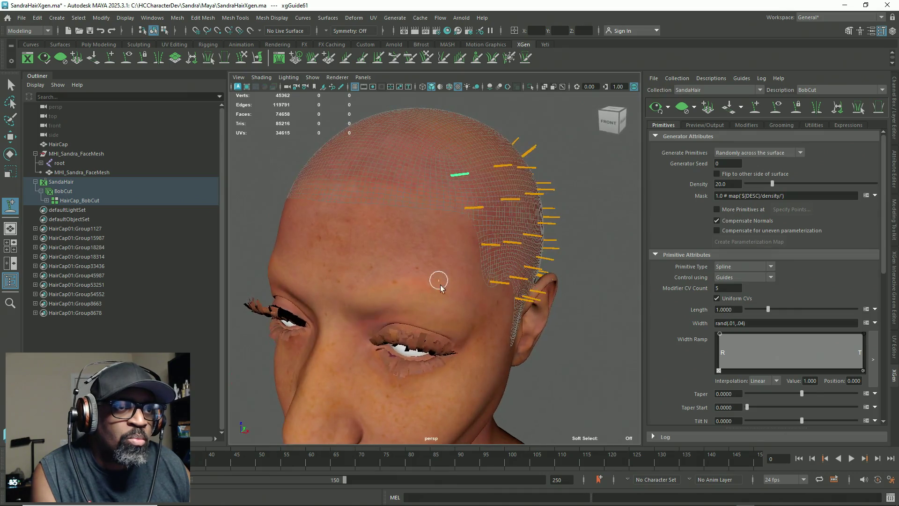
{"action": "left_click", "coordinate": [413, 203]}
Add three guides across the crown and top of the scalp
{"action": "mouse_move", "coordinate": [420, 169]}
{"action": "left_mouse_down", "text": "alt"}
{"action": "mouse_move", "coordinate": [417, 241]}
{"action": "mouse_move", "coordinate": [398, 295]}
{"action": "mouse_move", "coordinate": [385, 235]}
{"action": "mouse_move", "coordinate": [412, 263]}
{"action": "mouse_move", "coordinate": [432, 251]}
{"action": "mouse_move", "coordinate": [436, 294]}
{"action": "left_mouse_up", "text": "alt"}
{"action": "mouse_move", "coordinate": [456, 249]}
{"action": "left_mouse_down", "text": "alt"}
{"action": "mouse_move", "coordinate": [453, 298]}
{"action": "mouse_move", "coordinate": [442, 303]}
{"action": "left_mouse_up", "text": "alt"}
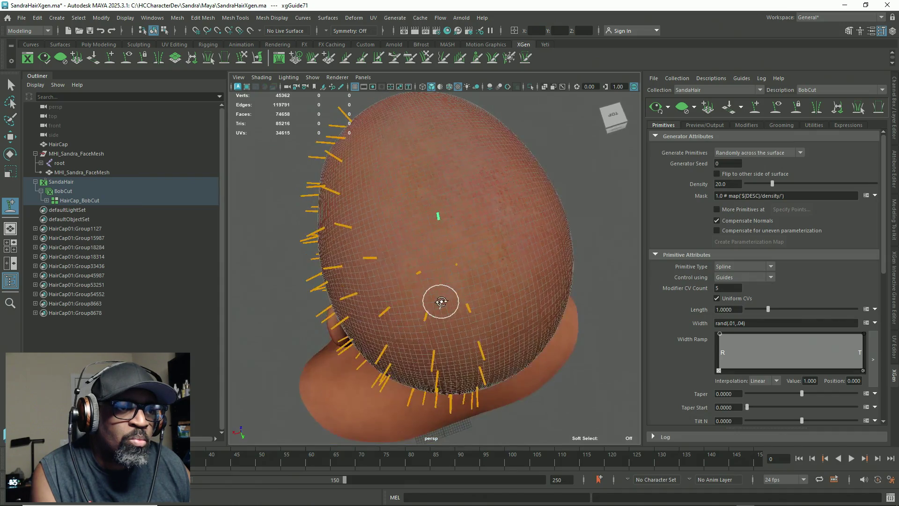
{"action": "left_click", "coordinate": [404, 274]}
{"action": "mouse_move", "coordinate": [404, 274]}
{"action": "left_mouse_down", "text": "alt"}
{"action": "mouse_move", "coordinate": [419, 274]}
{"action": "mouse_move", "coordinate": [400, 248]}
{"action": "mouse_move", "coordinate": [446, 241]}
{"action": "left_mouse_up", "text": "alt"}
{"action": "left_click", "coordinate": [400, 273]}
{"action": "mouse_move", "coordinate": [399, 273]}
{"action": "left_mouse_down", "text": "alt"}
{"action": "mouse_move", "coordinate": [387, 267]}
{"action": "mouse_move", "coordinate": [400, 185]}
{"action": "mouse_move", "coordinate": [405, 269]}
{"action": "left_mouse_up", "text": "alt"}
{"action": "left_click", "coordinate": [400, 189]}
Add guides along the forehead hairline and the upper scalp
{"action": "mouse_move", "coordinate": [437, 203]}
{"action": "left_mouse_down", "text": "alt"}
{"action": "mouse_move", "coordinate": [417, 285]}
{"action": "mouse_move", "coordinate": [452, 191]}
{"action": "left_mouse_up", "text": "alt"}
{"action": "left_click", "coordinate": [452, 191]}
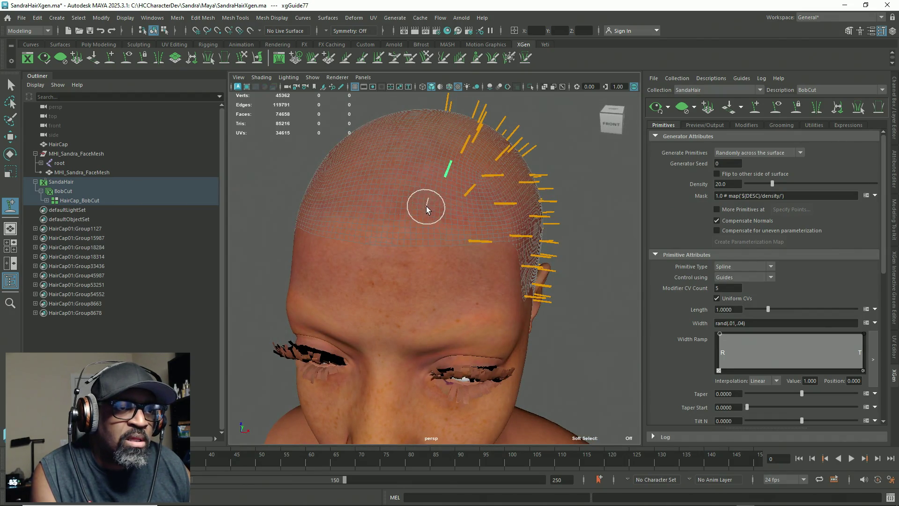
{"action": "left_click", "coordinate": [426, 238]}
{"action": "mouse_move", "coordinate": [427, 238]}
{"action": "left_mouse_down", "text": "alt"}
{"action": "mouse_move", "coordinate": [399, 299]}
{"action": "mouse_move", "coordinate": [441, 295]}
{"action": "left_mouse_up", "text": "alt"}
{"action": "left_click", "coordinate": [434, 288]}
{"action": "left_click", "coordinate": [431, 247]}
{"action": "left_click_drag", "start_coordinate": [429, 211], "coordinate": [423, 257], "text": "alt"}
{"action": "left_click", "coordinate": [423, 244]}
Add guides on the side of the crown, the top and the front of the scalp
{"action": "left_click", "coordinate": [424, 302]}
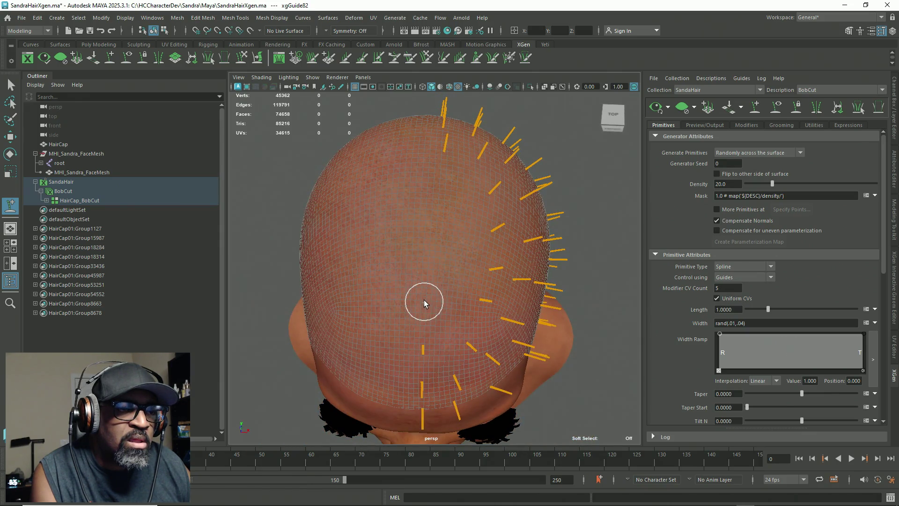
{"action": "left_click", "coordinate": [426, 255]}
{"action": "left_click", "coordinate": [430, 207]}
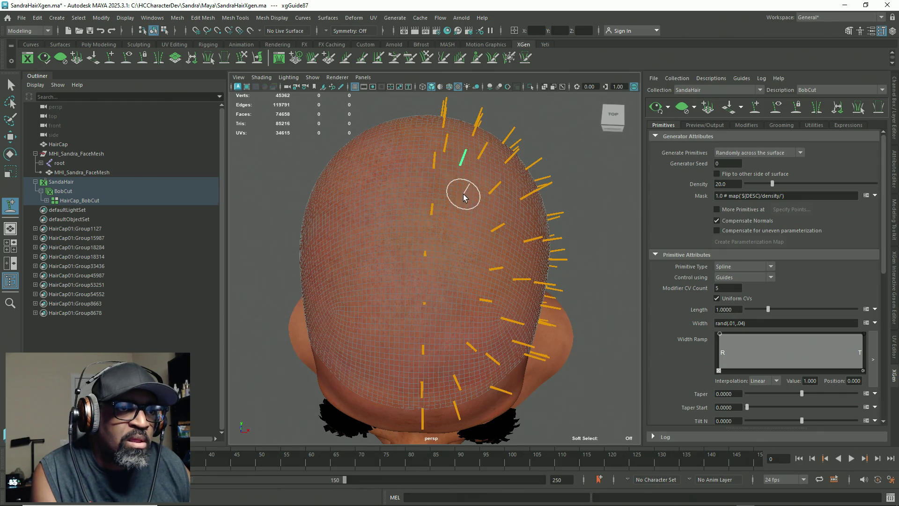
{"action": "left_click", "coordinate": [450, 309]}
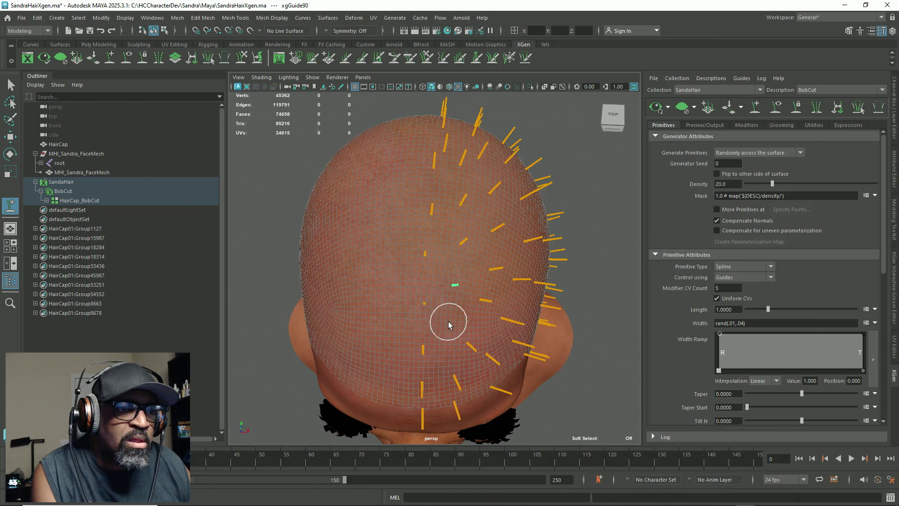
{"action": "left_click_drag", "start_coordinate": [446, 321], "coordinate": [438, 343], "text": "alt"}
{"action": "left_click", "coordinate": [420, 217]}
Add a guide near the temple and turn the head back toward the rear
{"action": "left_click_drag", "start_coordinate": [452, 315], "coordinate": [415, 279], "text": "alt"}
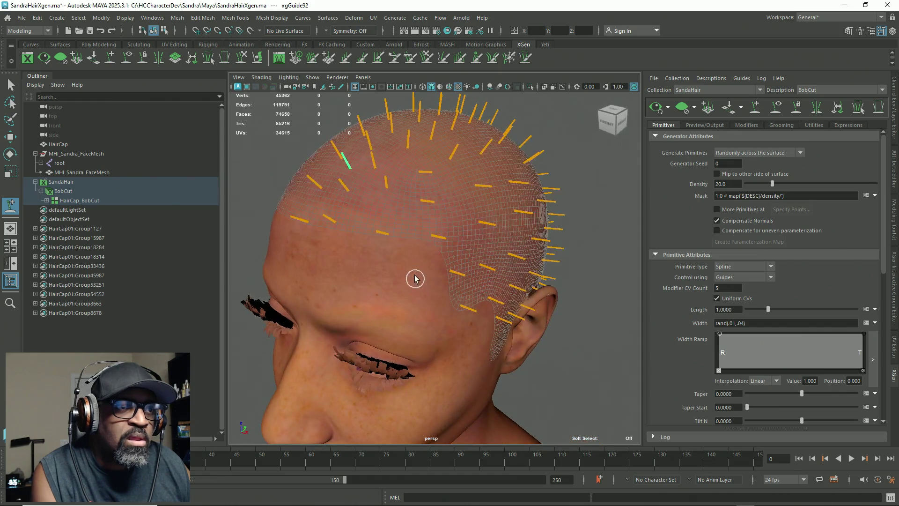
{"action": "left_click", "coordinate": [390, 214]}
{"action": "left_click_drag", "start_coordinate": [391, 214], "coordinate": [396, 261], "text": "alt"}
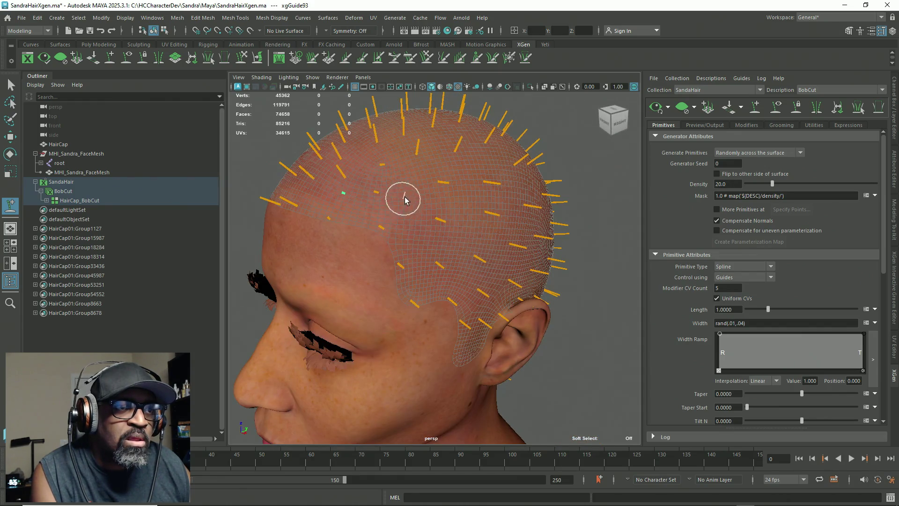
{"action": "left_click_drag", "start_coordinate": [415, 301], "coordinate": [374, 261], "text": "alt"}
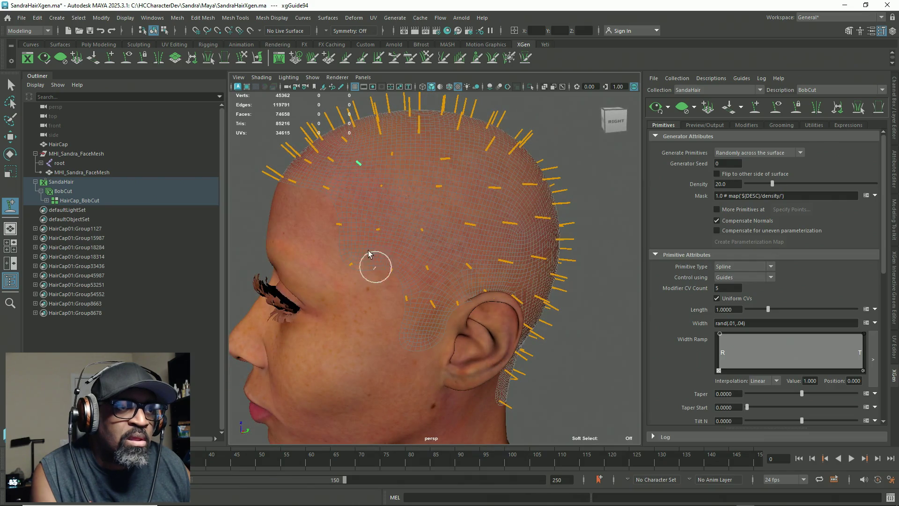
{"action": "left_click_drag", "start_coordinate": [415, 294], "coordinate": [391, 309], "text": "alt"}
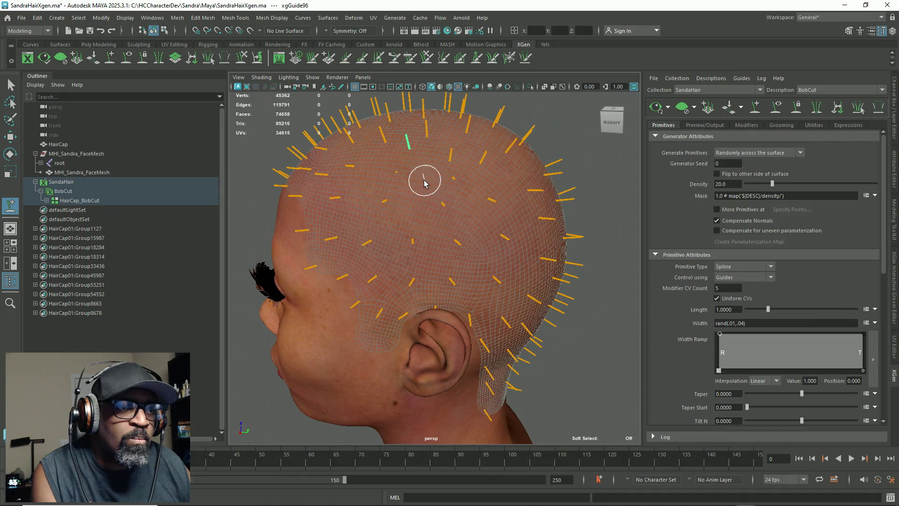
{"action": "mouse_move", "coordinate": [424, 266]}
{"action": "left_mouse_down", "text": "alt"}
{"action": "mouse_move", "coordinate": [387, 261]}
{"action": "mouse_move", "coordinate": [478, 190]}
{"action": "mouse_move", "coordinate": [416, 263]}
{"action": "mouse_move", "coordinate": [443, 263]}
{"action": "mouse_move", "coordinate": [473, 293]}
{"action": "mouse_move", "coordinate": [482, 255]}
{"action": "left_mouse_up", "text": "alt"}
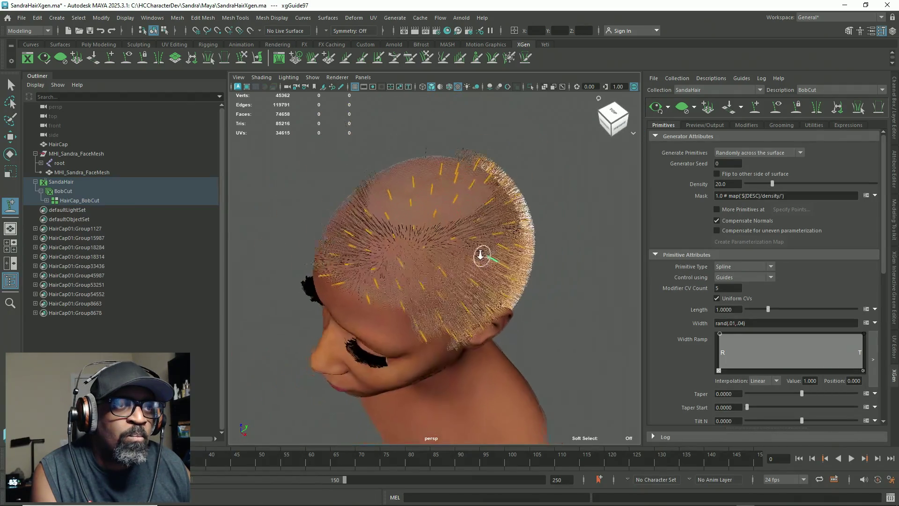
Reactivate Add/Move Guides, place guide xgGuide98 on the crown, then toggle Q and Y
{"action": "mouse_move", "coordinate": [410, 335]}
{"action": "left_mouse_down", "text": "alt"}
{"action": "mouse_move", "coordinate": [422, 295]}
{"action": "mouse_move", "coordinate": [465, 273]}
{"action": "mouse_move", "coordinate": [454, 248]}
{"action": "mouse_move", "coordinate": [474, 293]}
{"action": "mouse_move", "coordinate": [442, 287]}
{"action": "mouse_move", "coordinate": [452, 279]}
{"action": "mouse_move", "coordinate": [436, 282]}
{"action": "left_mouse_up", "text": "alt"}
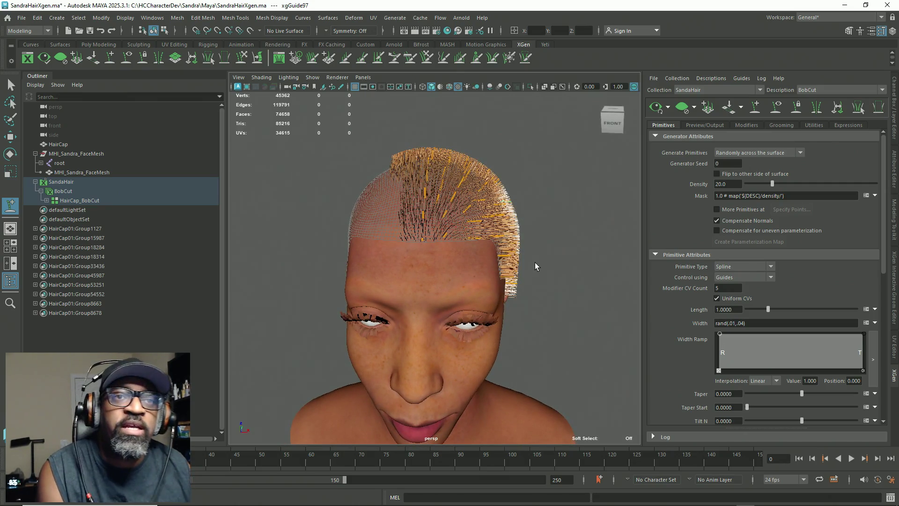
{"action": "left_click", "coordinate": [682, 107]}
{"action": "scroll", "coordinate": [450, 211], "scroll_direction": "up", "scroll_amount": 5}
{"action": "left_click", "coordinate": [461, 151]}
{"action": "mouse_move", "coordinate": [462, 150]}
{"action": "left_mouse_down", "text": "alt"}
{"action": "mouse_move", "coordinate": [485, 180]}
{"action": "mouse_move", "coordinate": [506, 274]}
{"action": "mouse_move", "coordinate": [508, 245]}
{"action": "mouse_move", "coordinate": [502, 327]}
{"action": "left_mouse_up", "text": "alt"}
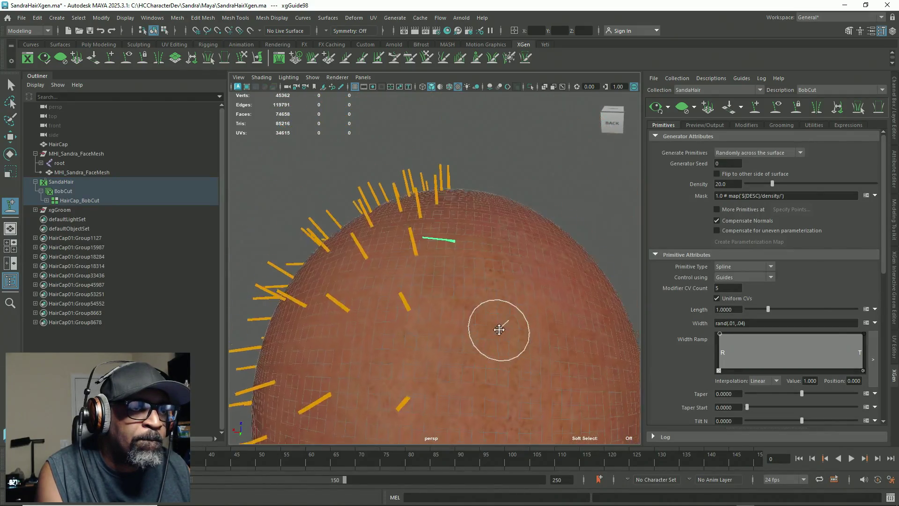
{"action": "key", "text": "q"}
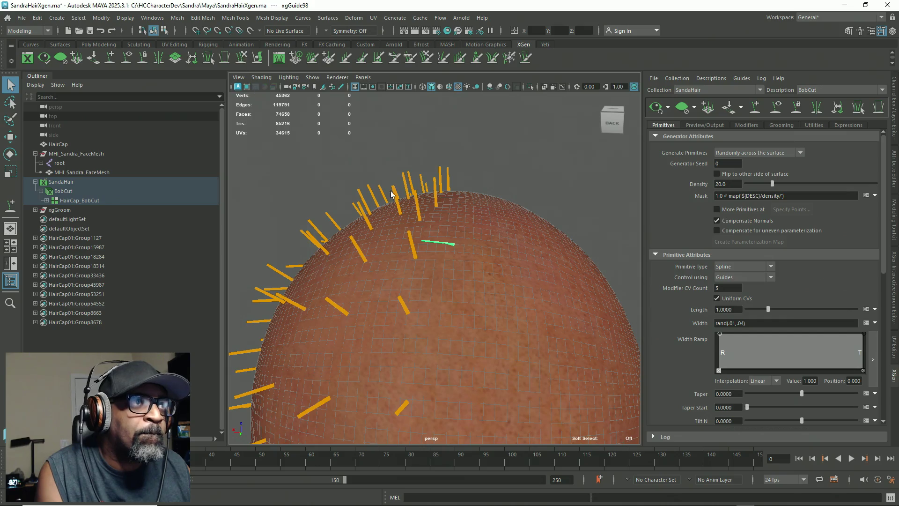
{"action": "key", "text": "y"}
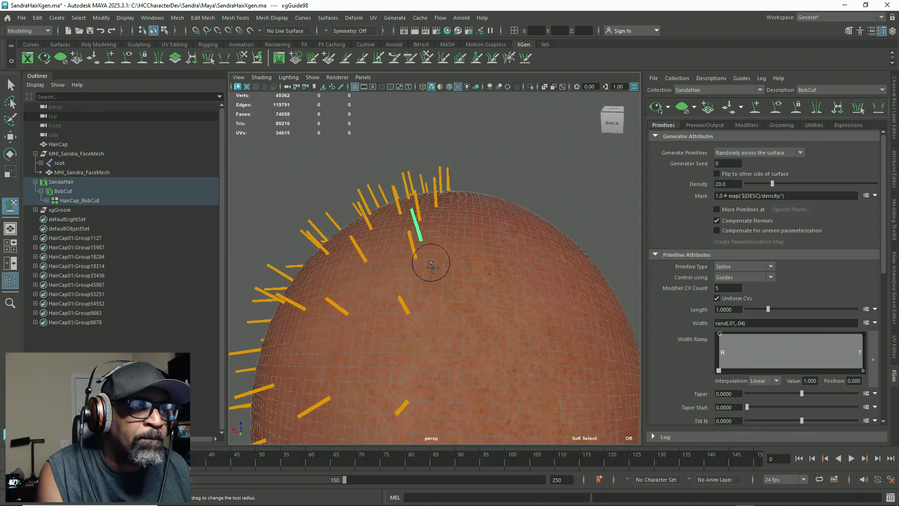
{"action": "left_click_drag", "start_coordinate": [432, 264], "coordinate": [412, 288], "text": "alt"}
{"action": "mouse_move", "coordinate": [351, 281]}
{"action": "left_mouse_down", "text": "alt"}
{"action": "mouse_move", "coordinate": [338, 293]}
{"action": "mouse_move", "coordinate": [457, 293]}
{"action": "mouse_move", "coordinate": [406, 283]}
{"action": "left_mouse_up", "text": "alt"}
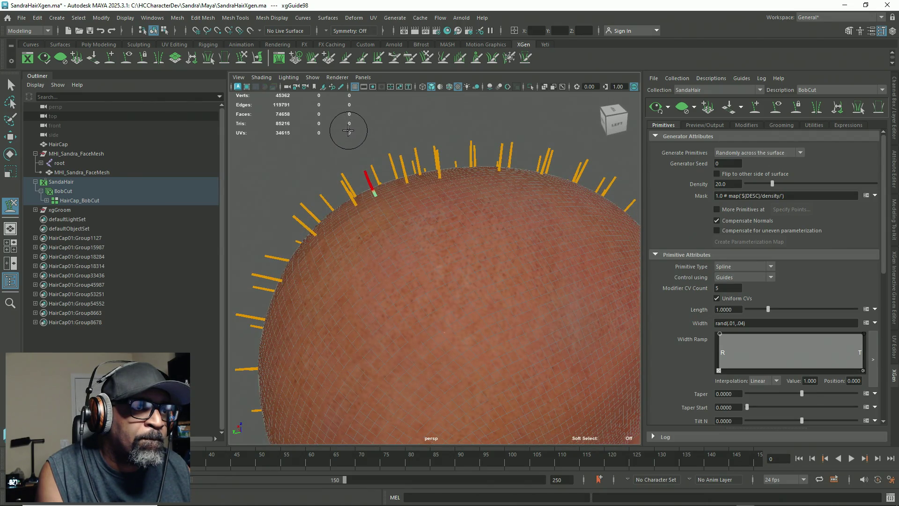
{"action": "mouse_move", "coordinate": [436, 285]}
{"action": "left_mouse_down", "text": "alt"}
{"action": "mouse_move", "coordinate": [470, 289]}
{"action": "mouse_move", "coordinate": [476, 307]}
{"action": "left_mouse_up", "text": "alt"}
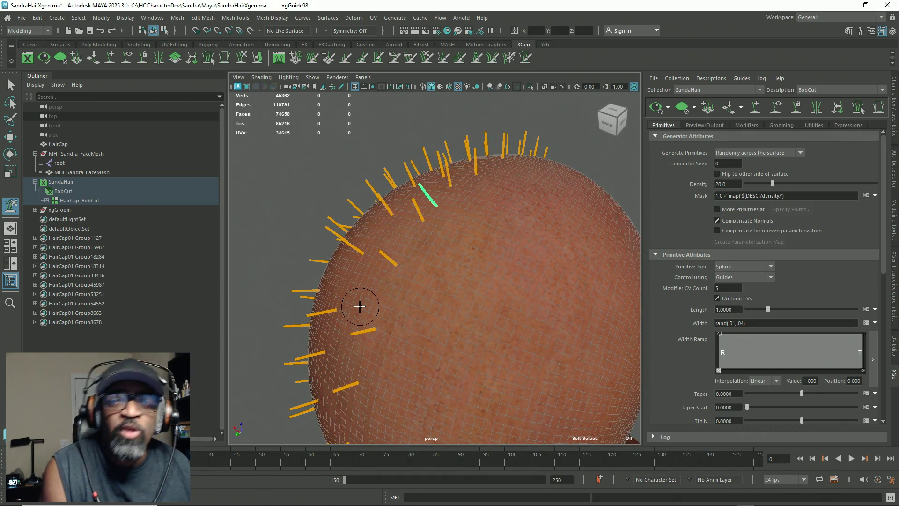
{"action": "mouse_move", "coordinate": [417, 272]}
{"action": "left_mouse_down", "text": "alt"}
{"action": "mouse_move", "coordinate": [562, 245]}
{"action": "mouse_move", "coordinate": [498, 195]}
{"action": "left_mouse_up", "text": "alt"}
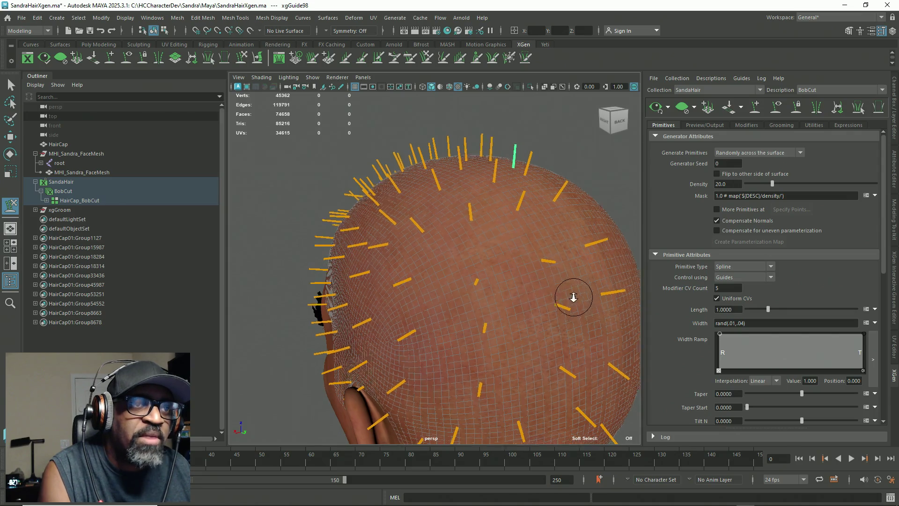
{"action": "right_click_drag", "start_coordinate": [537, 264], "coordinate": [482, 237], "text": "alt"}
{"action": "mouse_move", "coordinate": [482, 237]}
{"action": "left_mouse_down", "text": "alt"}
{"action": "mouse_move", "coordinate": [458, 264]}
{"action": "mouse_move", "coordinate": [428, 251]}
{"action": "mouse_move", "coordinate": [437, 243]}
{"action": "left_mouse_up", "text": "alt"}
{"action": "mouse_move", "coordinate": [449, 210]}
{"action": "left_mouse_down", "text": "alt"}
{"action": "mouse_move", "coordinate": [487, 283]}
{"action": "mouse_move", "coordinate": [448, 273]}
{"action": "mouse_move", "coordinate": [427, 218]}
{"action": "mouse_move", "coordinate": [474, 263]}
{"action": "mouse_move", "coordinate": [507, 254]}
{"action": "mouse_move", "coordinate": [478, 238]}
{"action": "left_mouse_up", "text": "alt"}
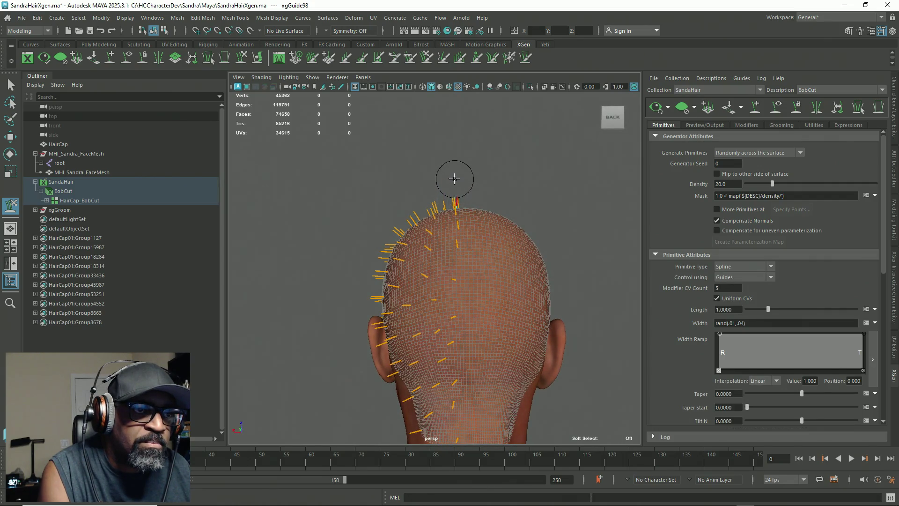
{"action": "mouse_move", "coordinate": [457, 200]}
{"action": "left_mouse_down", "text": "alt"}
{"action": "mouse_move", "coordinate": [538, 258]}
{"action": "mouse_move", "coordinate": [569, 257]}
{"action": "mouse_move", "coordinate": [512, 287]}
{"action": "mouse_move", "coordinate": [431, 310]}
{"action": "left_mouse_up", "text": "alt"}
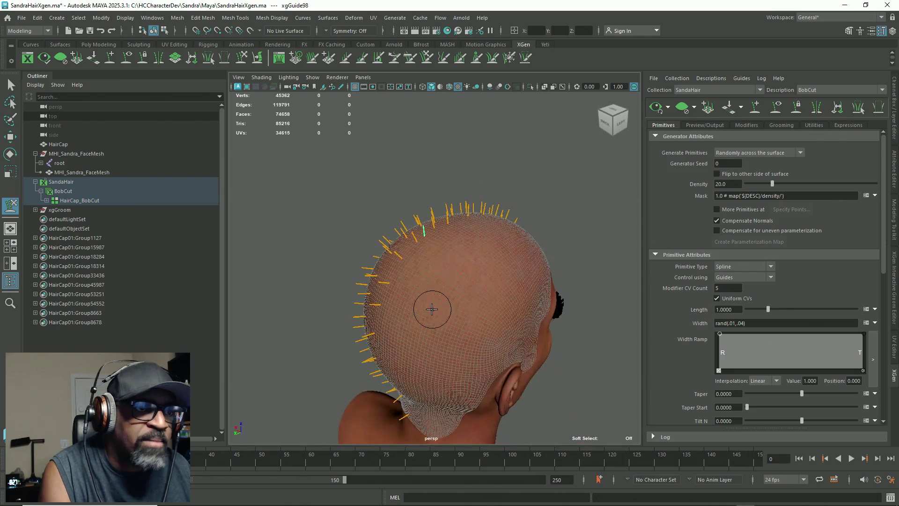
{"action": "left_click", "coordinate": [112, 58]}
{"action": "mouse_move", "coordinate": [488, 234]}
{"action": "left_mouse_down", "text": "alt"}
{"action": "mouse_move", "coordinate": [438, 257]}
{"action": "mouse_move", "coordinate": [457, 283]}
{"action": "mouse_move", "coordinate": [508, 295]}
{"action": "mouse_move", "coordinate": [539, 283]}
{"action": "mouse_move", "coordinate": [576, 288]}
{"action": "mouse_move", "coordinate": [596, 269]}
{"action": "mouse_move", "coordinate": [615, 286]}
{"action": "mouse_move", "coordinate": [602, 260]}
{"action": "mouse_move", "coordinate": [593, 275]}
{"action": "left_mouse_up", "text": "alt"}
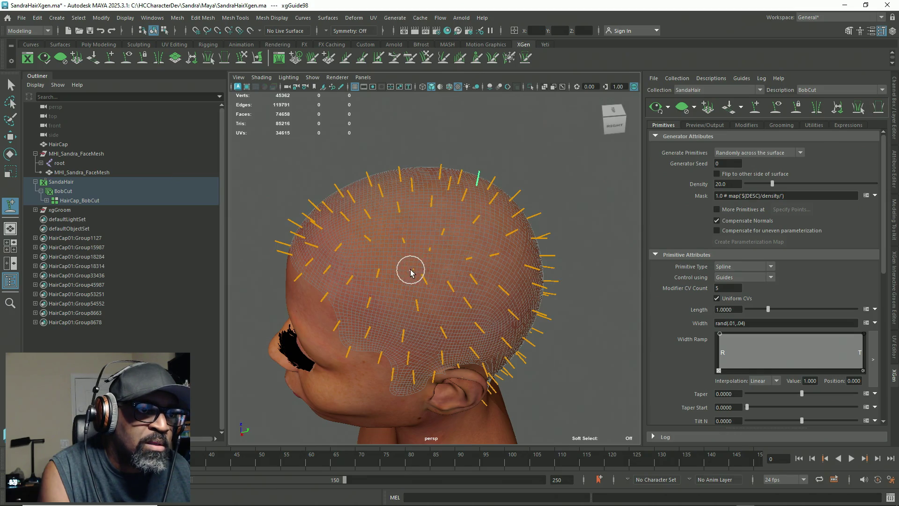
{"action": "mouse_move", "coordinate": [409, 299]}
{"action": "left_mouse_down", "text": "alt"}
{"action": "mouse_move", "coordinate": [398, 274]}
{"action": "mouse_move", "coordinate": [363, 275]}
{"action": "mouse_move", "coordinate": [379, 232]}
{"action": "mouse_move", "coordinate": [351, 251]}
{"action": "mouse_move", "coordinate": [376, 240]}
{"action": "left_mouse_up", "text": "alt"}
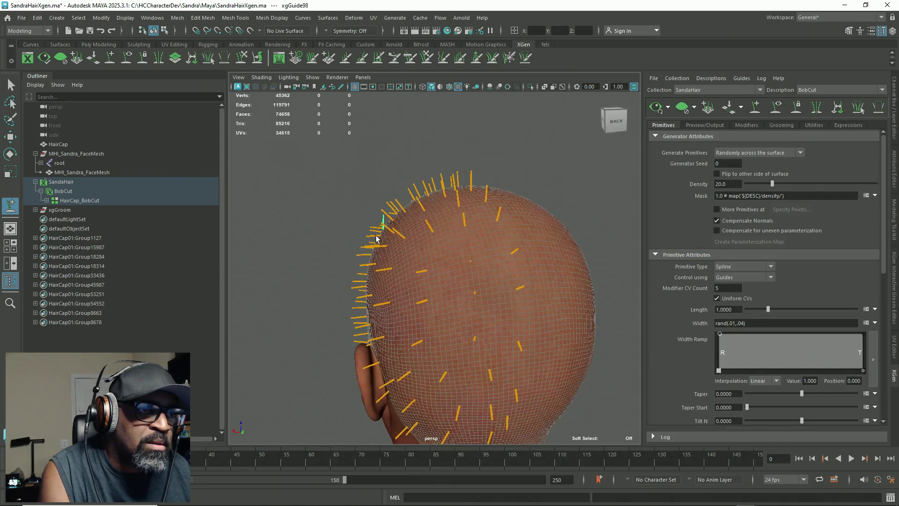
{"action": "left_click", "coordinate": [240, 58]}
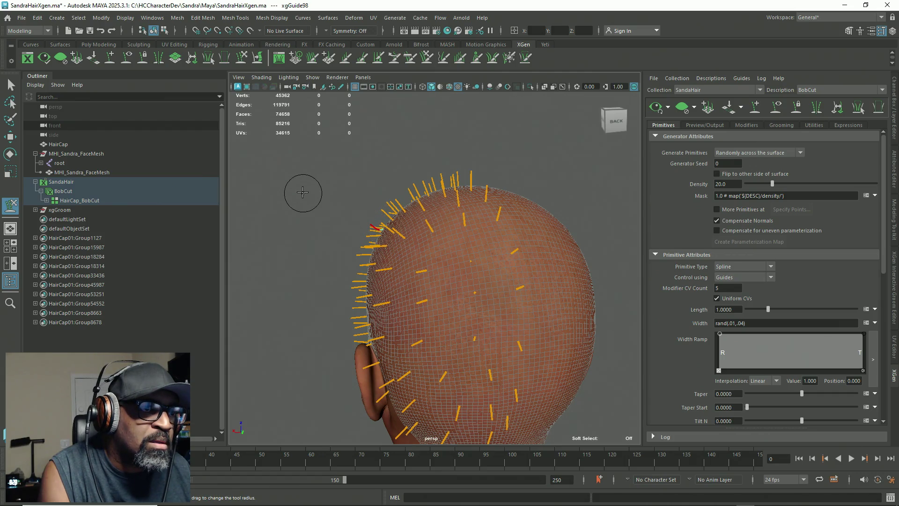
{"action": "left_click_drag", "start_coordinate": [371, 254], "coordinate": [520, 259], "text": "alt"}
{"action": "key", "text": "q"}
{"action": "scroll", "coordinate": [393, 167], "scroll_direction": "down", "scroll_amount": 5}
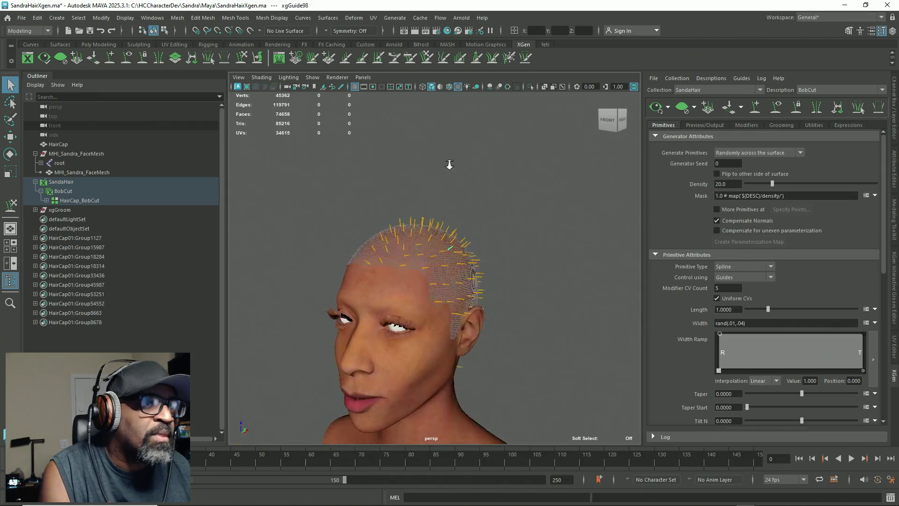
{"action": "scroll", "coordinate": [485, 180], "scroll_direction": "down", "scroll_amount": 2}
{"action": "mouse_move", "coordinate": [523, 168]}
{"action": "left_mouse_down"}
{"action": "mouse_move", "coordinate": [340, 350]}
{"action": "mouse_move", "coordinate": [341, 395]}
{"action": "left_mouse_up"}
{"action": "mouse_move", "coordinate": [456, 382]}
{"action": "left_mouse_down", "text": "alt"}
{"action": "mouse_move", "coordinate": [295, 359]}
{"action": "mouse_move", "coordinate": [457, 367]}
{"action": "left_mouse_up", "text": "alt"}
{"action": "scroll", "coordinate": [453, 345], "scroll_direction": "up", "scroll_amount": 3}
{"action": "scroll", "coordinate": [453, 346], "scroll_direction": "up", "scroll_amount": 1}
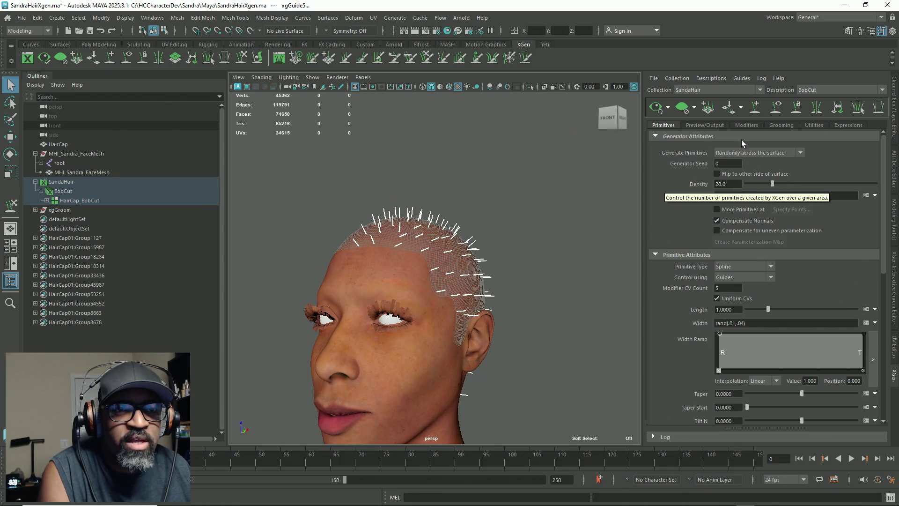
{"action": "left_click", "coordinate": [497, 273]}
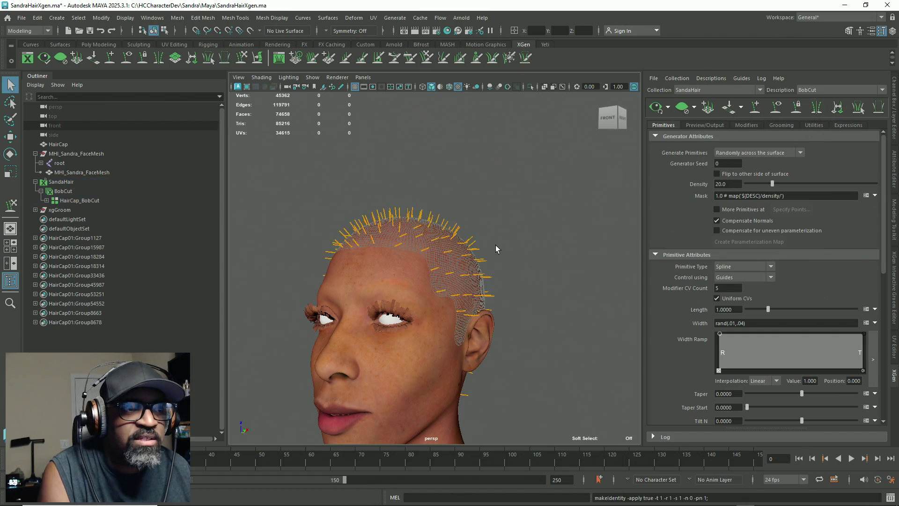
{"action": "left_click_drag", "start_coordinate": [496, 245], "coordinate": [580, 233], "text": "alt"}
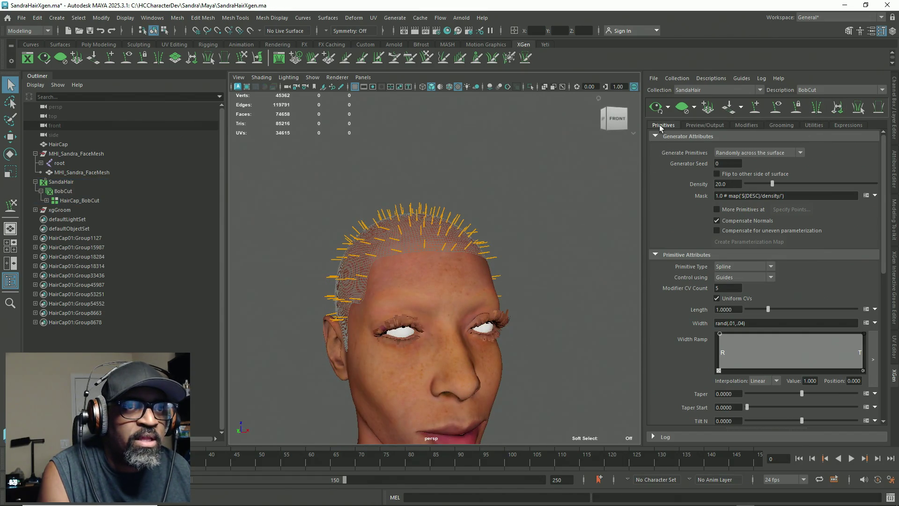
{"action": "left_click_drag", "start_coordinate": [618, 176], "coordinate": [506, 285], "text": "alt"}
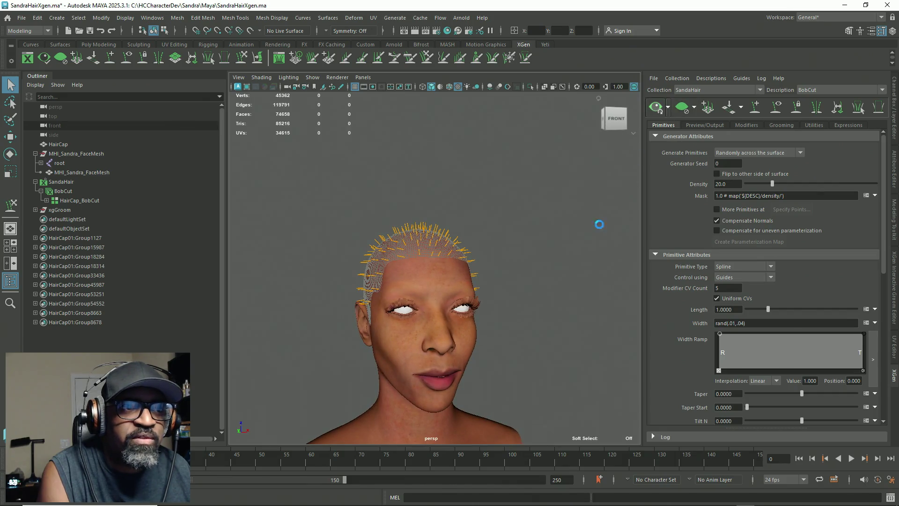
{"action": "mouse_move", "coordinate": [514, 331]}
{"action": "left_mouse_down", "text": "alt"}
{"action": "mouse_move", "coordinate": [480, 282]}
{"action": "mouse_move", "coordinate": [495, 275]}
{"action": "left_mouse_up", "text": "alt"}
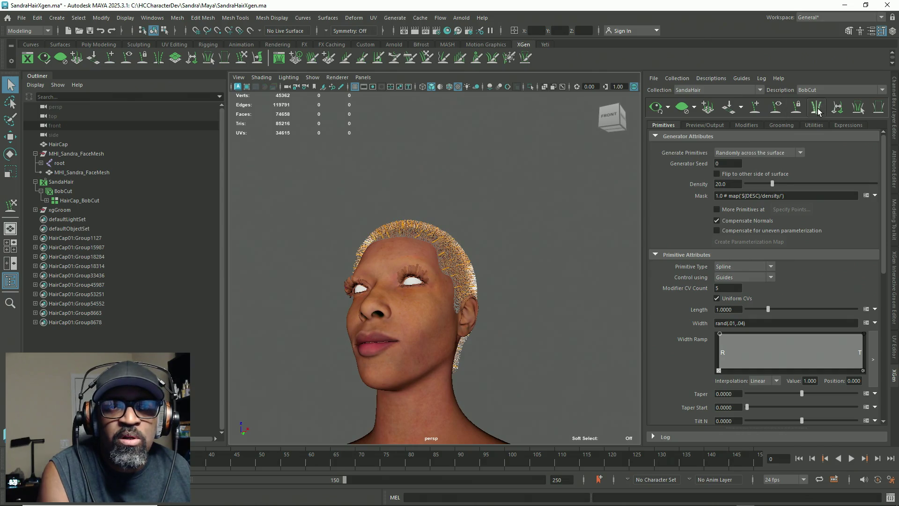
{"action": "left_click", "coordinate": [682, 107]}
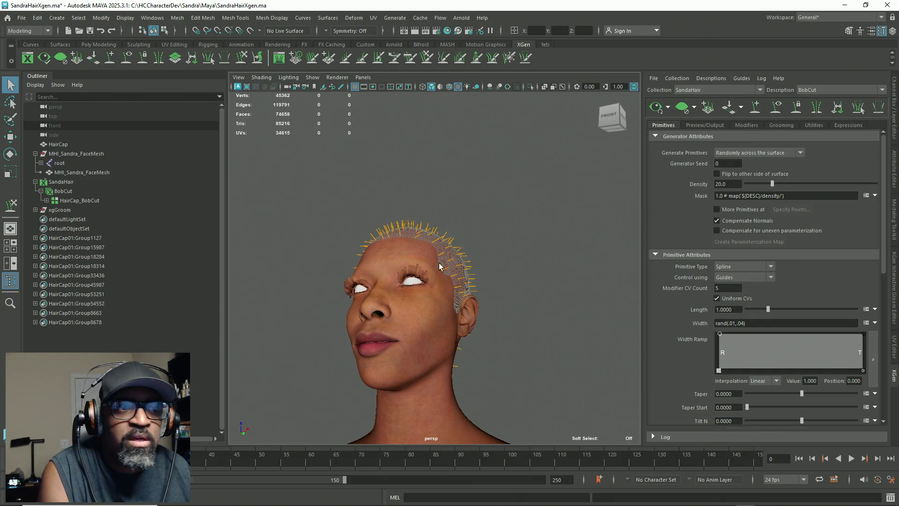
{"action": "left_click", "coordinate": [610, 118]}
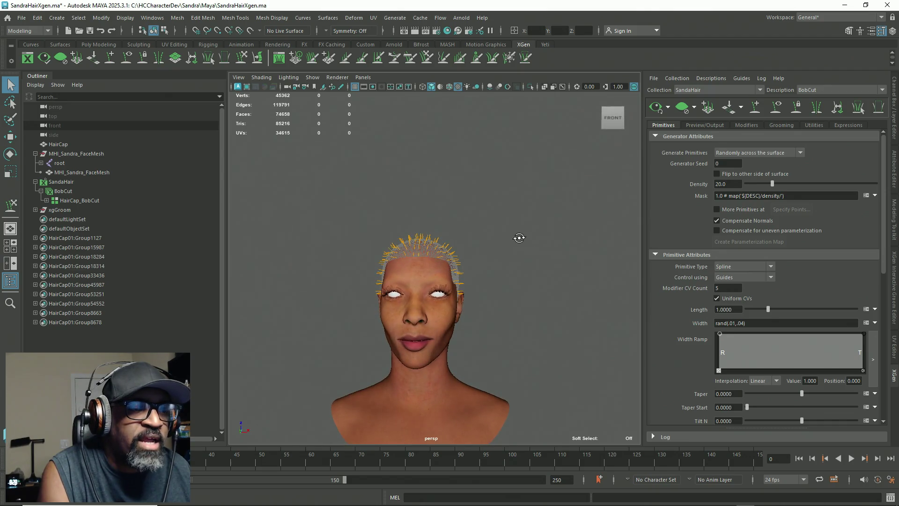
{"action": "left_click_drag", "start_coordinate": [531, 134], "coordinate": [272, 437]}
{"action": "left_click_drag", "start_coordinate": [394, 334], "coordinate": [467, 341], "text": "alt"}
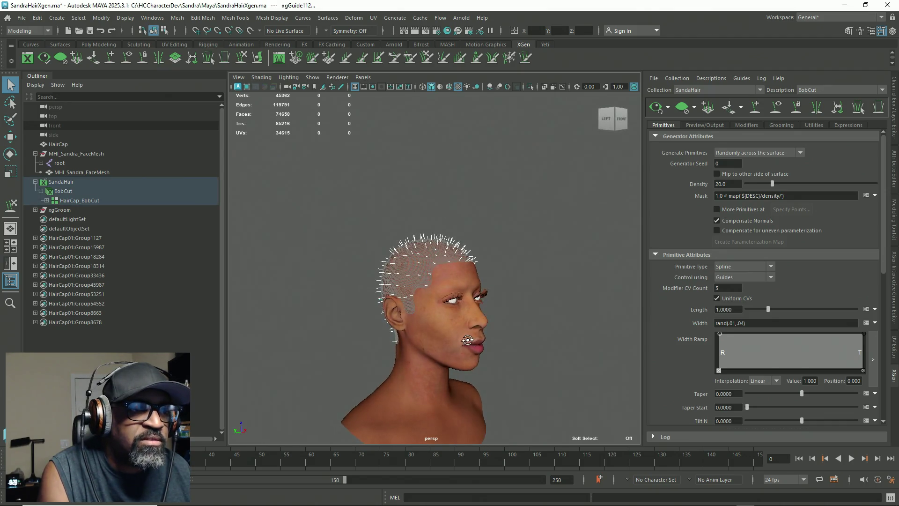
Centre the pivot on the BobCut guides and scale them up so they stick far out of the head
{"action": "key", "text": "r"}
{"action": "scroll", "coordinate": [458, 301], "scroll_direction": "up", "scroll_amount": 3}
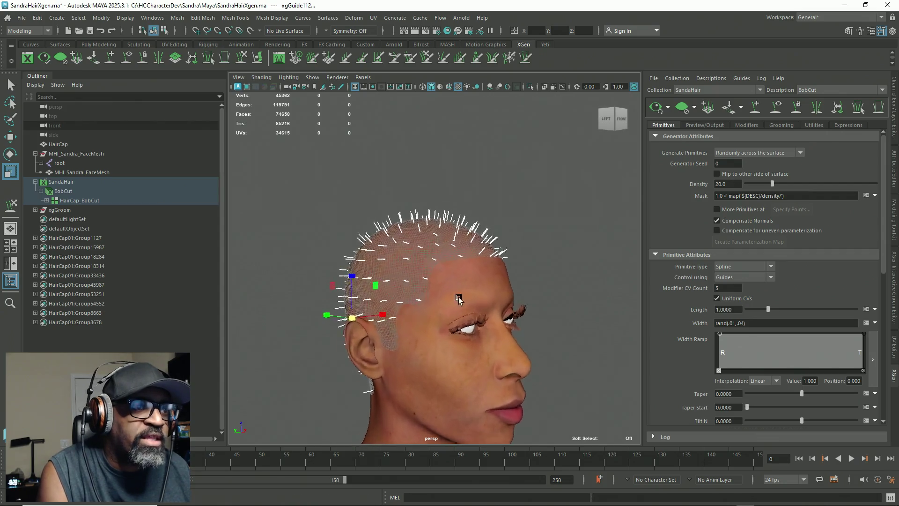
{"action": "scroll", "coordinate": [458, 299], "scroll_direction": "up", "scroll_amount": 2}
{"action": "left_click", "coordinate": [105, 18]}
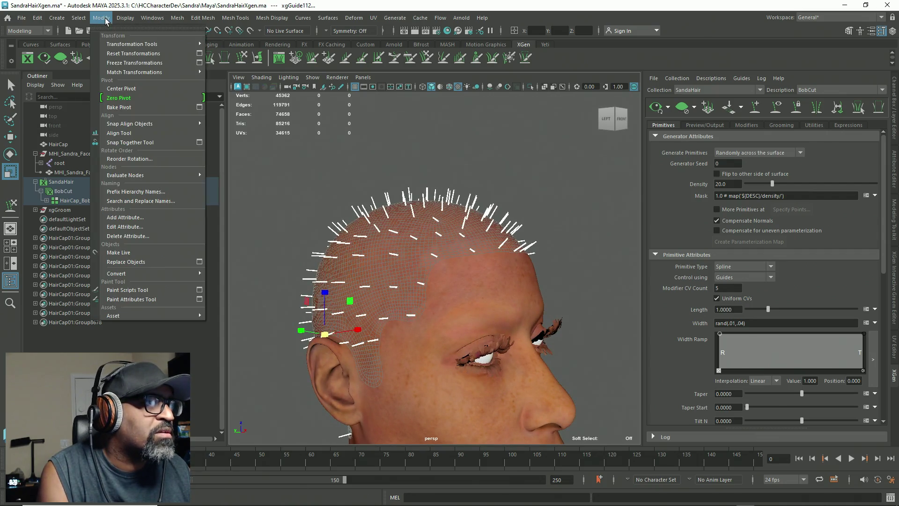
{"action": "left_click", "coordinate": [120, 88]}
{"action": "mouse_move", "coordinate": [369, 188]}
{"action": "left_mouse_down", "text": "alt"}
{"action": "mouse_move", "coordinate": [440, 212]}
{"action": "mouse_move", "coordinate": [463, 281]}
{"action": "left_mouse_up", "text": "alt"}
{"action": "scroll", "coordinate": [464, 281], "scroll_direction": "down", "scroll_amount": 2}
{"action": "scroll", "coordinate": [468, 284], "scroll_direction": "down", "scroll_amount": 2}
{"action": "scroll", "coordinate": [473, 287], "scroll_direction": "down", "scroll_amount": 1}
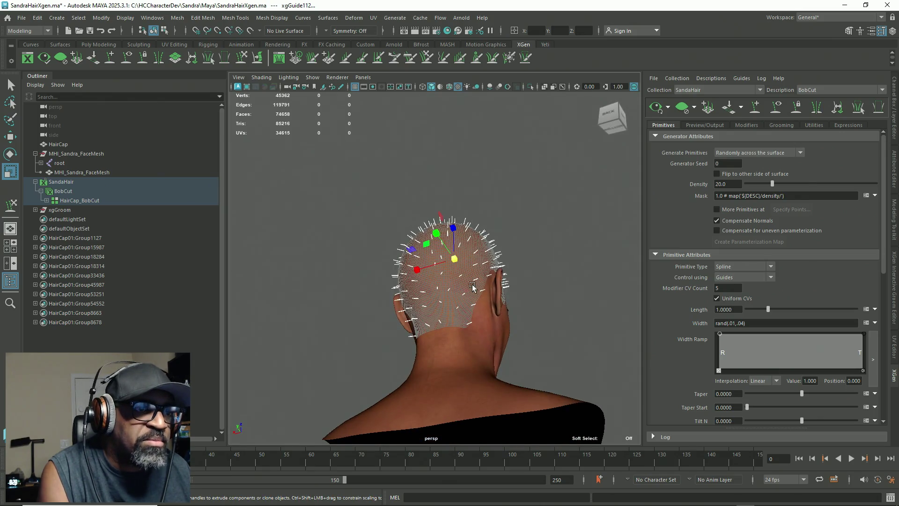
{"action": "left_click_drag", "start_coordinate": [455, 266], "coordinate": [502, 261]}
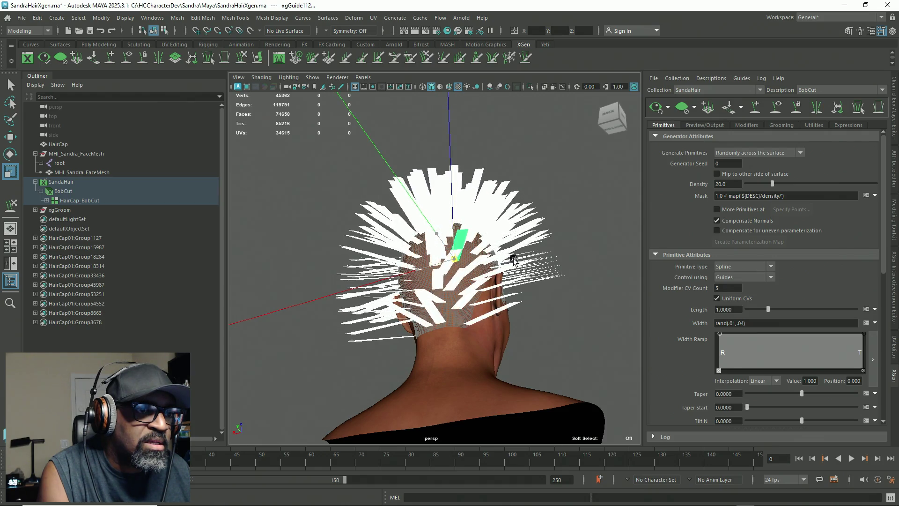
{"action": "left_click_drag", "start_coordinate": [502, 261], "coordinate": [534, 257]}
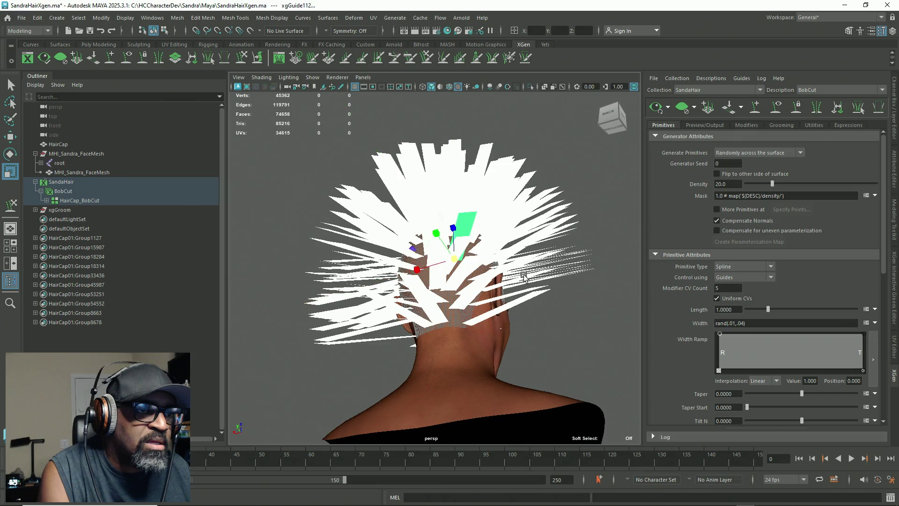
Check the enlarged guides from behind and in front, then return to selection mode and deselect them
{"action": "mouse_move", "coordinate": [492, 338]}
{"action": "left_mouse_down", "text": "alt"}
{"action": "mouse_move", "coordinate": [500, 360]}
{"action": "mouse_move", "coordinate": [630, 329]}
{"action": "left_mouse_up", "text": "alt"}
{"action": "scroll", "coordinate": [630, 329], "scroll_direction": "down", "scroll_amount": 3}
{"action": "mouse_move", "coordinate": [501, 316]}
{"action": "left_mouse_down", "text": "alt"}
{"action": "mouse_move", "coordinate": [515, 279]}
{"action": "mouse_move", "coordinate": [504, 280]}
{"action": "left_mouse_up", "text": "alt"}
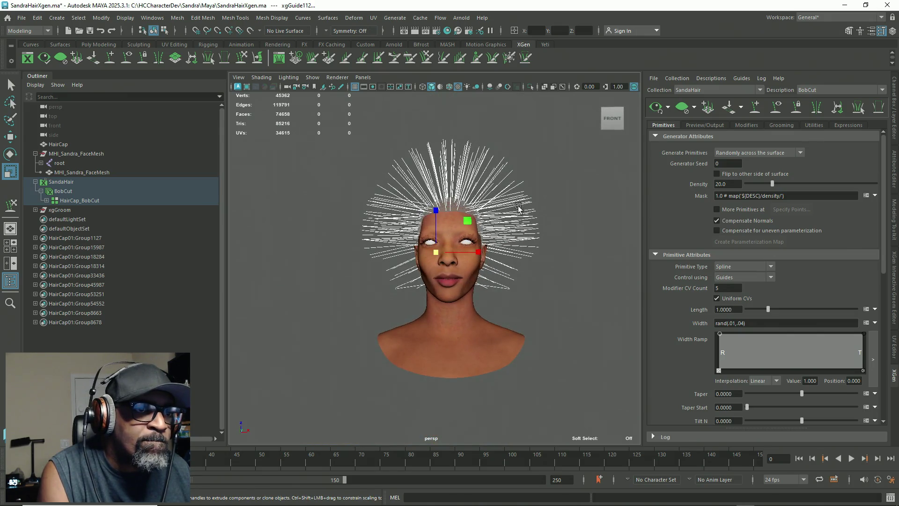
{"action": "key", "text": "q"}
{"action": "left_click", "coordinate": [526, 176]}
{"action": "scroll", "coordinate": [565, 214], "scroll_direction": "up", "scroll_amount": 3}
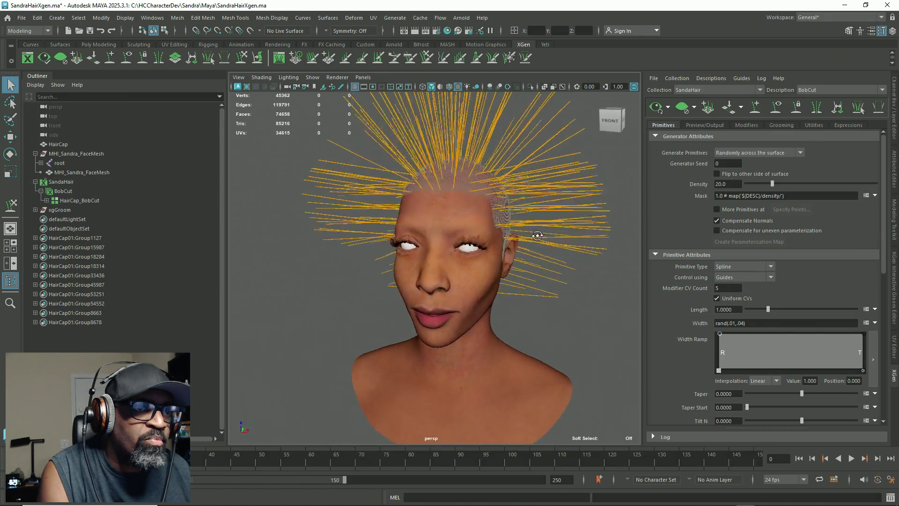
Generate an XGen preview of the longer hair, then clear it again
{"action": "left_click_drag", "start_coordinate": [565, 214], "coordinate": [555, 233], "text": "alt"}
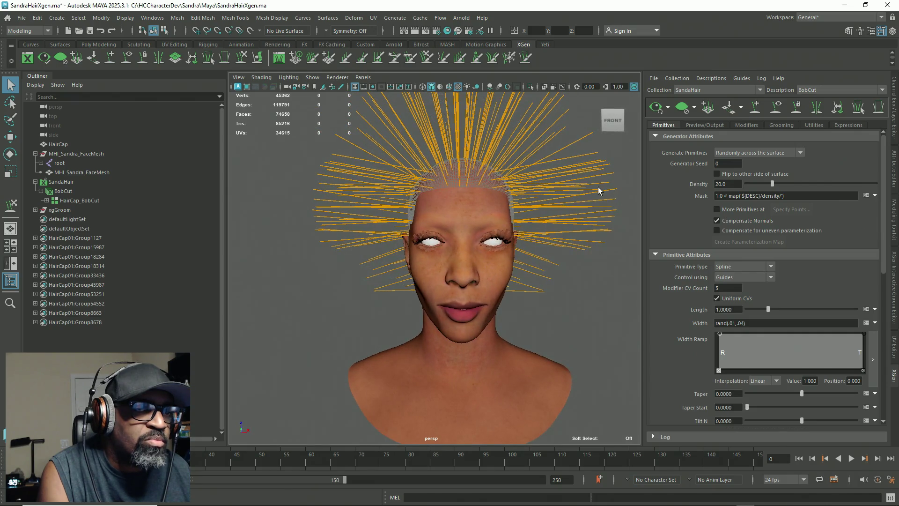
{"action": "left_click", "coordinate": [656, 107]}
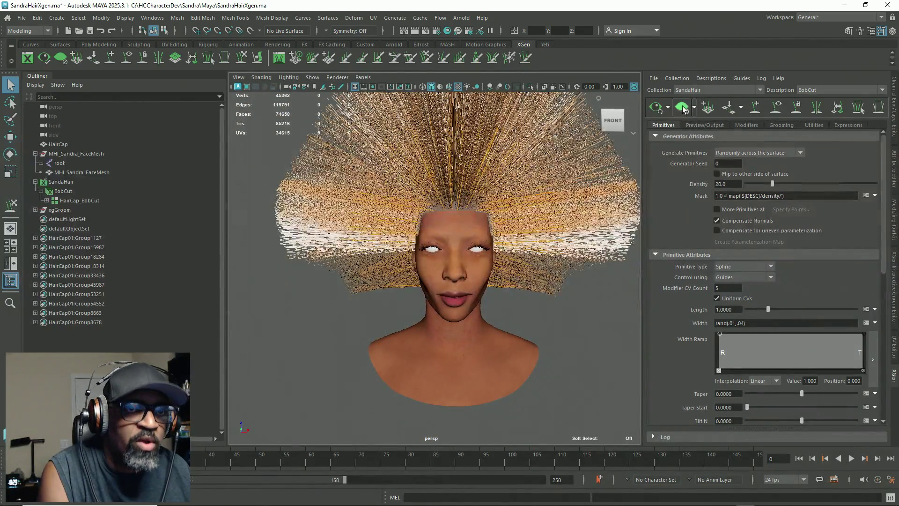
{"action": "left_click", "coordinate": [682, 108]}
{"action": "scroll", "coordinate": [517, 287], "scroll_direction": "up", "scroll_amount": 3}
{"action": "mouse_move", "coordinate": [537, 285]}
{"action": "left_mouse_down", "text": "alt"}
{"action": "mouse_move", "coordinate": [455, 286]}
{"action": "mouse_move", "coordinate": [433, 266]}
{"action": "mouse_move", "coordinate": [442, 251]}
{"action": "mouse_move", "coordinate": [419, 263]}
{"action": "mouse_move", "coordinate": [455, 235]}
{"action": "left_mouse_up", "text": "alt"}
{"action": "scroll", "coordinate": [449, 255], "scroll_direction": "up", "scroll_amount": 2}
{"action": "right_click_drag", "start_coordinate": [449, 204], "coordinate": [445, 212], "text": "alt"}
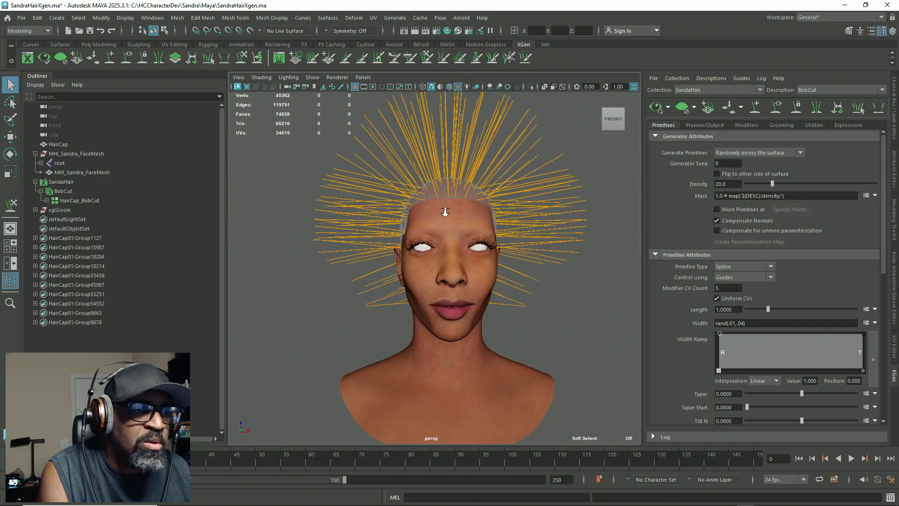
Select a single guide above the forehead and reactivate the last XGen sculpt tool with Y
{"action": "left_click", "coordinate": [436, 200]}
{"action": "left_click_drag", "start_coordinate": [437, 200], "coordinate": [438, 216], "text": "alt"}
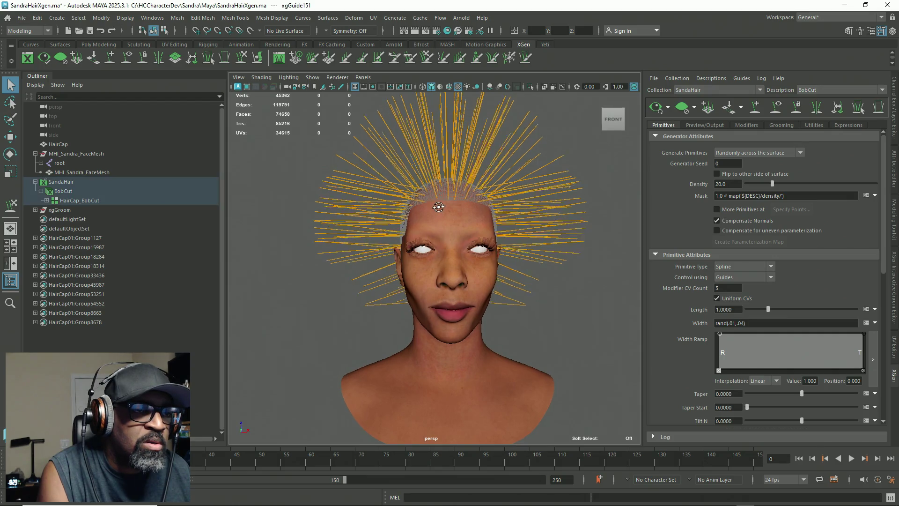
{"action": "left_click", "coordinate": [435, 207]}
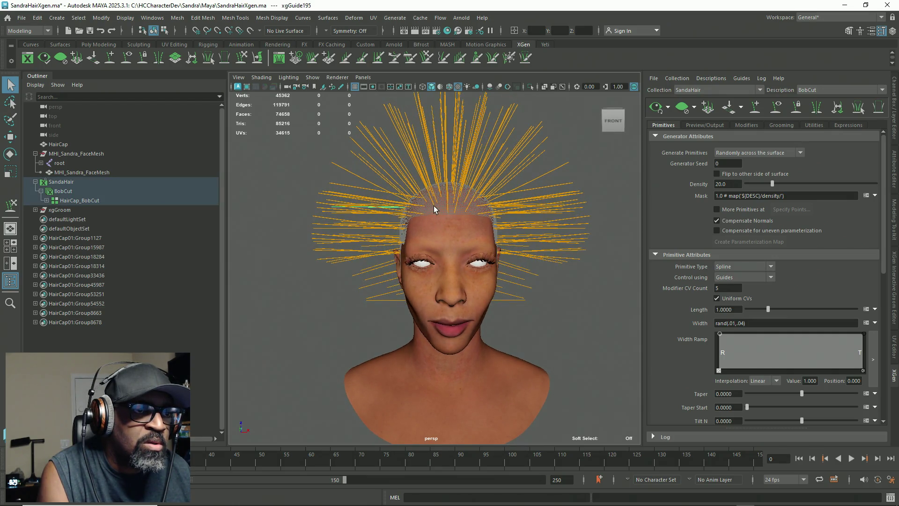
{"action": "left_click", "coordinate": [433, 205]}
{"action": "mouse_move", "coordinate": [434, 206]}
{"action": "left_mouse_down", "text": "alt"}
{"action": "mouse_move", "coordinate": [405, 235]}
{"action": "mouse_move", "coordinate": [438, 234]}
{"action": "left_mouse_up", "text": "alt"}
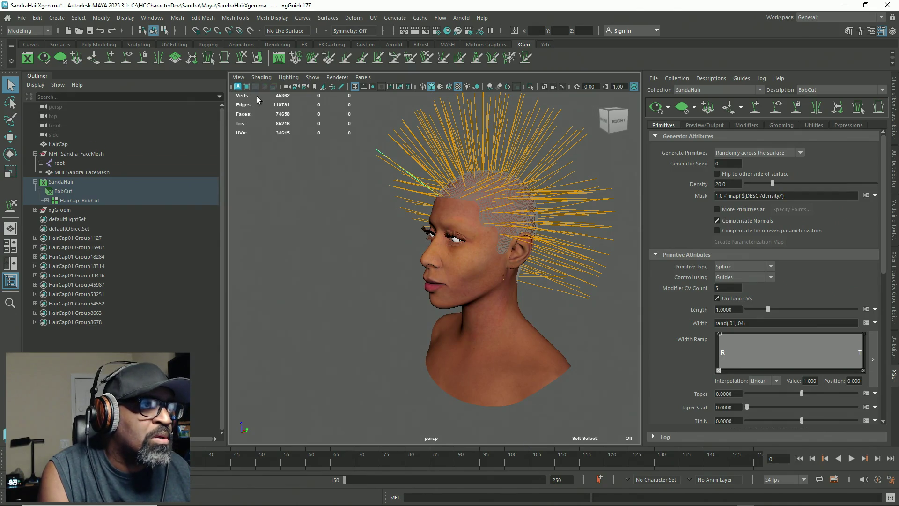
{"action": "key", "text": "y"}
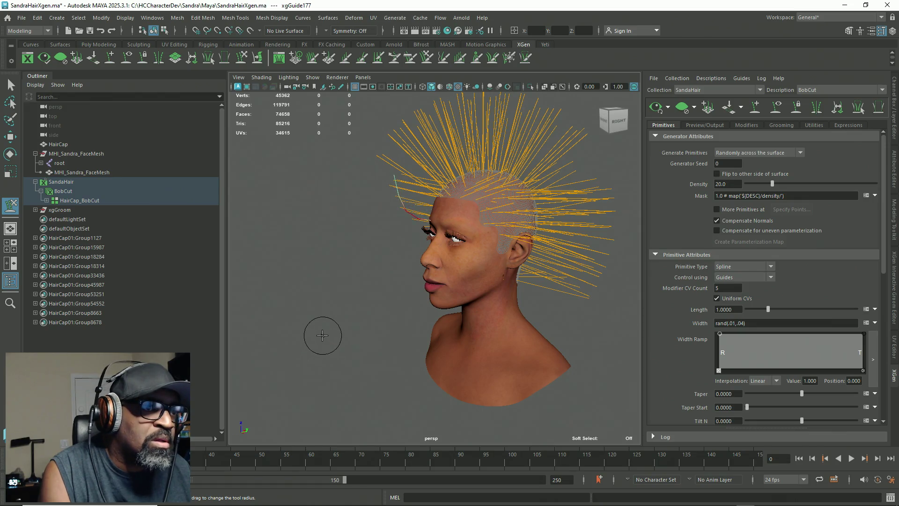
{"action": "left_click_drag", "start_coordinate": [323, 334], "coordinate": [511, 297], "text": "alt"}
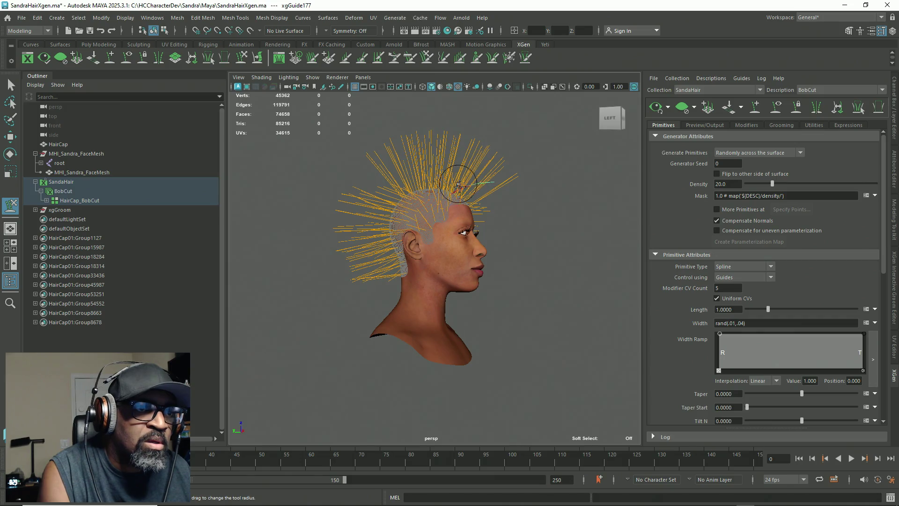
{"action": "mouse_move", "coordinate": [462, 210]}
{"action": "left_mouse_down", "text": "alt"}
{"action": "mouse_move", "coordinate": [403, 236]}
{"action": "mouse_move", "coordinate": [483, 166]}
{"action": "left_mouse_up", "text": "alt"}
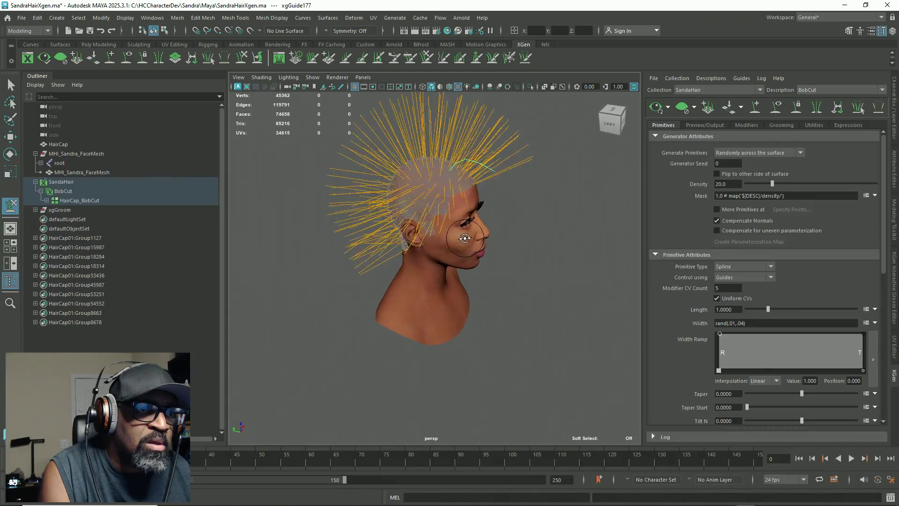
{"action": "mouse_move", "coordinate": [483, 197]}
{"action": "left_mouse_down", "text": "alt"}
{"action": "mouse_move", "coordinate": [494, 209]}
{"action": "mouse_move", "coordinate": [495, 195]}
{"action": "left_mouse_up", "text": "alt"}
{"action": "mouse_move", "coordinate": [476, 99]}
{"action": "left_mouse_down", "text": "alt"}
{"action": "mouse_move", "coordinate": [441, 175]}
{"action": "mouse_move", "coordinate": [495, 222]}
{"action": "left_mouse_up", "text": "alt"}
{"action": "key", "text": "q"}
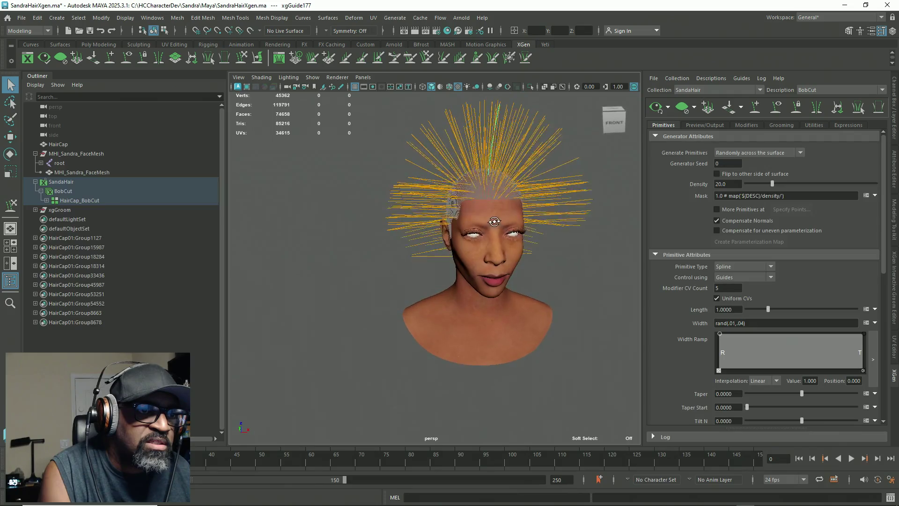
{"action": "left_click_drag", "start_coordinate": [493, 199], "coordinate": [477, 288], "text": "alt"}
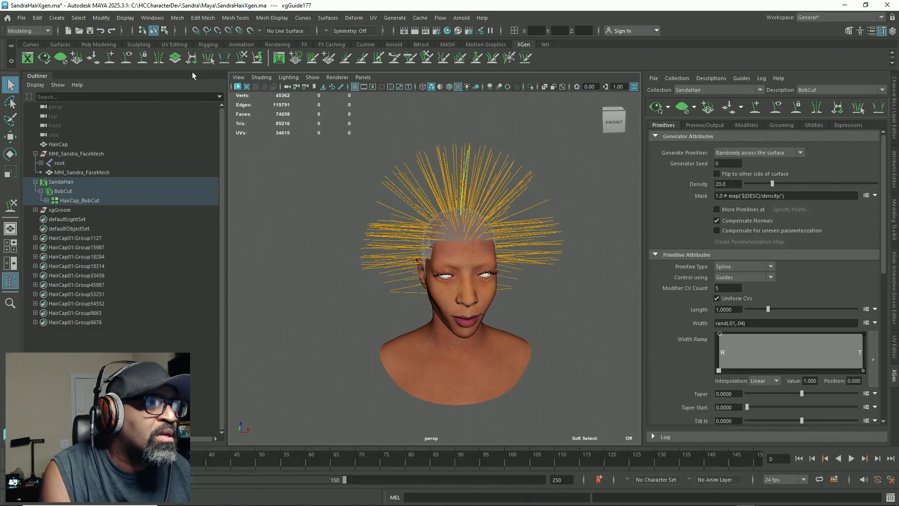
{"action": "left_click", "coordinate": [110, 59]}
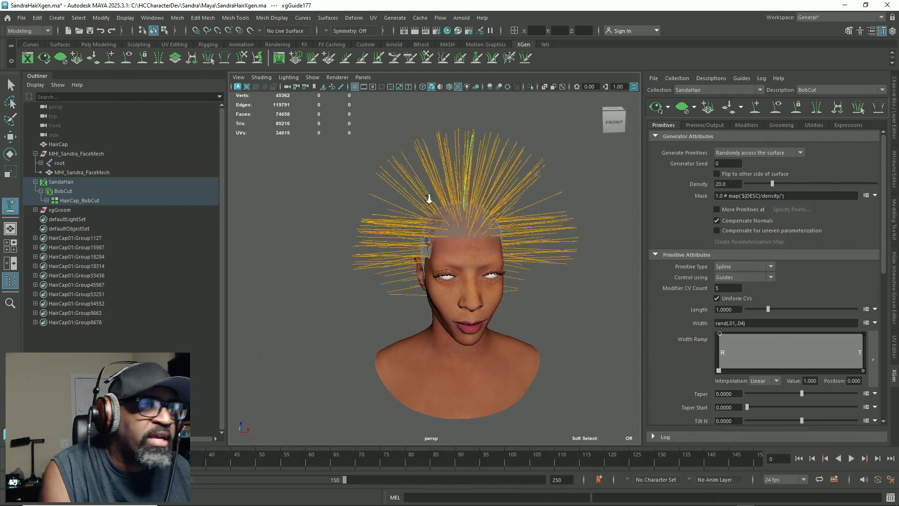
{"action": "scroll", "coordinate": [492, 211], "scroll_direction": "up", "scroll_amount": 3}
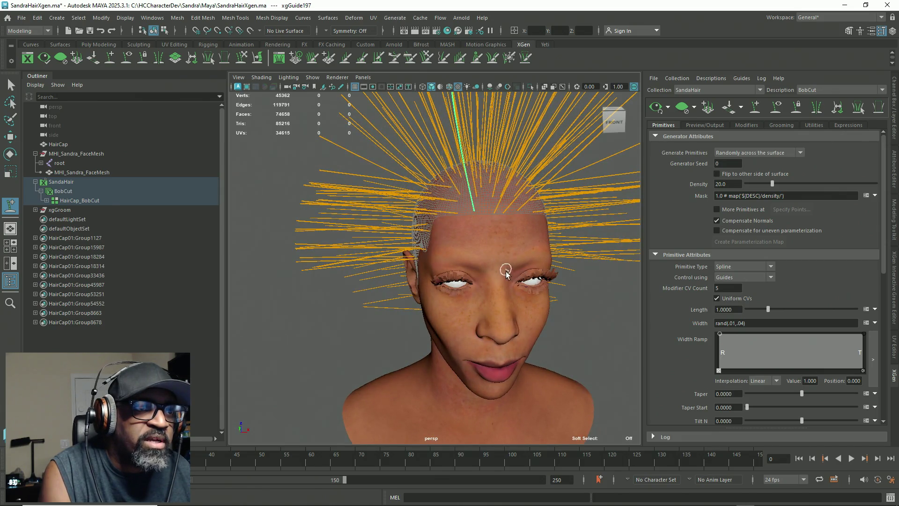
{"action": "left_click_drag", "start_coordinate": [506, 272], "coordinate": [459, 298], "text": "alt"}
{"action": "scroll", "coordinate": [305, 164], "scroll_direction": "down", "scroll_amount": 5}
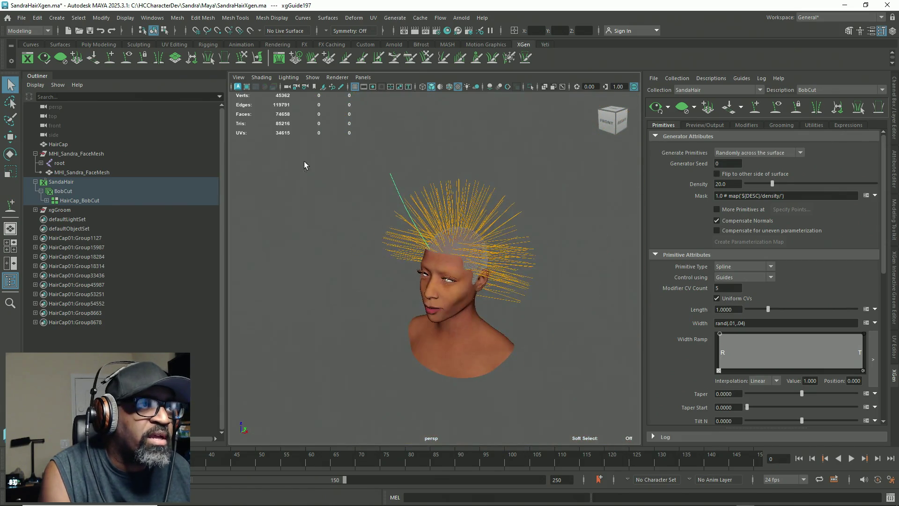
{"action": "left_click", "coordinate": [237, 61]}
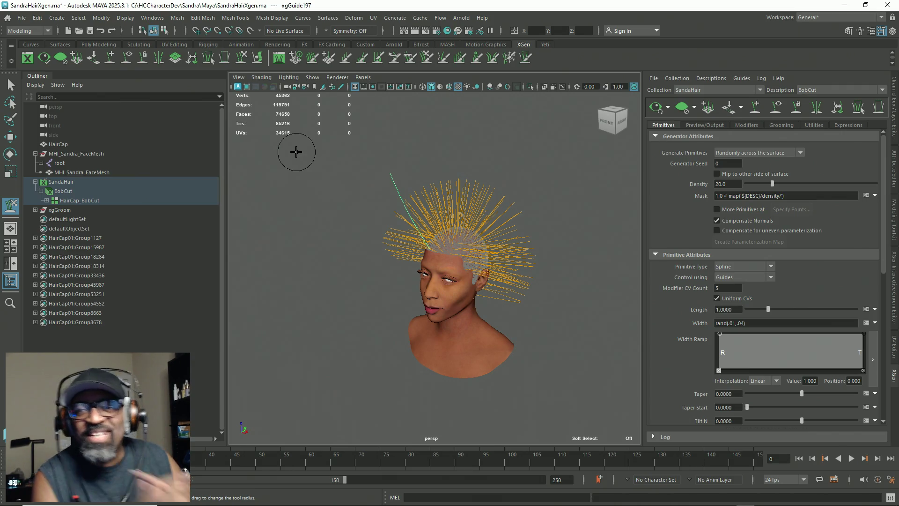
{"action": "left_click_drag", "start_coordinate": [529, 278], "coordinate": [465, 283], "text": "alt"}
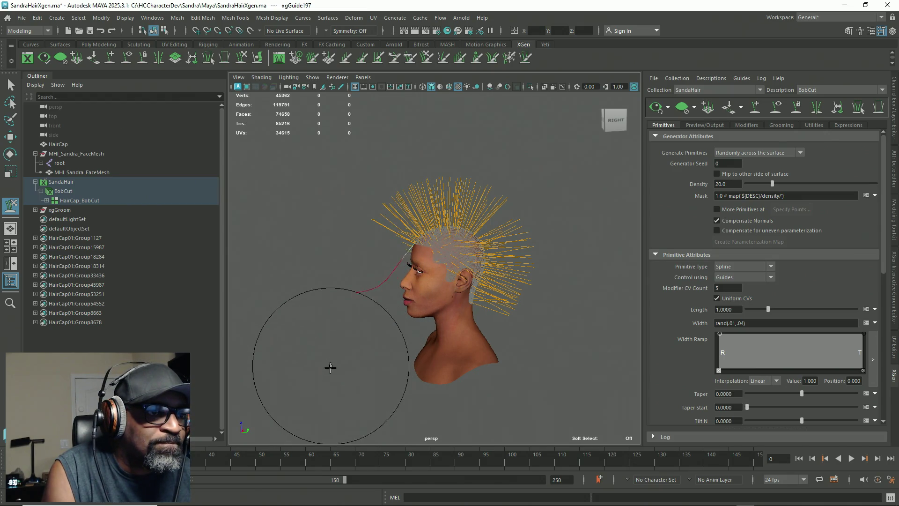
Straighten the front guide and bend it along the hairline down toward the chin
{"action": "left_click_drag", "start_coordinate": [332, 371], "coordinate": [371, 331]}
{"action": "mouse_move", "coordinate": [351, 378]}
{"action": "left_mouse_down", "text": "alt"}
{"action": "mouse_move", "coordinate": [462, 281]}
{"action": "mouse_move", "coordinate": [491, 281]}
{"action": "left_mouse_up", "text": "alt"}
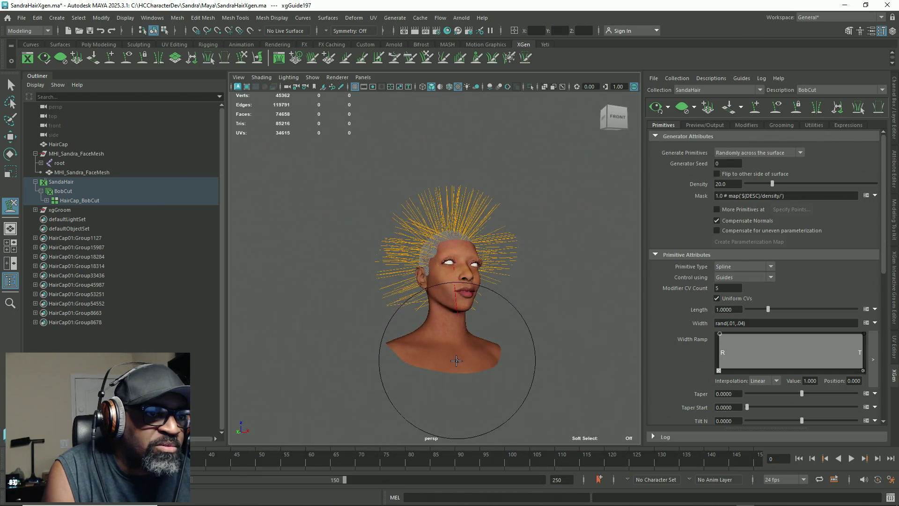
{"action": "left_click_drag", "start_coordinate": [472, 298], "coordinate": [445, 243], "text": "alt"}
{"action": "scroll", "coordinate": [446, 244], "scroll_direction": "up", "scroll_amount": 3}
{"action": "mouse_move", "coordinate": [568, 298]}
{"action": "left_mouse_down", "text": "alt"}
{"action": "mouse_move", "coordinate": [532, 293]}
{"action": "mouse_move", "coordinate": [526, 241]}
{"action": "mouse_move", "coordinate": [512, 221]}
{"action": "mouse_move", "coordinate": [526, 171]}
{"action": "mouse_move", "coordinate": [536, 324]}
{"action": "mouse_move", "coordinate": [522, 231]}
{"action": "mouse_move", "coordinate": [542, 180]}
{"action": "mouse_move", "coordinate": [521, 183]}
{"action": "left_mouse_up", "text": "alt"}
{"action": "scroll", "coordinate": [555, 278], "scroll_direction": "up", "scroll_amount": 2}
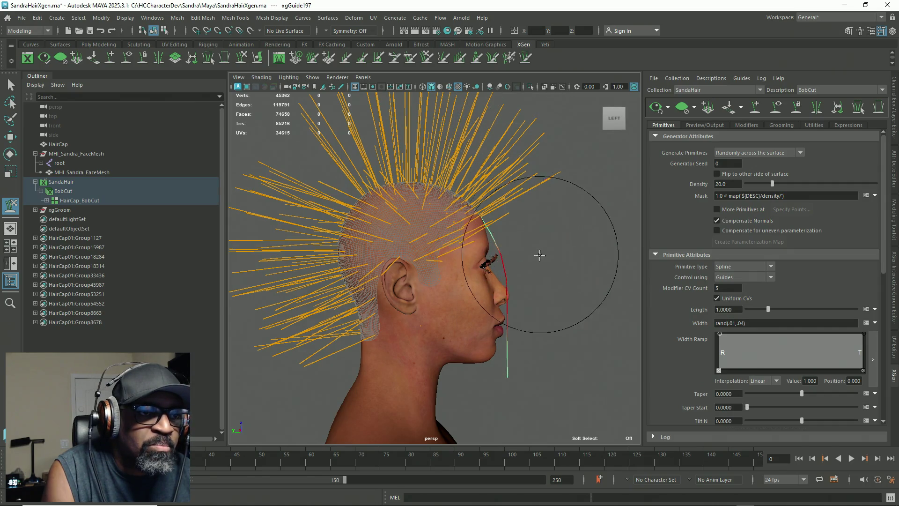
{"action": "left_click_drag", "start_coordinate": [532, 261], "coordinate": [381, 321], "text": "alt"}
{"action": "mouse_move", "coordinate": [395, 206]}
{"action": "left_mouse_down"}
{"action": "mouse_move", "coordinate": [394, 184]}
{"action": "mouse_move", "coordinate": [382, 321]}
{"action": "mouse_move", "coordinate": [387, 384]}
{"action": "left_mouse_up"}
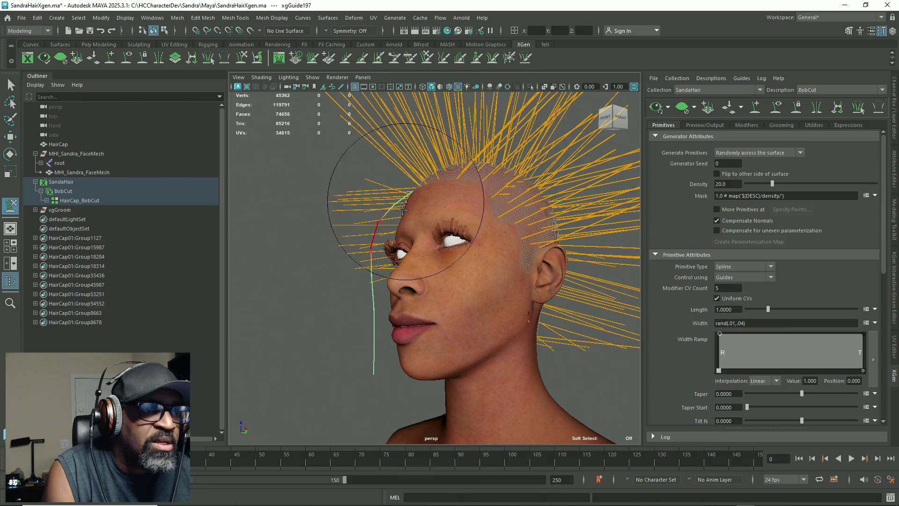
Reshape the guide hanging before the face, switch to Move and marquee-select all the guides
{"action": "mouse_move", "coordinate": [382, 241]}
{"action": "left_mouse_down", "text": "alt"}
{"action": "mouse_move", "coordinate": [438, 300]}
{"action": "mouse_move", "coordinate": [434, 329]}
{"action": "left_mouse_up", "text": "alt"}
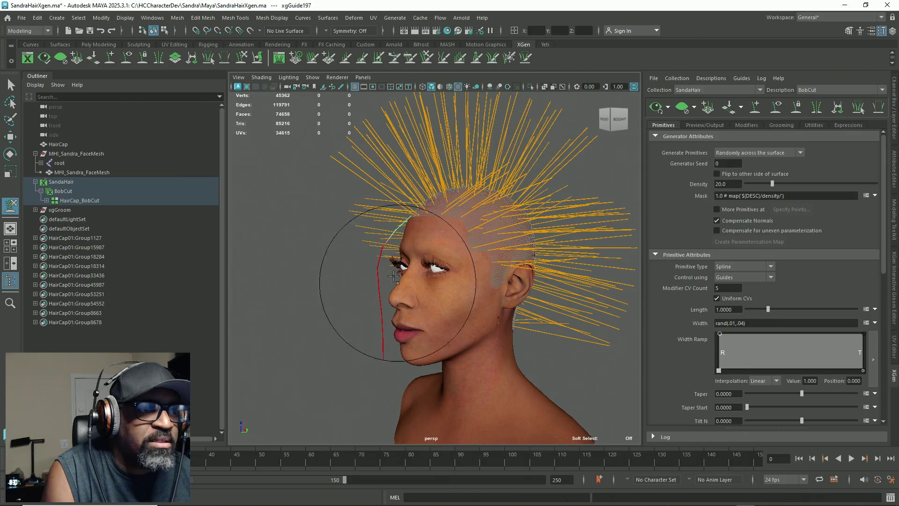
{"action": "mouse_move", "coordinate": [387, 327]}
{"action": "left_mouse_down"}
{"action": "mouse_move", "coordinate": [386, 338]}
{"action": "mouse_move", "coordinate": [397, 215]}
{"action": "left_mouse_up"}
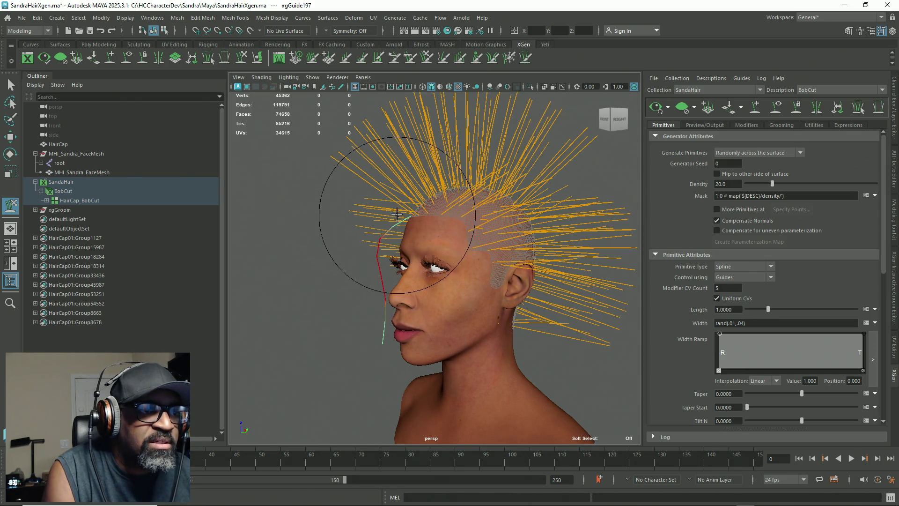
{"action": "key", "text": "w"}
{"action": "left_click_drag", "start_coordinate": [305, 294], "coordinate": [426, 303], "text": "alt"}
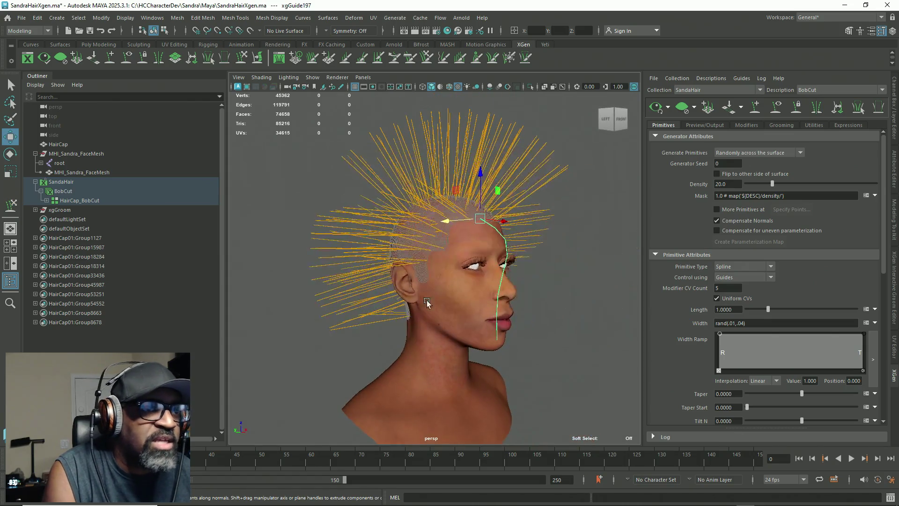
{"action": "left_click", "coordinate": [574, 271]}
{"action": "scroll", "coordinate": [538, 147], "scroll_direction": "down", "scroll_amount": 3}
{"action": "left_click_drag", "start_coordinate": [545, 118], "coordinate": [244, 403]}
{"action": "left_click_drag", "start_coordinate": [492, 317], "coordinate": [636, 393], "text": "alt"}
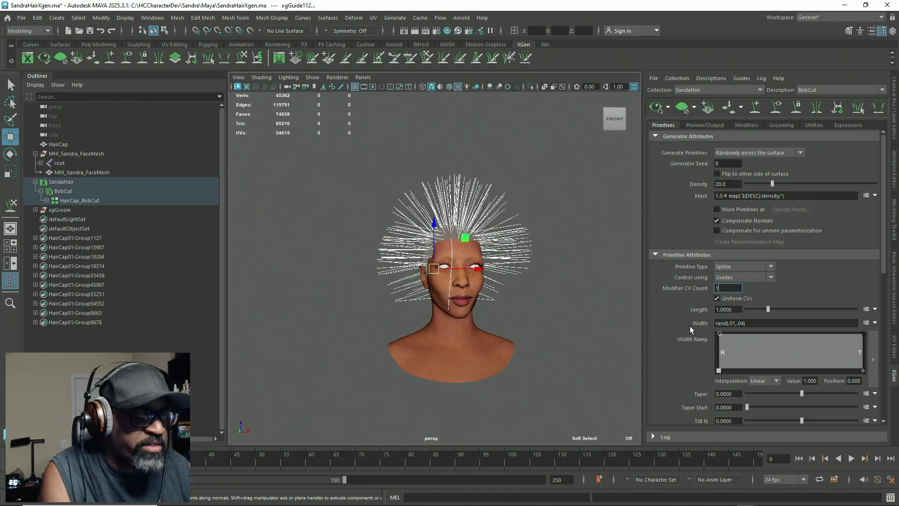
{"action": "type", "text": "5"}
Confirm the modifier CV count and rebuild the BobCut guides to 15 CVs
{"action": "key", "text": "Return"}
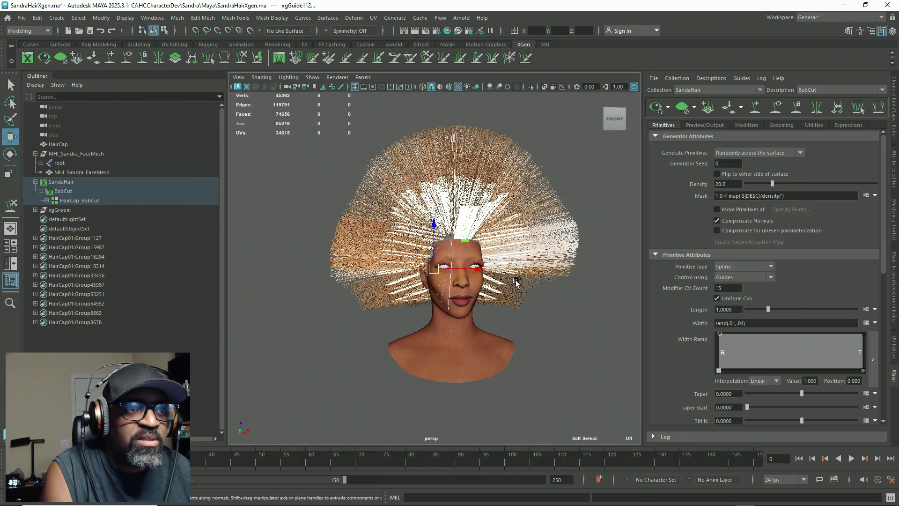
{"action": "left_click_drag", "start_coordinate": [516, 282], "coordinate": [527, 288], "text": "alt"}
{"action": "mouse_move", "coordinate": [528, 288]}
{"action": "right_mouse_down", "text": "alt"}
{"action": "mouse_move", "coordinate": [602, 315]}
{"action": "mouse_move", "coordinate": [534, 320]}
{"action": "right_mouse_up", "text": "alt"}
{"action": "left_click_drag", "start_coordinate": [534, 320], "coordinate": [521, 320], "text": "alt"}
{"action": "mouse_move", "coordinate": [521, 319]}
{"action": "right_mouse_down", "text": "alt"}
{"action": "mouse_move", "coordinate": [620, 362]}
{"action": "mouse_move", "coordinate": [548, 327]}
{"action": "right_mouse_up", "text": "alt"}
{"action": "mouse_move", "coordinate": [548, 328]}
{"action": "left_mouse_down", "text": "alt"}
{"action": "mouse_move", "coordinate": [539, 335]}
{"action": "mouse_move", "coordinate": [545, 368]}
{"action": "mouse_move", "coordinate": [506, 305]}
{"action": "mouse_move", "coordinate": [587, 354]}
{"action": "left_mouse_up", "text": "alt"}
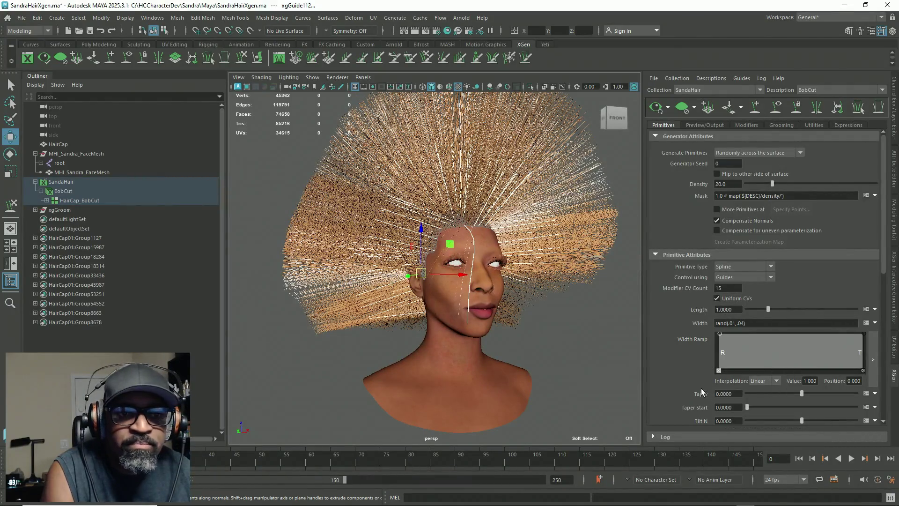
{"action": "scroll", "coordinate": [701, 393], "scroll_direction": "down", "scroll_amount": 2}
{"action": "scroll", "coordinate": [701, 388], "scroll_direction": "down", "scroll_amount": 1}
{"action": "left_click", "coordinate": [727, 392]}
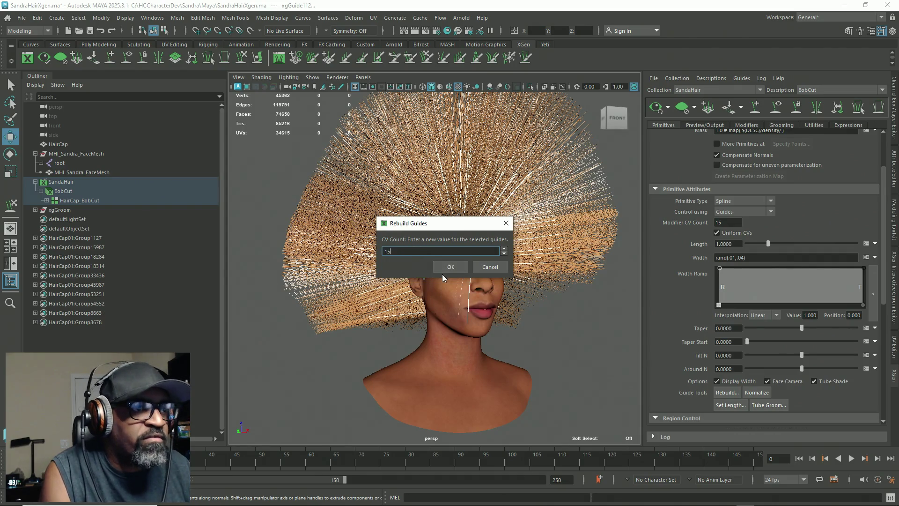
{"action": "left_click", "coordinate": [447, 267]}
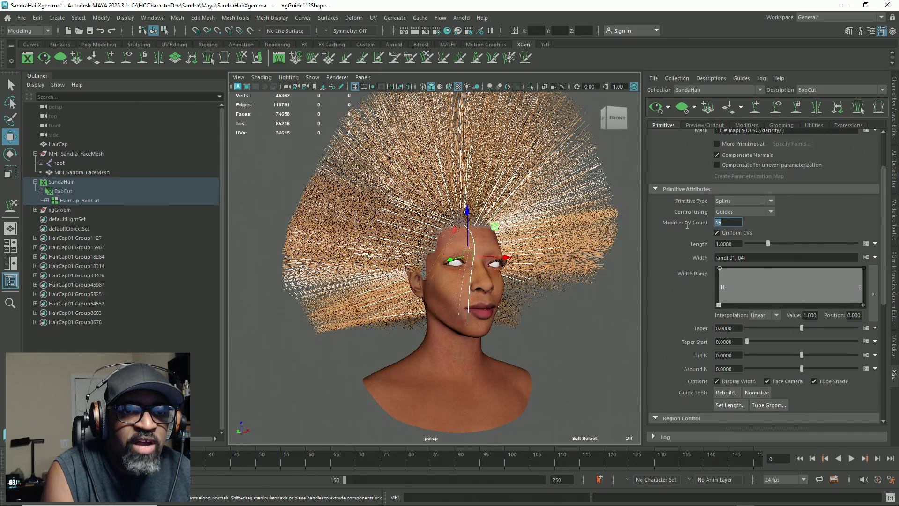
{"action": "type", "text": "5"}
Set the modifier CV count to 5, rebuild to 15 CVs again and refresh the hair preview
{"action": "key", "text": "Return"}
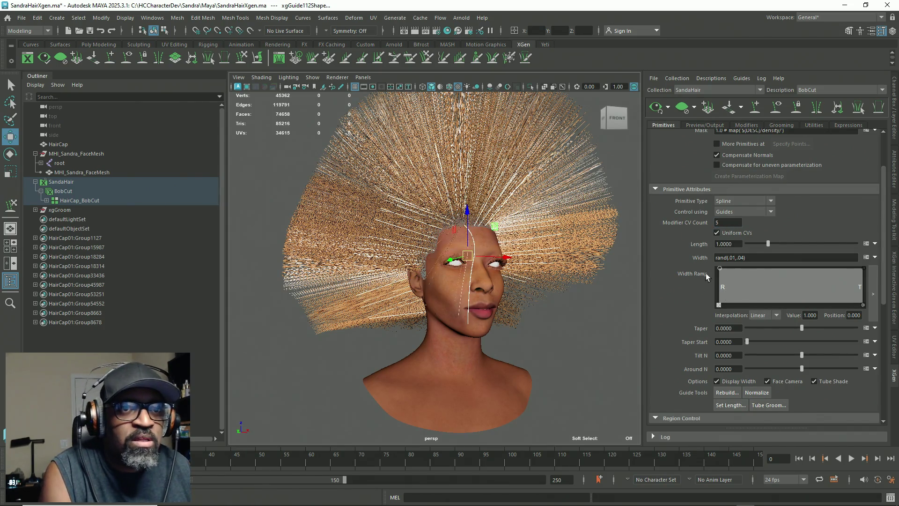
{"action": "left_click", "coordinate": [729, 394]}
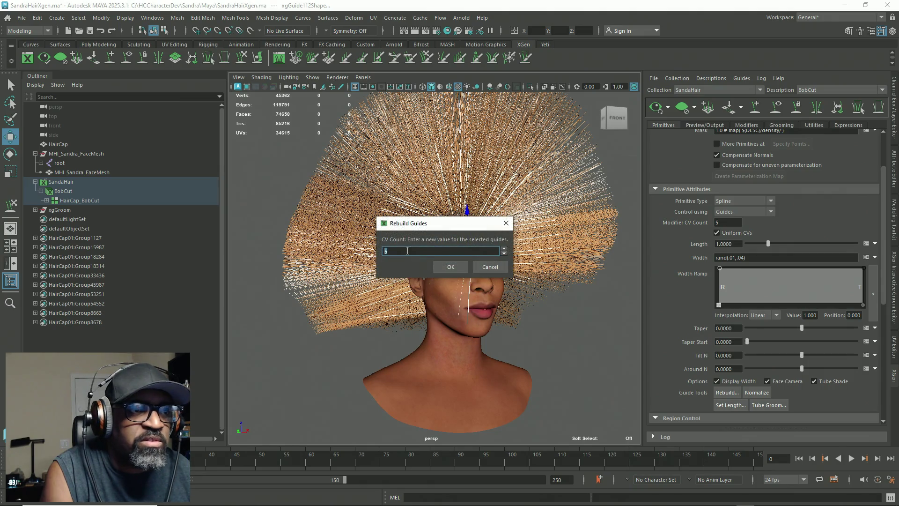
{"action": "type", "text": "15"}
{"action": "left_click", "coordinate": [449, 267]}
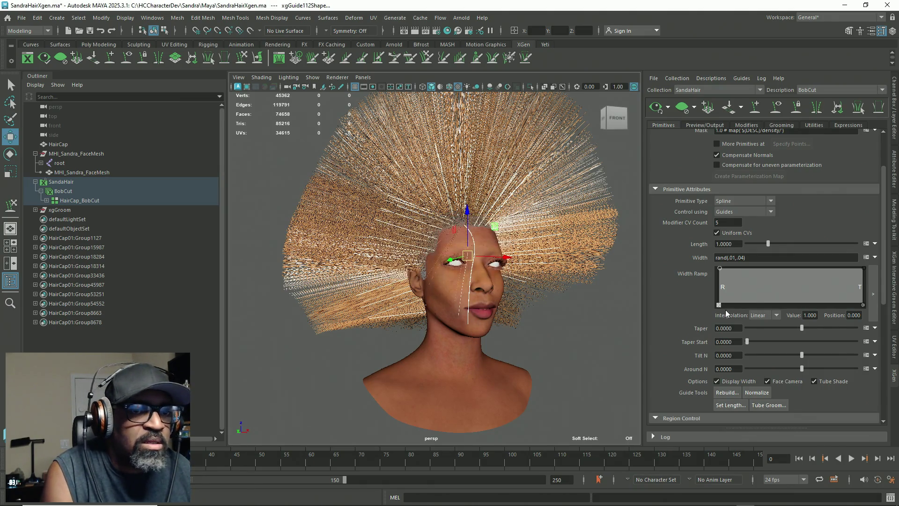
{"action": "left_click", "coordinate": [683, 108]}
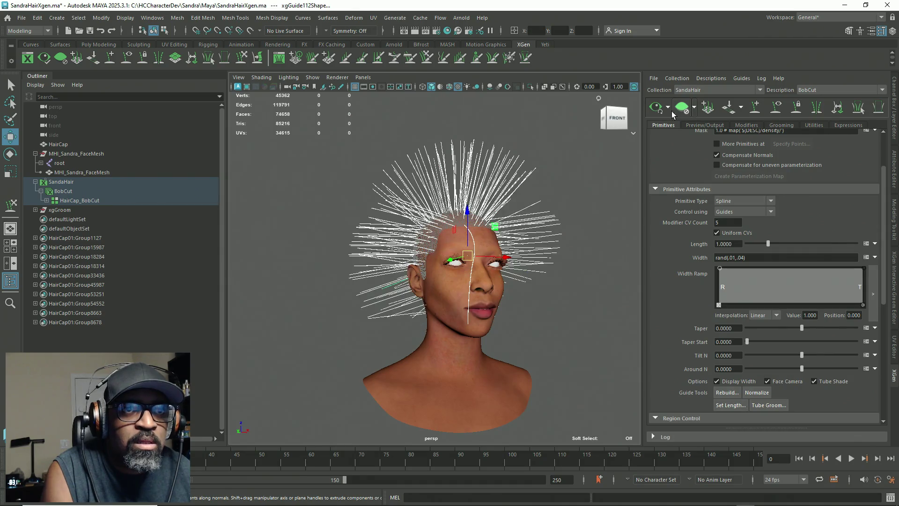
{"action": "left_click", "coordinate": [658, 108]}
{"action": "mouse_move", "coordinate": [549, 295]}
{"action": "left_mouse_down", "text": "alt"}
{"action": "mouse_move", "coordinate": [574, 305]}
{"action": "mouse_move", "coordinate": [513, 288]}
{"action": "left_mouse_up", "text": "alt"}
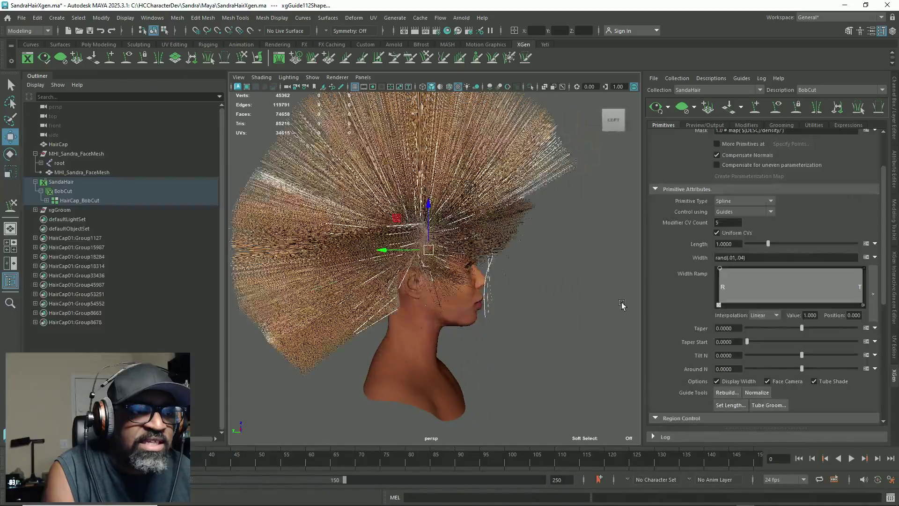
Clear the hair preview and save the SandraHairXgen scene with Ctrl+S
{"action": "left_click", "coordinate": [683, 111]}
{"action": "mouse_move", "coordinate": [551, 291]}
{"action": "left_mouse_down", "text": "alt"}
{"action": "mouse_move", "coordinate": [585, 296]}
{"action": "mouse_move", "coordinate": [545, 296]}
{"action": "mouse_move", "coordinate": [542, 261]}
{"action": "left_mouse_up", "text": "alt"}
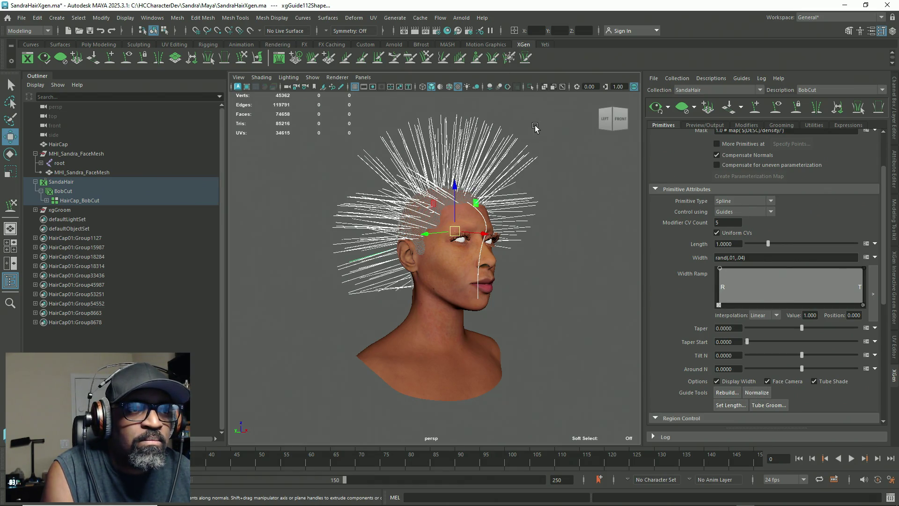
{"action": "key", "text": "ctrl+s"}
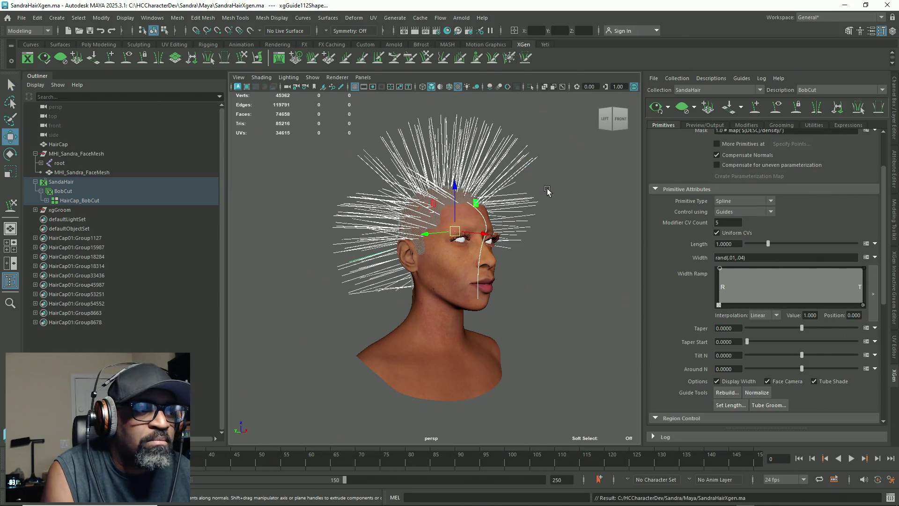
{"action": "left_click_drag", "start_coordinate": [523, 229], "coordinate": [516, 226], "text": "alt"}
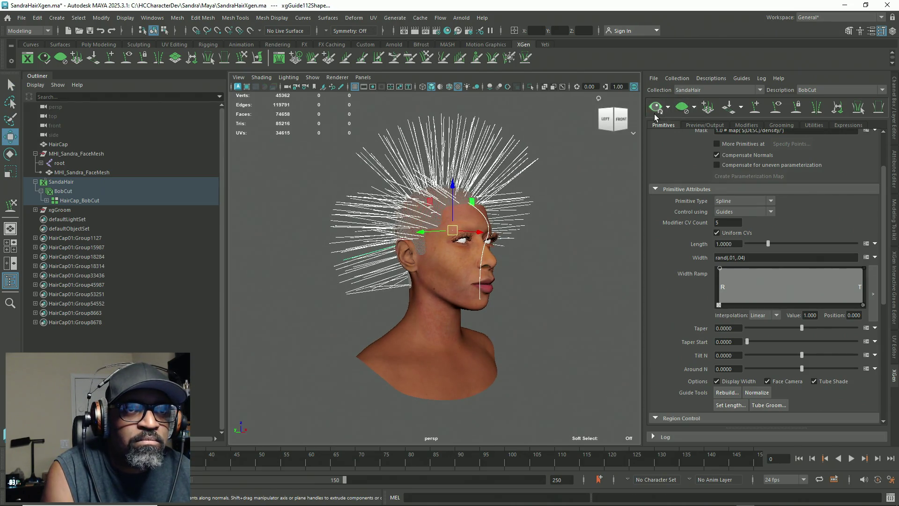
Regenerate the hair preview, check it from a front view, clear it and select a front guide
{"action": "left_click", "coordinate": [656, 109]}
{"action": "left_click", "coordinate": [622, 119]}
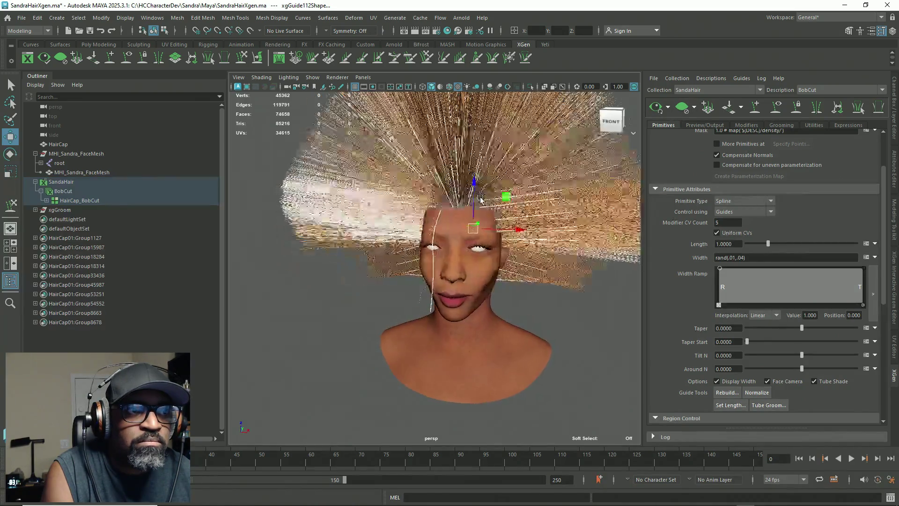
{"action": "left_click", "coordinate": [683, 107]}
{"action": "mouse_move", "coordinate": [493, 303]}
{"action": "left_mouse_down", "text": "alt"}
{"action": "mouse_move", "coordinate": [542, 301]}
{"action": "mouse_move", "coordinate": [450, 335]}
{"action": "mouse_move", "coordinate": [386, 315]}
{"action": "left_mouse_up", "text": "alt"}
{"action": "left_click", "coordinate": [542, 302]}
{"action": "left_click", "coordinate": [432, 288]}
With the XGen Sculpt Guides brush, pull the front guide from the forehead straight down to the chin
{"action": "left_click_drag", "start_coordinate": [432, 288], "coordinate": [335, 277], "text": "alt"}
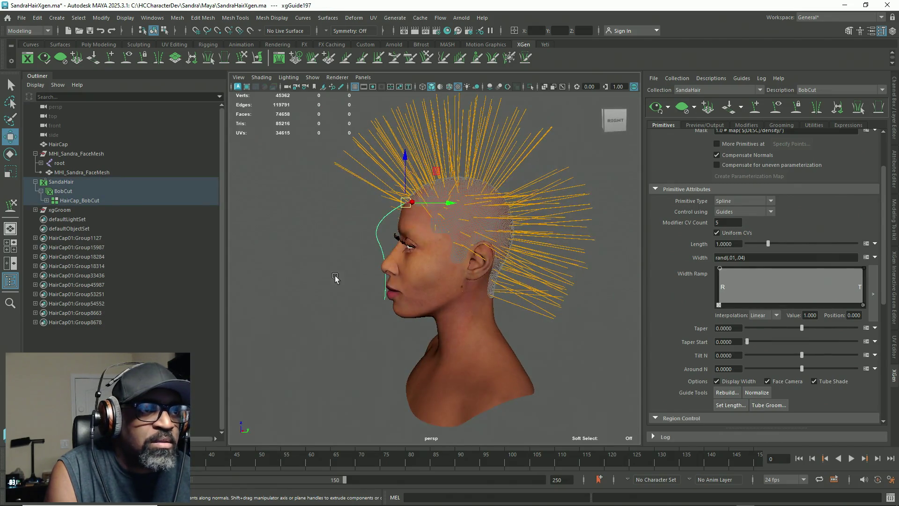
{"action": "left_click", "coordinate": [236, 61]}
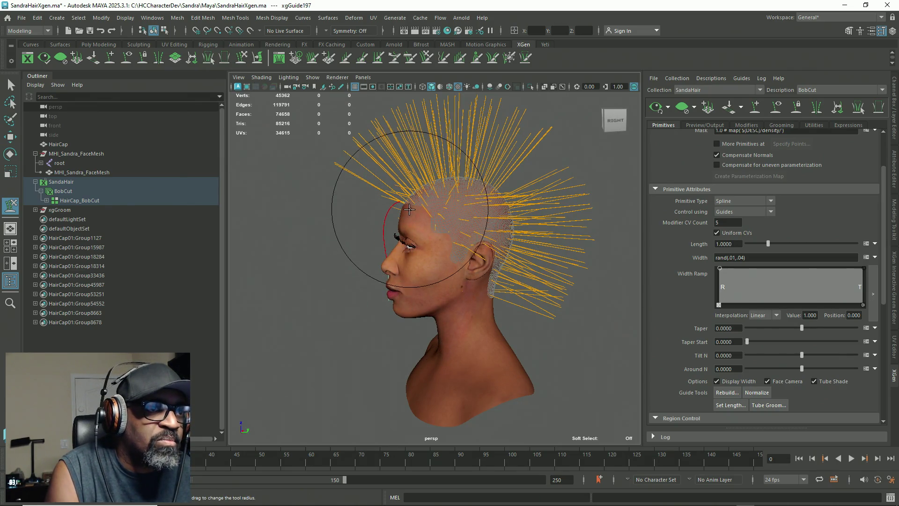
{"action": "left_click_drag", "start_coordinate": [400, 211], "coordinate": [387, 291]}
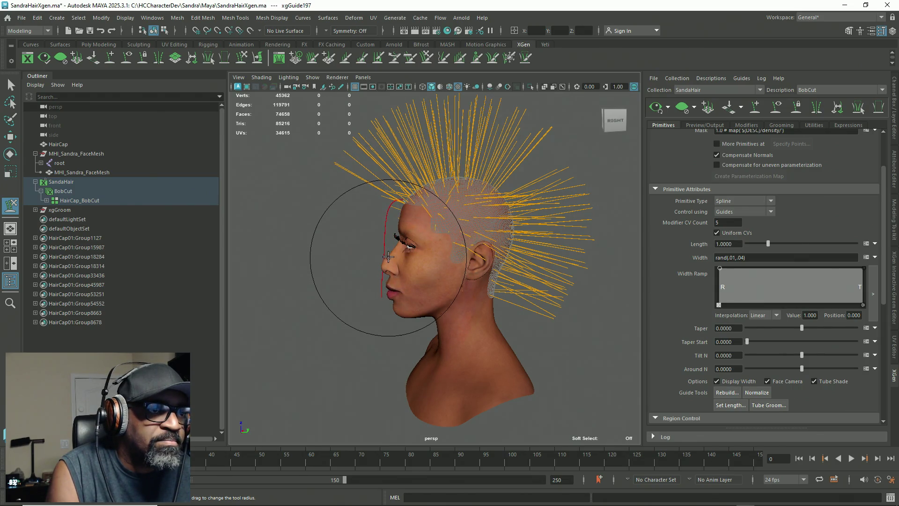
{"action": "mouse_move", "coordinate": [387, 291]}
{"action": "left_mouse_down", "text": "alt"}
{"action": "mouse_move", "coordinate": [451, 281]}
{"action": "mouse_move", "coordinate": [522, 288]}
{"action": "left_mouse_up", "text": "alt"}
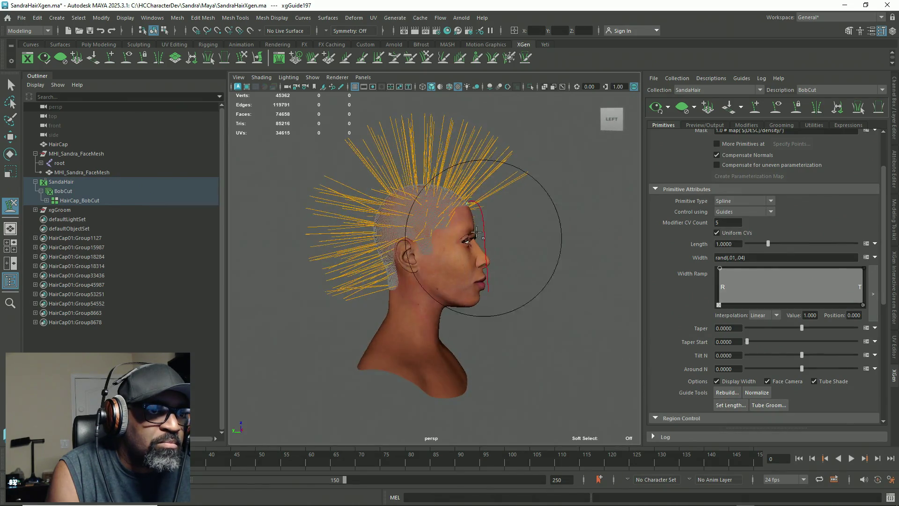
{"action": "scroll", "coordinate": [534, 254], "scroll_direction": "up", "scroll_amount": 2}
{"action": "scroll", "coordinate": [538, 238], "scroll_direction": "up", "scroll_amount": 2}
{"action": "left_click_drag", "start_coordinate": [537, 238], "coordinate": [536, 241]}
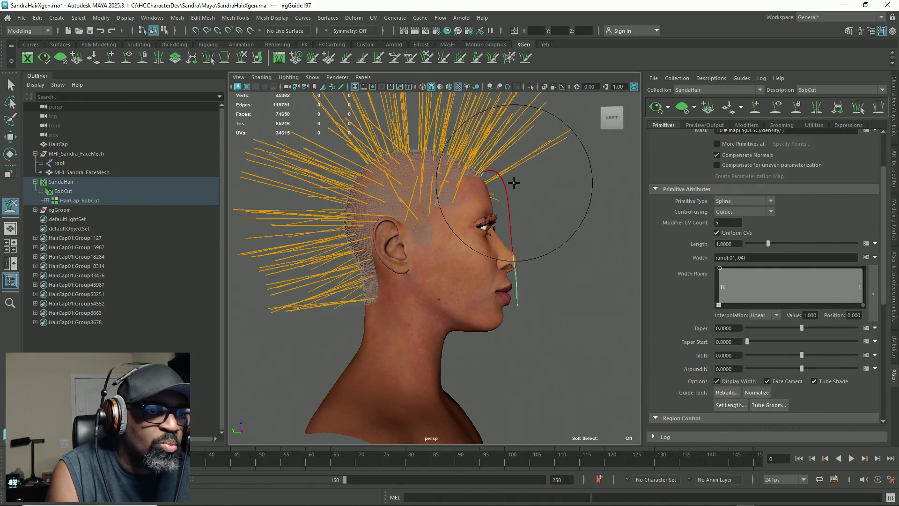
{"action": "mouse_move", "coordinate": [515, 196]}
{"action": "left_mouse_down"}
{"action": "mouse_move", "coordinate": [514, 300]}
{"action": "mouse_move", "coordinate": [520, 238]}
{"action": "left_mouse_up"}
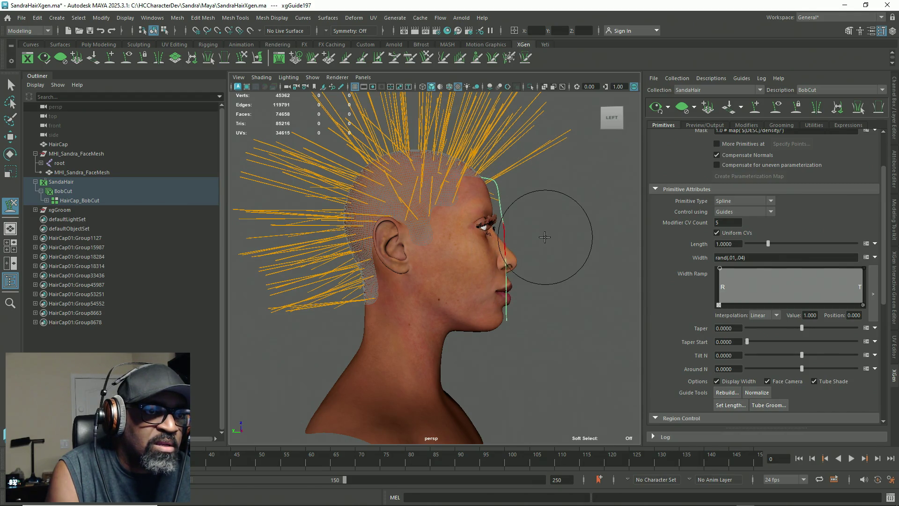
{"action": "mouse_move", "coordinate": [533, 173]}
{"action": "left_mouse_down", "text": "alt"}
{"action": "mouse_move", "coordinate": [369, 275]}
{"action": "mouse_move", "coordinate": [551, 259]}
{"action": "mouse_move", "coordinate": [440, 253]}
{"action": "left_mouse_up", "text": "alt"}
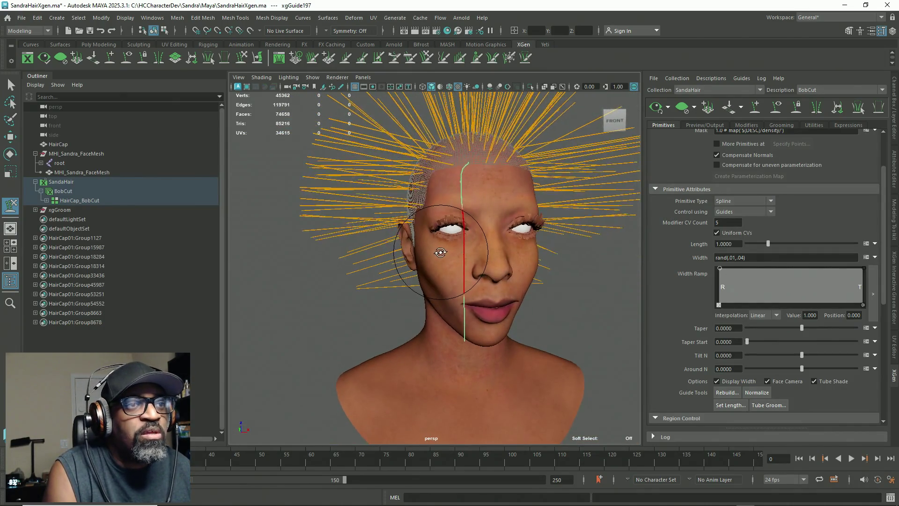
Comb the front guide's upper section down over the forehead and preview the full BobCut hair
{"action": "left_click_drag", "start_coordinate": [438, 249], "coordinate": [437, 190]}
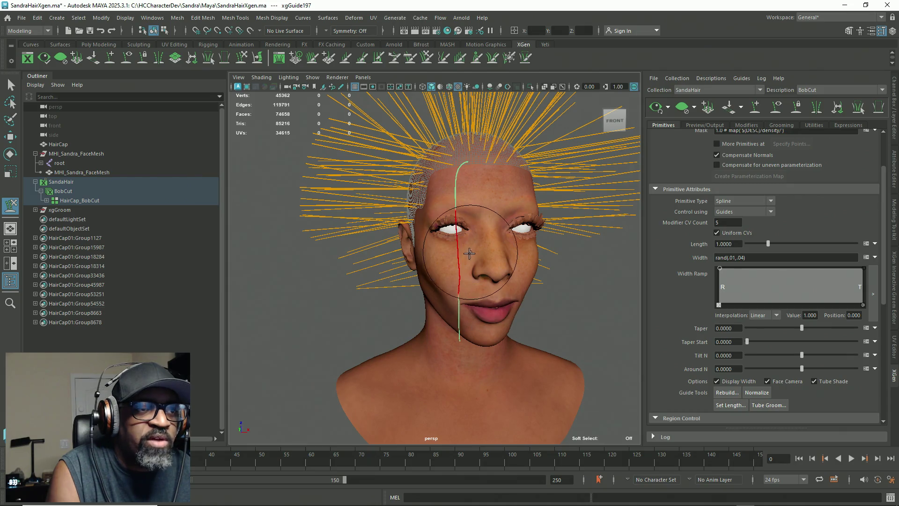
{"action": "mouse_move", "coordinate": [430, 287]}
{"action": "left_mouse_down", "text": "alt"}
{"action": "mouse_move", "coordinate": [456, 140]}
{"action": "mouse_move", "coordinate": [442, 169]}
{"action": "left_mouse_up", "text": "alt"}
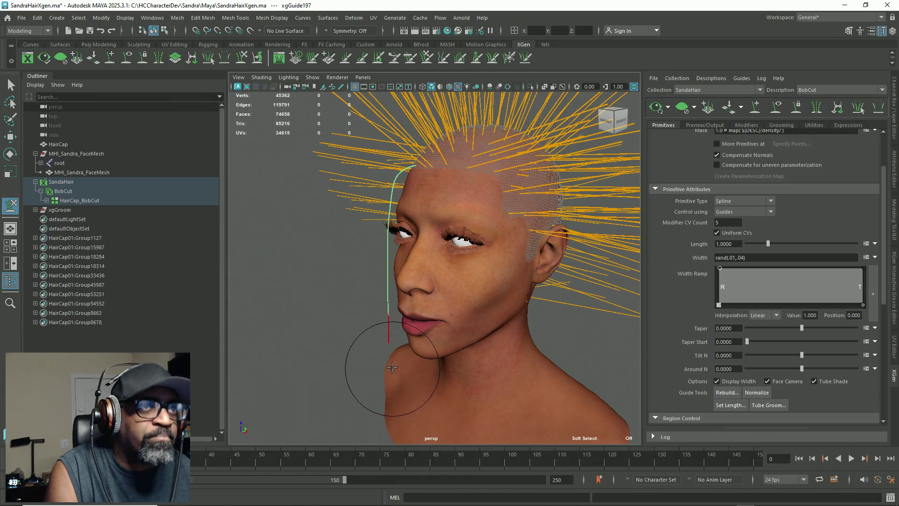
{"action": "left_click", "coordinate": [507, 87]}
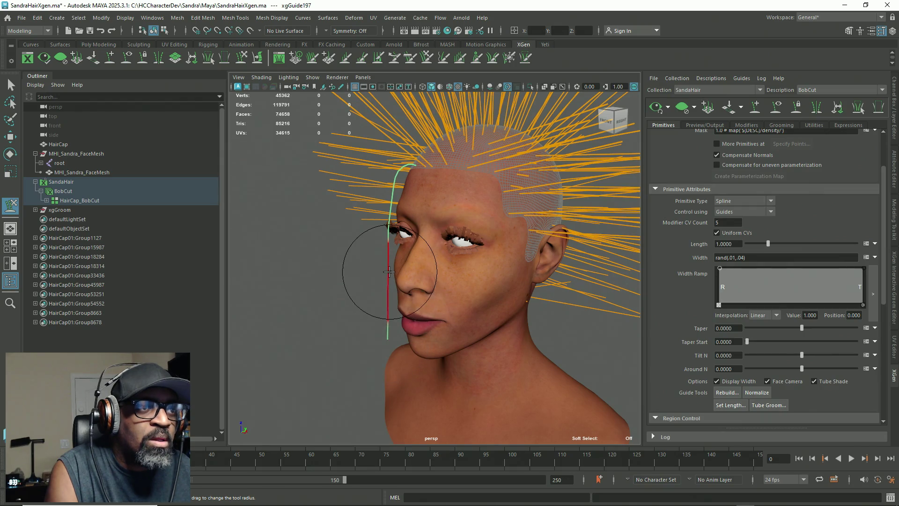
{"action": "mouse_move", "coordinate": [412, 302]}
{"action": "left_mouse_down", "text": "alt"}
{"action": "mouse_move", "coordinate": [474, 314]}
{"action": "mouse_move", "coordinate": [478, 372]}
{"action": "left_mouse_up", "text": "alt"}
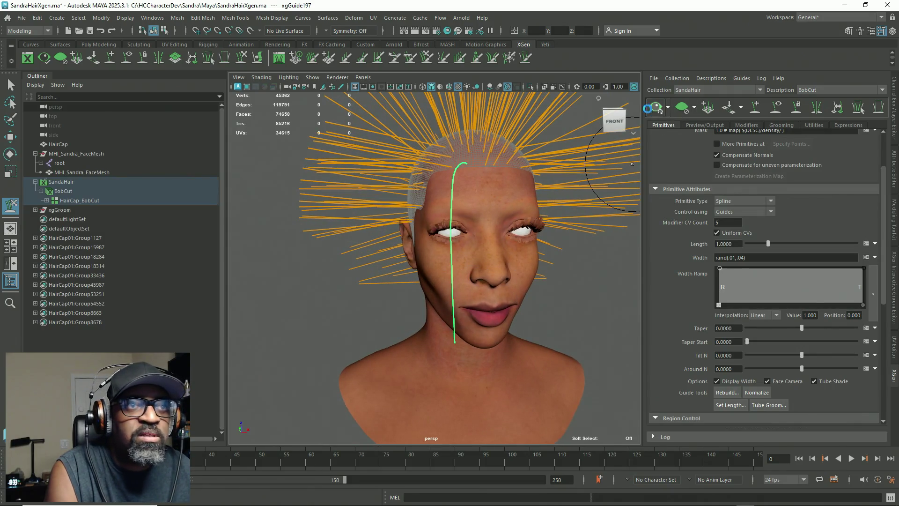
{"action": "left_click", "coordinate": [653, 107]}
{"action": "mouse_move", "coordinate": [422, 351]}
{"action": "left_mouse_down", "text": "alt"}
{"action": "mouse_move", "coordinate": [458, 340]}
{"action": "mouse_move", "coordinate": [409, 346]}
{"action": "mouse_move", "coordinate": [467, 345]}
{"action": "left_mouse_up", "text": "alt"}
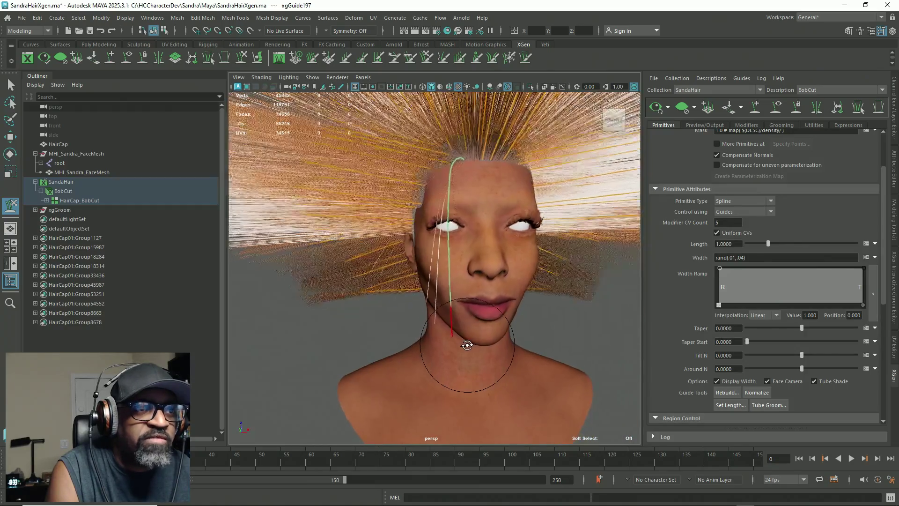
Tumble around and beneath the head to inspect the previewed strands, then return to the Select tool
{"action": "mouse_move", "coordinate": [468, 345]}
{"action": "left_mouse_down", "text": "alt"}
{"action": "mouse_move", "coordinate": [416, 344]}
{"action": "mouse_move", "coordinate": [291, 307]}
{"action": "left_mouse_up", "text": "alt"}
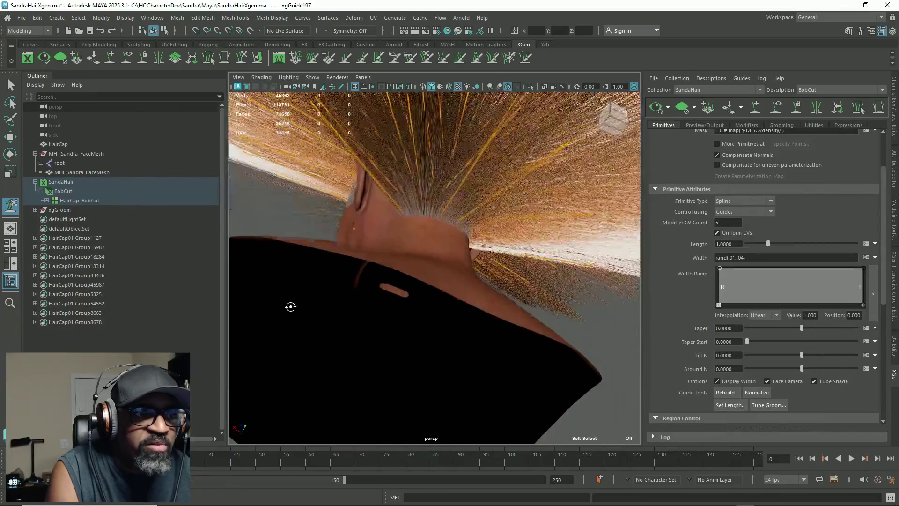
{"action": "mouse_move", "coordinate": [292, 306]}
{"action": "left_mouse_down", "text": "alt"}
{"action": "mouse_move", "coordinate": [416, 283]}
{"action": "mouse_move", "coordinate": [516, 336]}
{"action": "mouse_move", "coordinate": [668, 134]}
{"action": "left_mouse_up", "text": "alt"}
{"action": "mouse_move", "coordinate": [532, 341]}
{"action": "left_mouse_down", "text": "alt"}
{"action": "mouse_move", "coordinate": [436, 249]}
{"action": "mouse_move", "coordinate": [435, 236]}
{"action": "mouse_move", "coordinate": [438, 287]}
{"action": "mouse_move", "coordinate": [290, 305]}
{"action": "mouse_move", "coordinate": [314, 297]}
{"action": "left_mouse_up", "text": "alt"}
{"action": "key", "text": "q"}
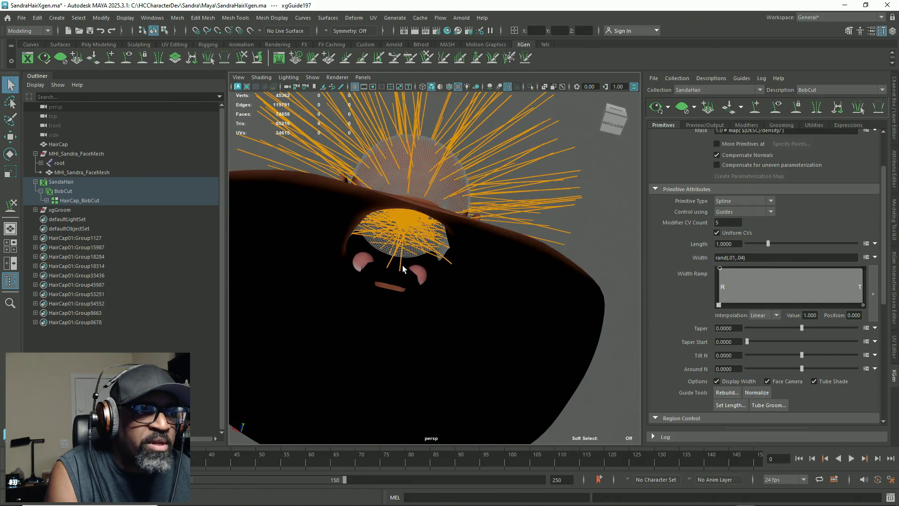
View the head upright from the side while toggling between the Rotate and Move tools
{"action": "mouse_move", "coordinate": [398, 273]}
{"action": "left_mouse_down", "text": "alt"}
{"action": "mouse_move", "coordinate": [457, 338]}
{"action": "mouse_move", "coordinate": [442, 298]}
{"action": "mouse_move", "coordinate": [420, 310]}
{"action": "mouse_move", "coordinate": [482, 342]}
{"action": "mouse_move", "coordinate": [475, 295]}
{"action": "mouse_move", "coordinate": [443, 319]}
{"action": "mouse_move", "coordinate": [484, 316]}
{"action": "left_mouse_up", "text": "alt"}
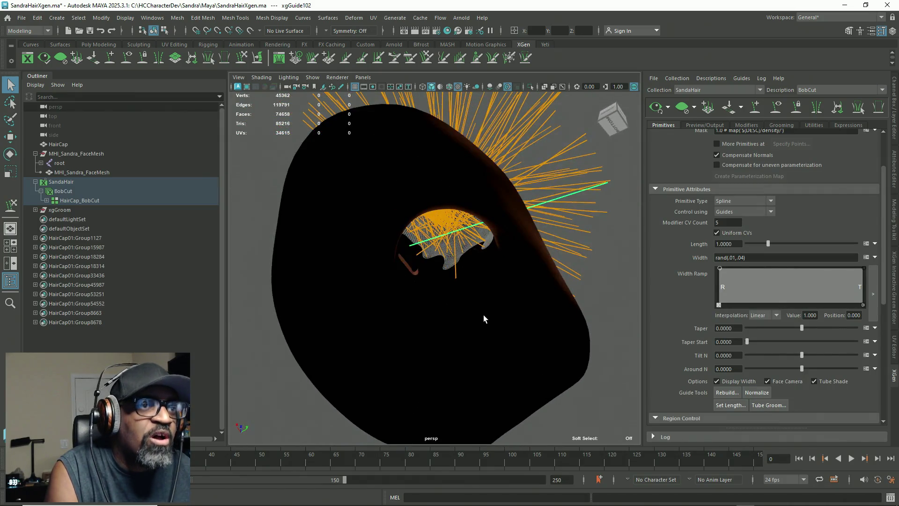
{"action": "key", "text": "e"}
{"action": "key", "text": "w"}
{"action": "key", "text": "e"}
{"action": "key", "text": "w"}
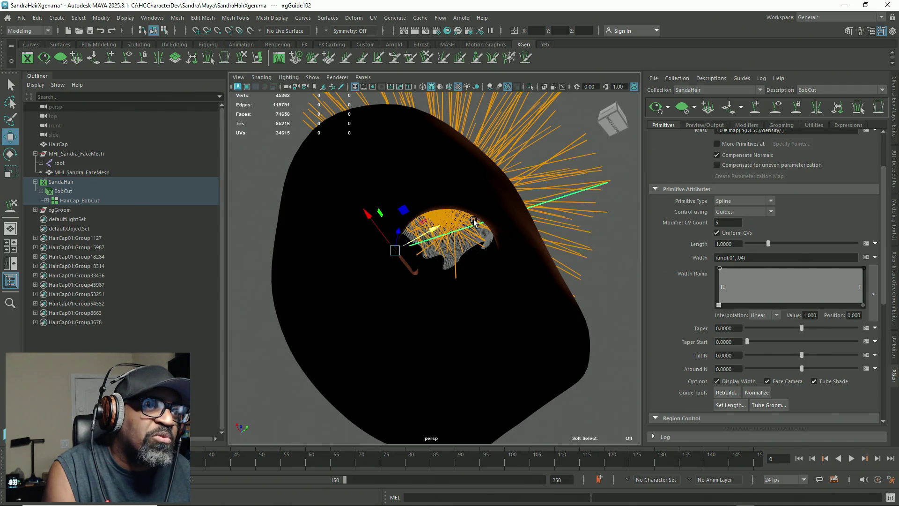
{"action": "mouse_move", "coordinate": [448, 230]}
{"action": "left_mouse_down", "text": "alt"}
{"action": "mouse_move", "coordinate": [492, 309]}
{"action": "mouse_move", "coordinate": [501, 348]}
{"action": "mouse_move", "coordinate": [450, 302]}
{"action": "mouse_move", "coordinate": [401, 297]}
{"action": "mouse_move", "coordinate": [422, 275]}
{"action": "mouse_move", "coordinate": [412, 277]}
{"action": "left_mouse_up", "text": "alt"}
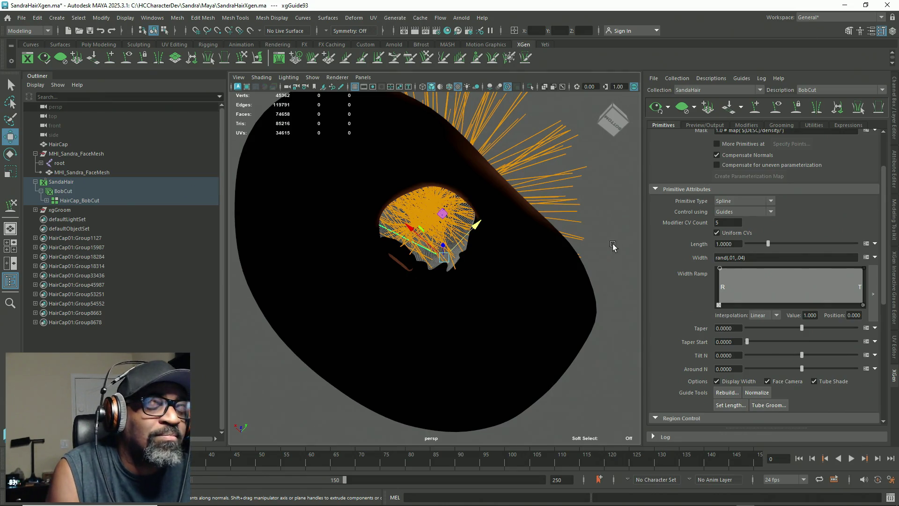
Pull back to see the whole head, marquee-select all the guides and switch to the Scale tool
{"action": "mouse_move", "coordinate": [454, 288]}
{"action": "left_mouse_down", "text": "alt"}
{"action": "mouse_move", "coordinate": [482, 316]}
{"action": "mouse_move", "coordinate": [527, 337]}
{"action": "left_mouse_up", "text": "alt"}
{"action": "right_click_drag", "start_coordinate": [528, 338], "coordinate": [503, 181], "text": "alt"}
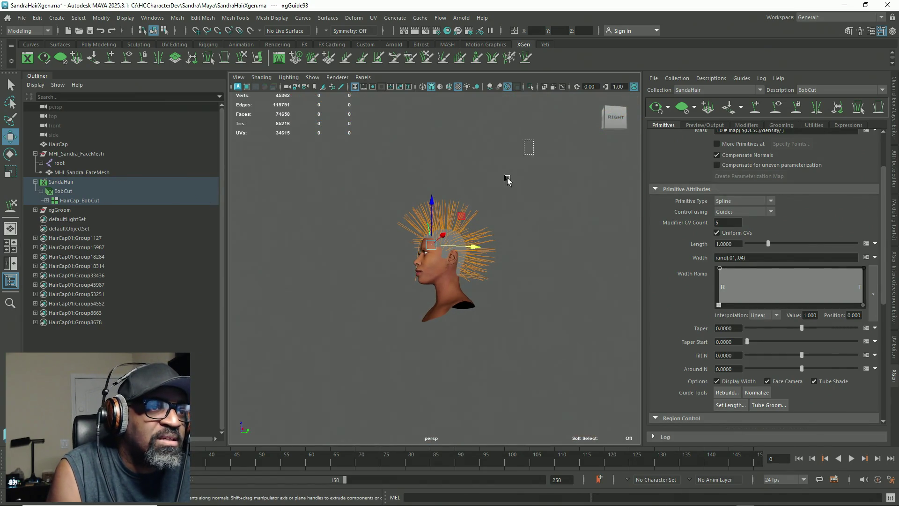
{"action": "left_click_drag", "start_coordinate": [507, 180], "coordinate": [334, 371]}
{"action": "key", "text": "r"}
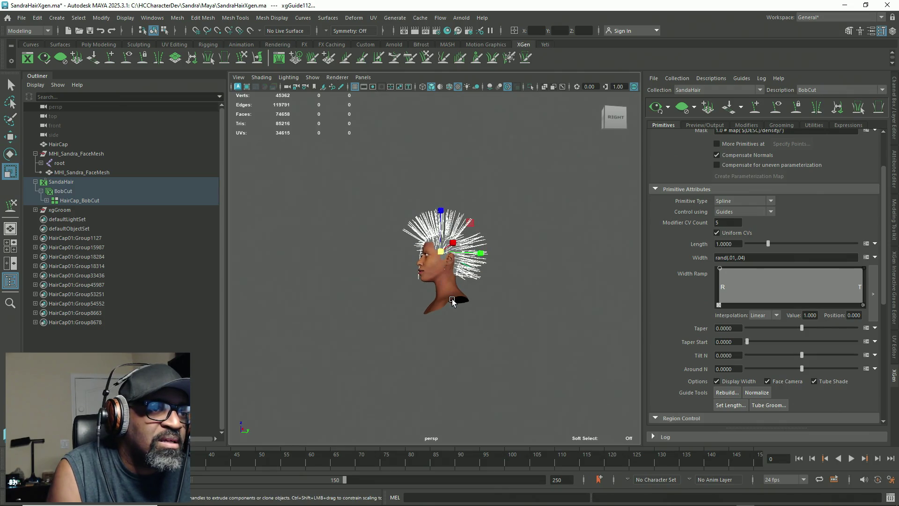
Show the Channel Box and scale the guides uniformly to about 1.099 so the strands grow longer
{"action": "left_click", "coordinate": [897, 98]}
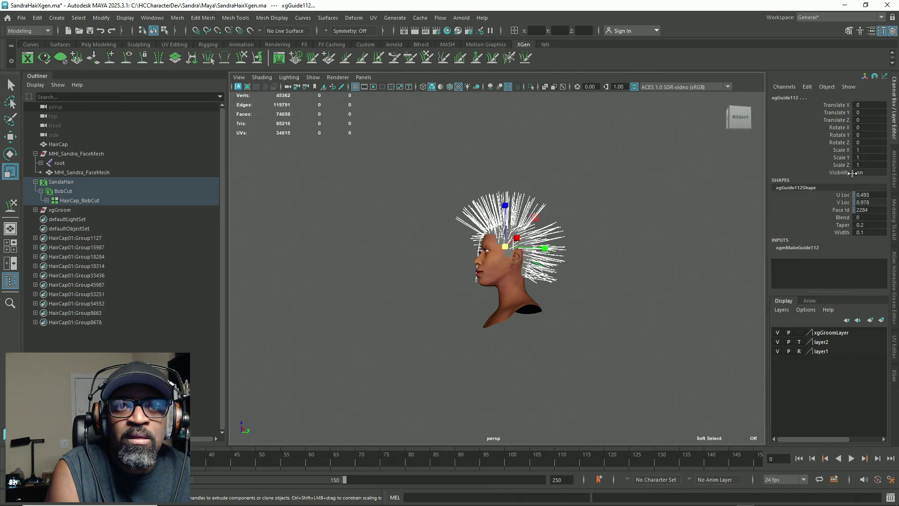
{"action": "mouse_move", "coordinate": [656, 275]}
{"action": "left_mouse_down", "text": "alt"}
{"action": "mouse_move", "coordinate": [592, 328]}
{"action": "mouse_move", "coordinate": [564, 268]}
{"action": "mouse_move", "coordinate": [521, 288]}
{"action": "mouse_move", "coordinate": [548, 296]}
{"action": "left_mouse_up", "text": "alt"}
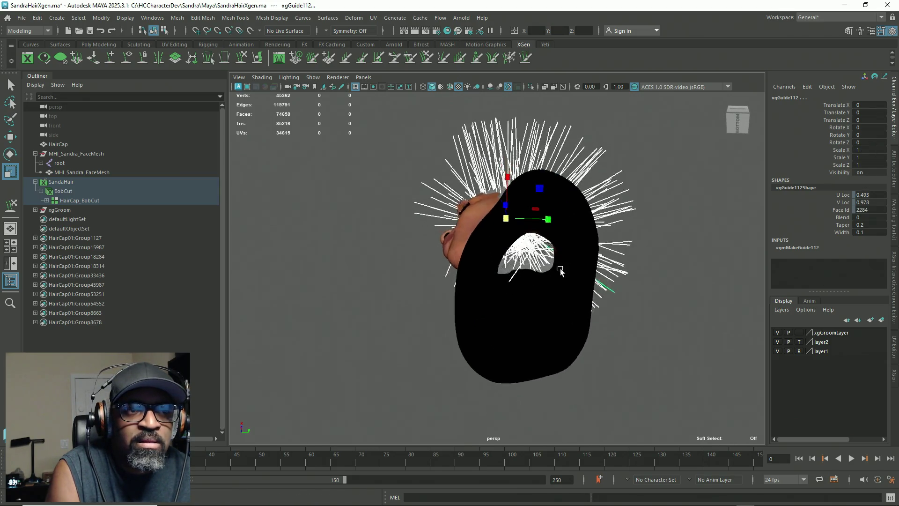
{"action": "scroll", "coordinate": [628, 301], "scroll_direction": "up", "scroll_amount": 5}
{"action": "left_click_drag", "start_coordinate": [628, 301], "coordinate": [589, 309], "text": "alt"}
{"action": "mouse_move", "coordinate": [473, 189]}
{"action": "left_mouse_down"}
{"action": "mouse_move", "coordinate": [457, 191]}
{"action": "mouse_move", "coordinate": [450, 211]}
{"action": "mouse_move", "coordinate": [497, 269]}
{"action": "mouse_move", "coordinate": [400, 315]}
{"action": "mouse_move", "coordinate": [425, 271]}
{"action": "left_mouse_up"}
{"action": "mouse_move", "coordinate": [446, 225]}
{"action": "left_mouse_down"}
{"action": "mouse_move", "coordinate": [489, 235]}
{"action": "mouse_move", "coordinate": [501, 313]}
{"action": "mouse_move", "coordinate": [537, 337]}
{"action": "left_mouse_up"}
Return to the Select tool, deselect the guides and turn the view back toward the face
{"action": "key", "text": "w"}
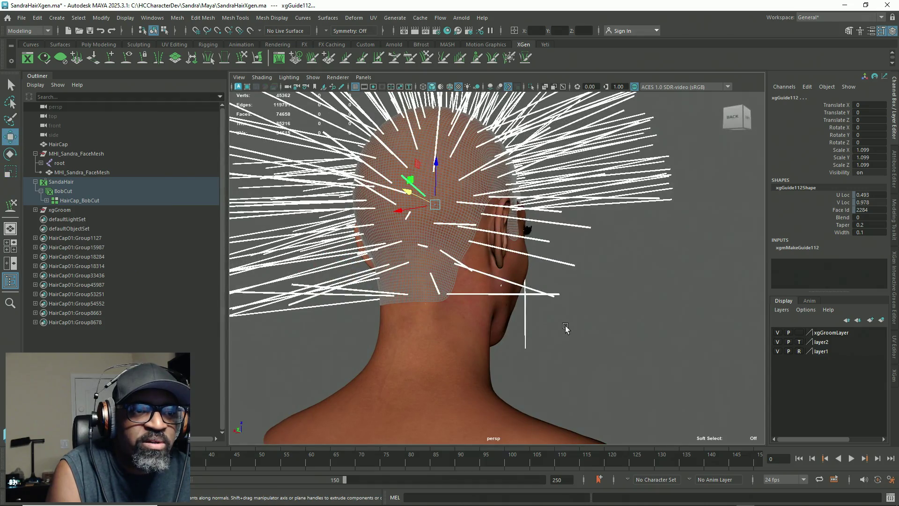
{"action": "key", "text": "q"}
{"action": "left_click", "coordinate": [587, 272]}
{"action": "mouse_move", "coordinate": [591, 306]}
{"action": "left_mouse_down", "text": "alt"}
{"action": "mouse_move", "coordinate": [755, 335]}
{"action": "mouse_move", "coordinate": [644, 321]}
{"action": "mouse_move", "coordinate": [702, 302]}
{"action": "mouse_move", "coordinate": [725, 282]}
{"action": "mouse_move", "coordinate": [555, 321]}
{"action": "mouse_move", "coordinate": [603, 319]}
{"action": "left_mouse_up", "text": "alt"}
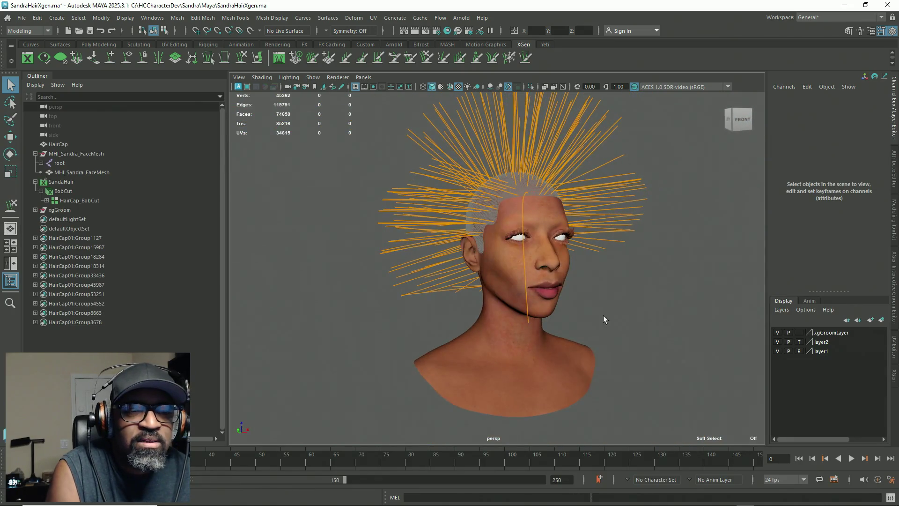
Sculpt front guide xgGuide197 with the Y guide brush so it drops past the nose to below the chin
{"action": "left_click", "coordinate": [527, 312]}
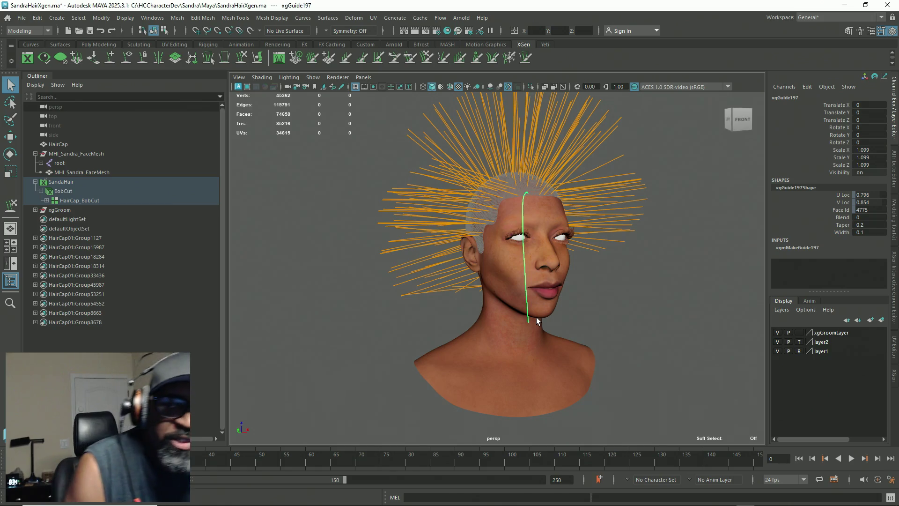
{"action": "mouse_move", "coordinate": [613, 277]}
{"action": "left_mouse_down", "text": "alt"}
{"action": "mouse_move", "coordinate": [486, 224]}
{"action": "mouse_move", "coordinate": [673, 299]}
{"action": "left_mouse_up", "text": "alt"}
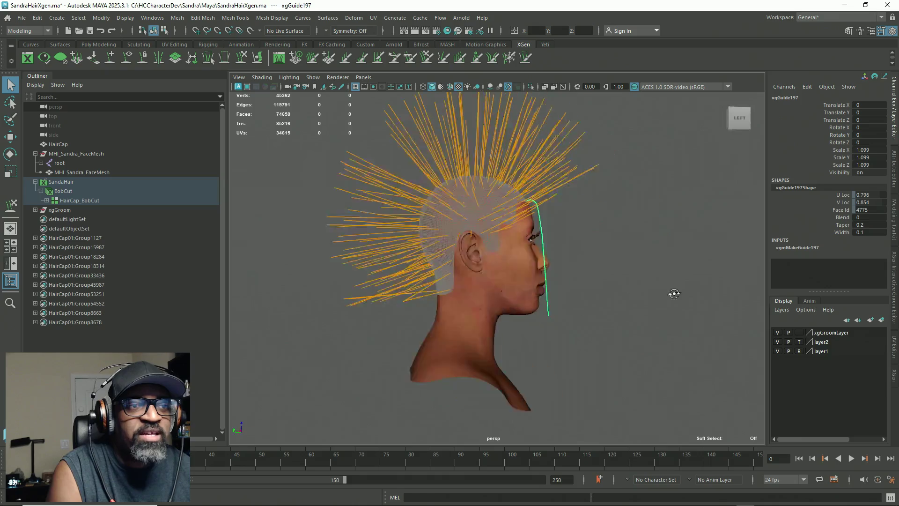
{"action": "scroll", "coordinate": [632, 281], "scroll_direction": "up", "scroll_amount": 2}
{"action": "scroll", "coordinate": [625, 291], "scroll_direction": "up", "scroll_amount": 2}
{"action": "scroll", "coordinate": [590, 200], "scroll_direction": "up", "scroll_amount": 1}
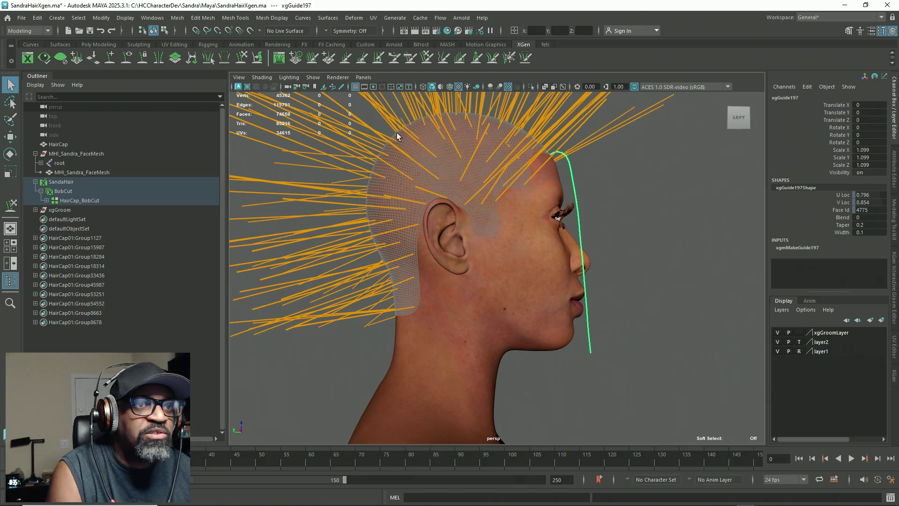
{"action": "key", "text": "y"}
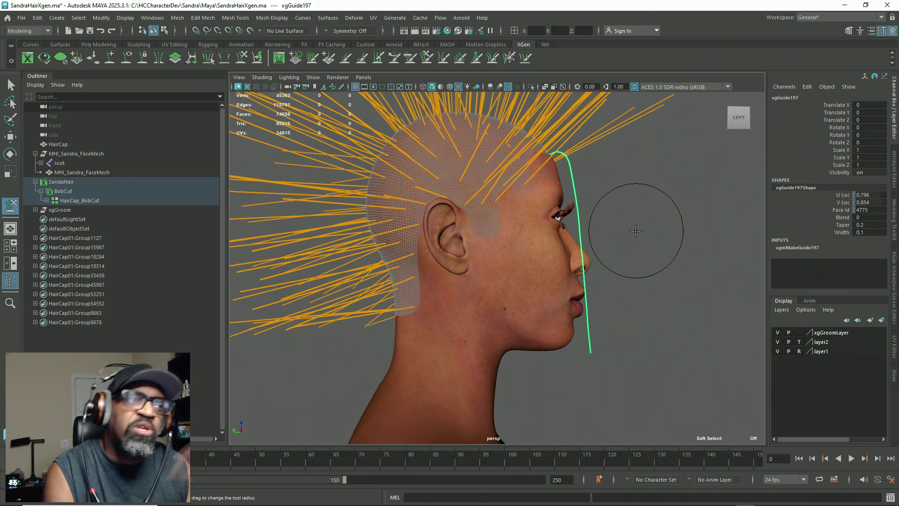
{"action": "left_click_drag", "start_coordinate": [635, 231], "coordinate": [625, 237]}
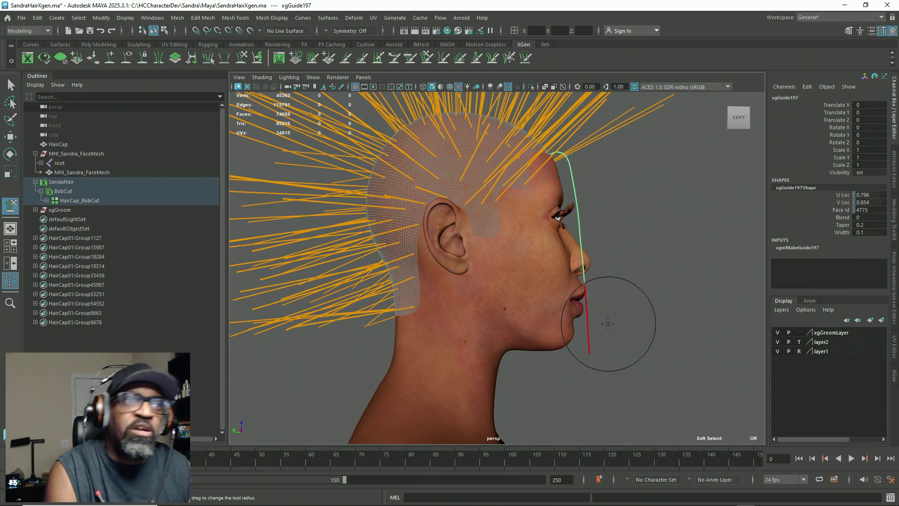
{"action": "mouse_move", "coordinate": [638, 315]}
{"action": "right_mouse_down", "text": "alt"}
{"action": "mouse_move", "coordinate": [494, 262]}
{"action": "mouse_move", "coordinate": [545, 335]}
{"action": "right_mouse_up", "text": "alt"}
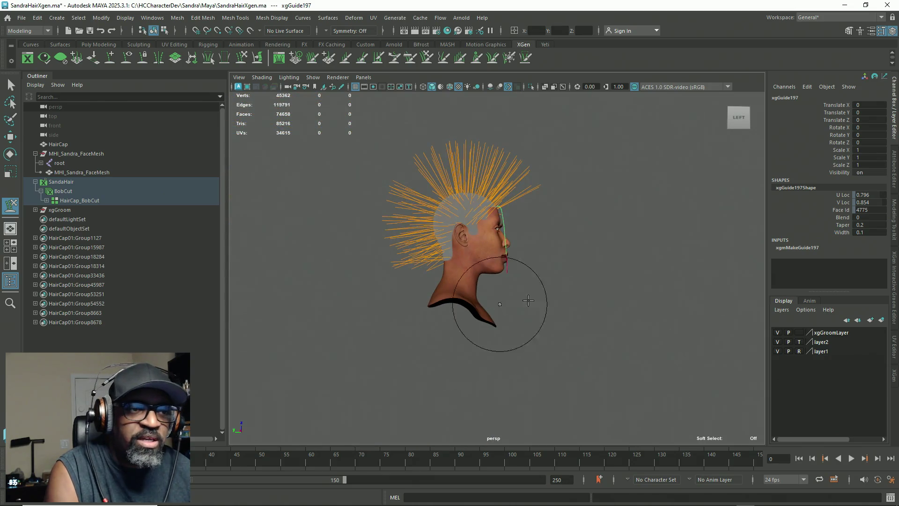
{"action": "left_click_drag", "start_coordinate": [595, 323], "coordinate": [592, 347], "text": "alt"}
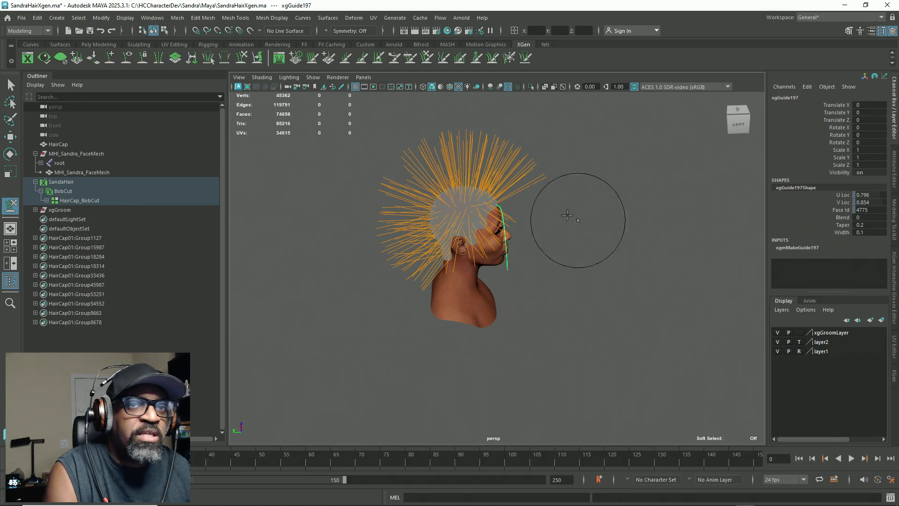
{"action": "scroll", "coordinate": [633, 251], "scroll_direction": "up", "scroll_amount": 3}
{"action": "scroll", "coordinate": [683, 312], "scroll_direction": "up", "scroll_amount": 3}
{"action": "scroll", "coordinate": [633, 264], "scroll_direction": "up", "scroll_amount": 2}
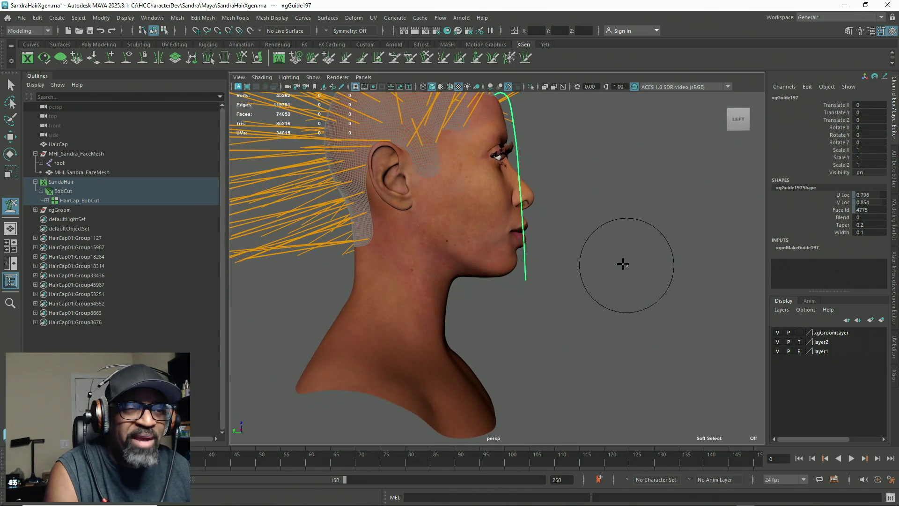
{"action": "scroll", "coordinate": [632, 246], "scroll_direction": "up", "scroll_amount": 2}
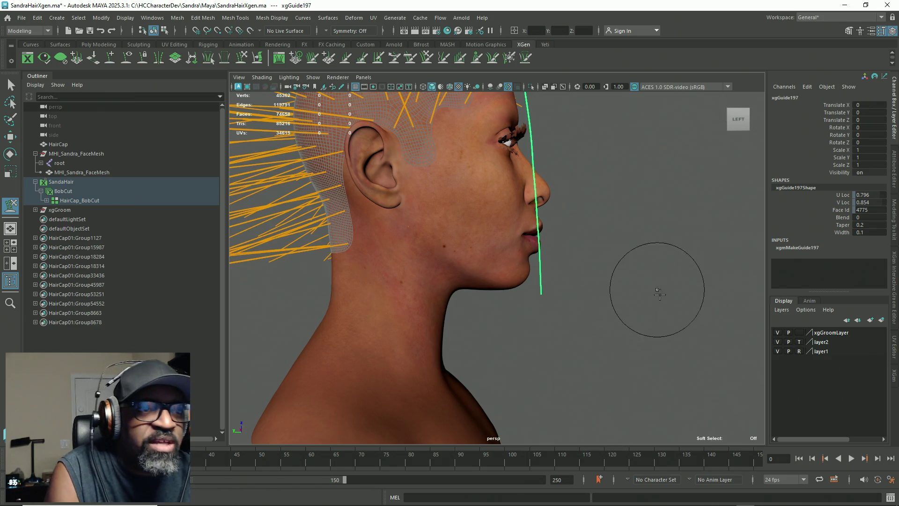
{"action": "right_click_drag", "start_coordinate": [658, 293], "coordinate": [538, 283], "text": "alt"}
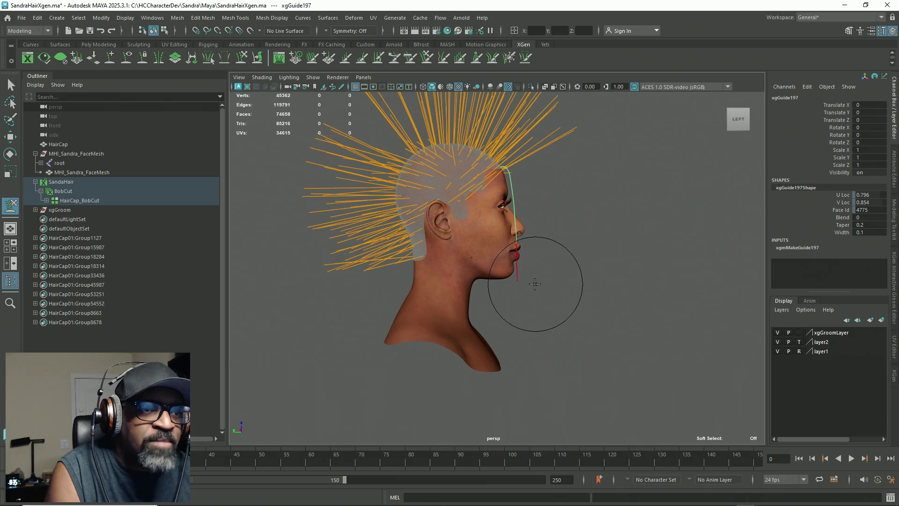
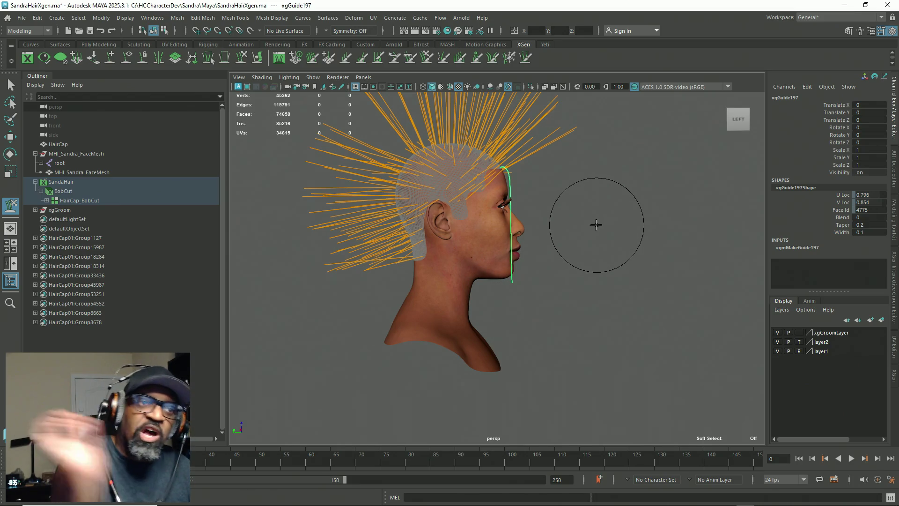
Orbit between profile and three-quarter views of the head and zoom in on it
{"action": "mouse_move", "coordinate": [665, 183]}
{"action": "left_mouse_down", "text": "alt"}
{"action": "mouse_move", "coordinate": [600, 244]}
{"action": "mouse_move", "coordinate": [455, 231]}
{"action": "mouse_move", "coordinate": [417, 248]}
{"action": "mouse_move", "coordinate": [576, 237]}
{"action": "left_mouse_up", "text": "alt"}
{"action": "left_click_drag", "start_coordinate": [649, 236], "coordinate": [582, 234], "text": "alt"}
{"action": "scroll", "coordinate": [596, 216], "scroll_direction": "up", "scroll_amount": 3}
{"action": "scroll", "coordinate": [628, 240], "scroll_direction": "up", "scroll_amount": 2}
{"action": "scroll", "coordinate": [604, 233], "scroll_direction": "up", "scroll_amount": 1}
{"action": "scroll", "coordinate": [604, 225], "scroll_direction": "up", "scroll_amount": 2}
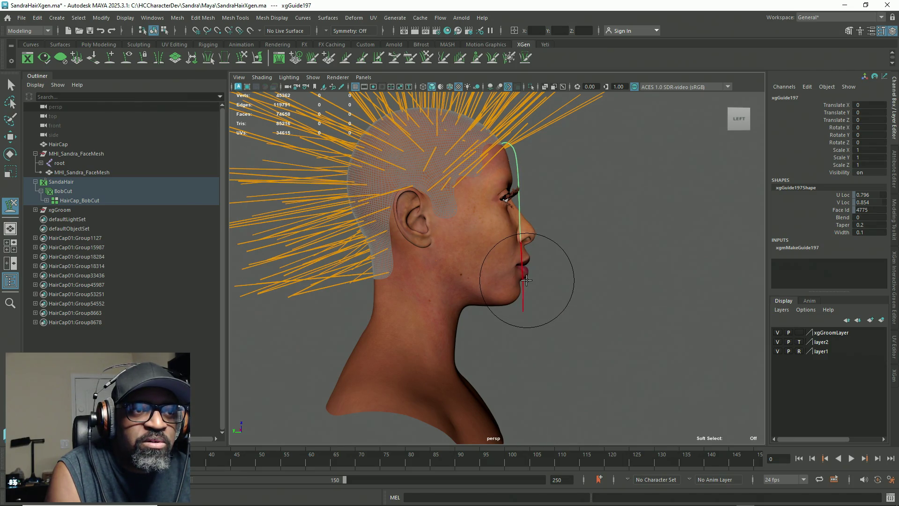
{"action": "mouse_move", "coordinate": [542, 281]}
{"action": "left_mouse_down", "text": "alt"}
{"action": "mouse_move", "coordinate": [382, 281]}
{"action": "mouse_move", "coordinate": [373, 291]}
{"action": "mouse_move", "coordinate": [576, 281]}
{"action": "mouse_move", "coordinate": [542, 282]}
{"action": "mouse_move", "coordinate": [491, 245]}
{"action": "left_mouse_up", "text": "alt"}
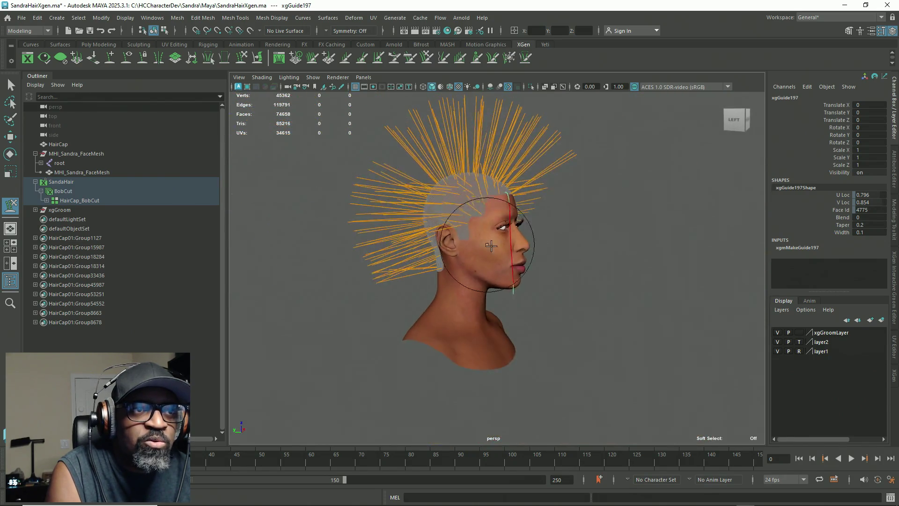
{"action": "right_click_drag", "start_coordinate": [491, 245], "coordinate": [602, 261], "text": "alt"}
Select the long front guide xgGuide160 on the forehead and face the head forward
{"action": "key", "text": "q"}
{"action": "left_click", "coordinate": [502, 164]}
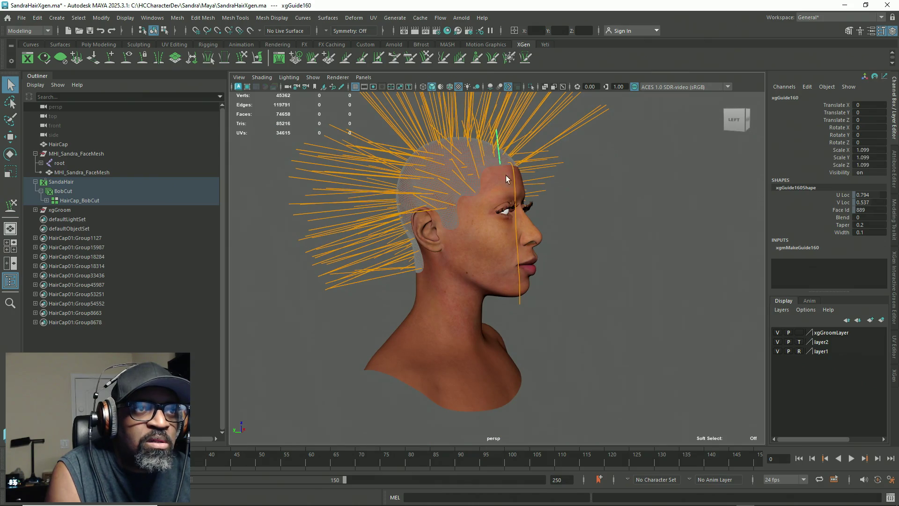
{"action": "mouse_move", "coordinate": [502, 164]}
{"action": "left_mouse_down", "text": "alt"}
{"action": "mouse_move", "coordinate": [431, 222]}
{"action": "mouse_move", "coordinate": [427, 211]}
{"action": "left_mouse_up", "text": "alt"}
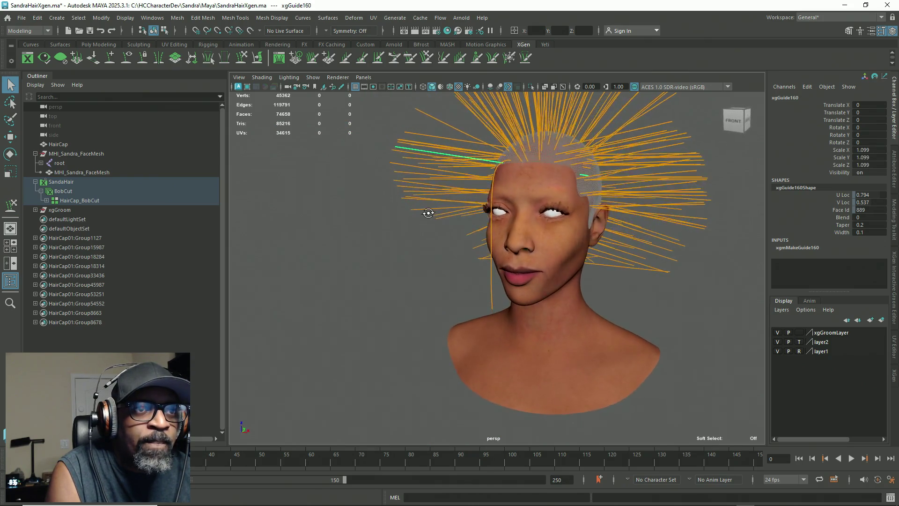
{"action": "key", "text": "bracketleft"}
{"action": "mouse_move", "coordinate": [592, 195]}
{"action": "left_mouse_down", "text": "alt"}
{"action": "mouse_move", "coordinate": [663, 220]}
{"action": "mouse_move", "coordinate": [638, 247]}
{"action": "left_mouse_up", "text": "alt"}
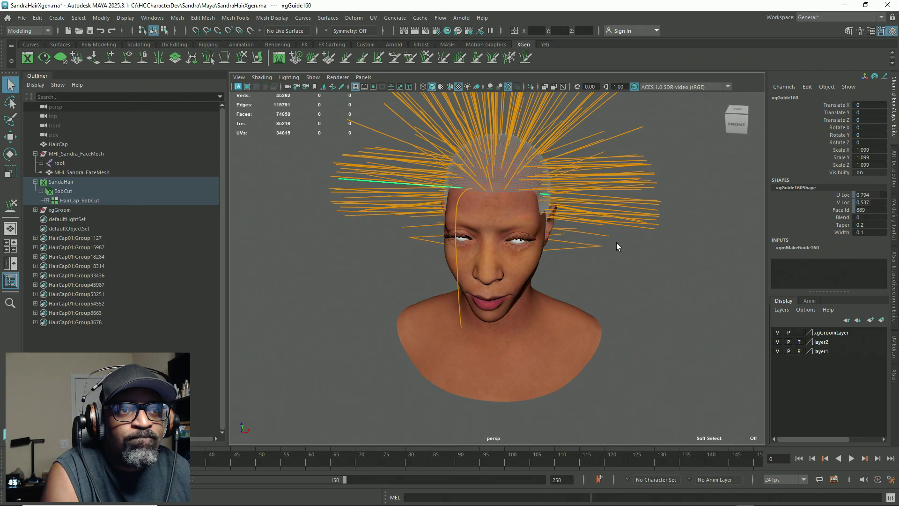
Reset xgGuide160's Scale X, Y and Z to 1 in its transform attributes
{"action": "double_click", "coordinate": [799, 247]}
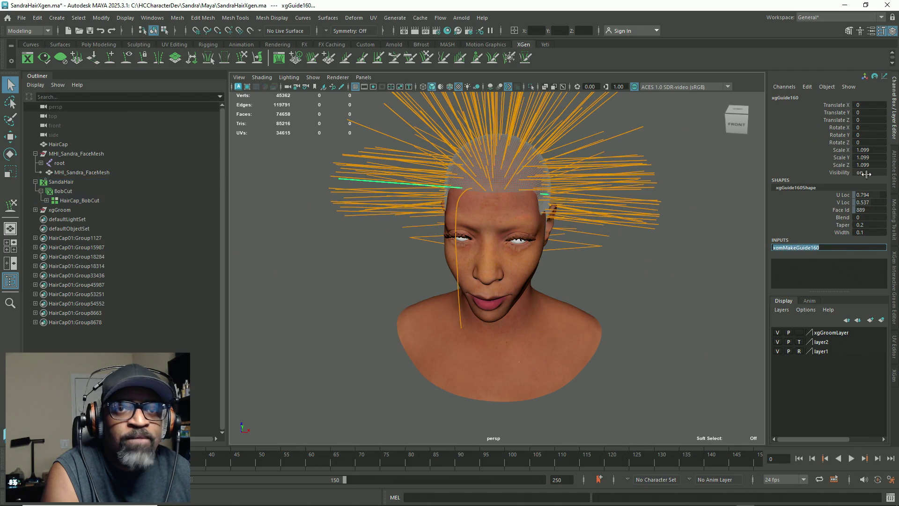
{"action": "left_click", "coordinate": [895, 171]}
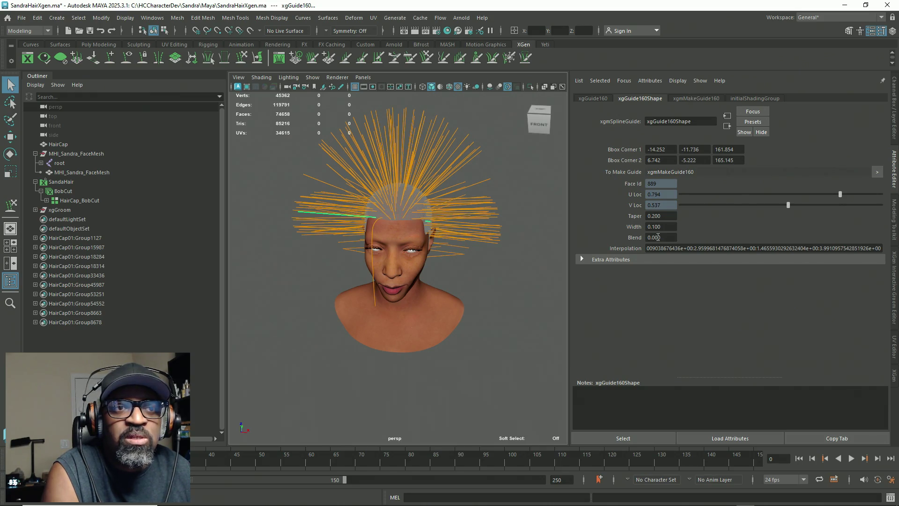
{"action": "left_click", "coordinate": [590, 98]}
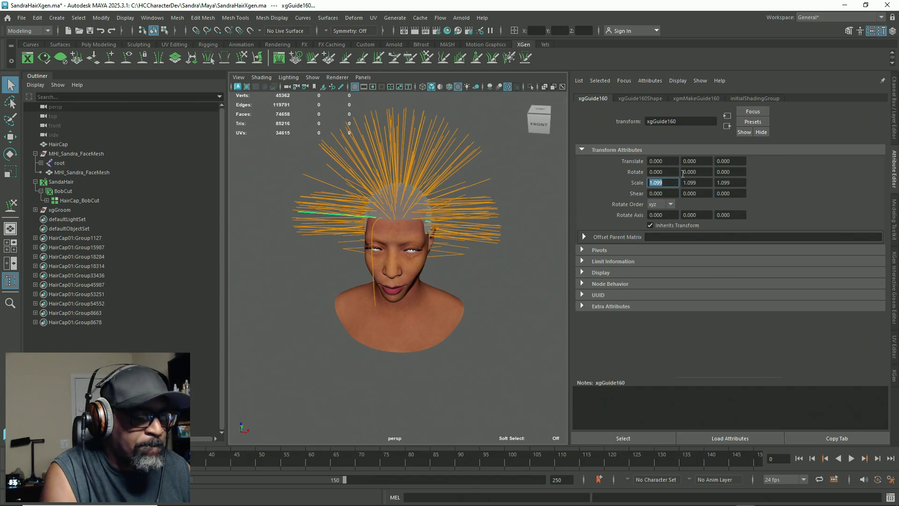
{"action": "type", "text": "1"}
{"action": "key", "text": "Tab"}
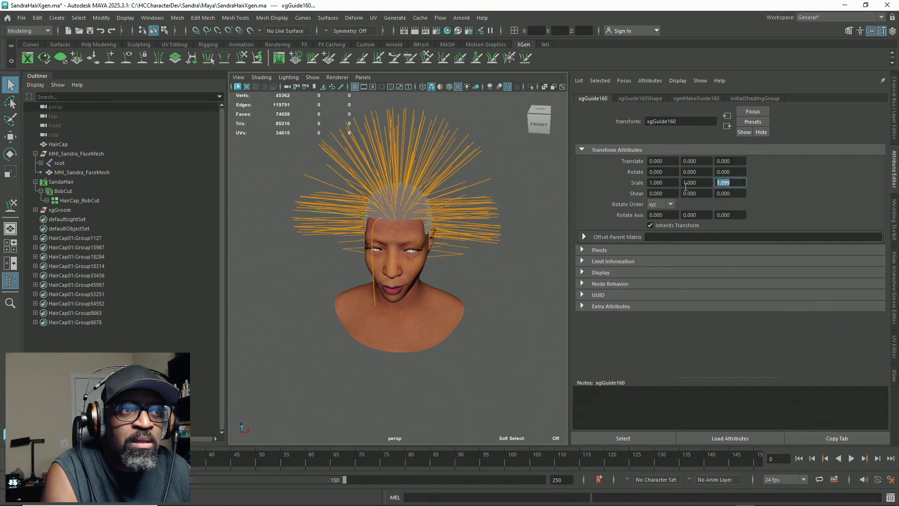
{"action": "type", "text": "1"}
{"action": "key", "text": "Return"}
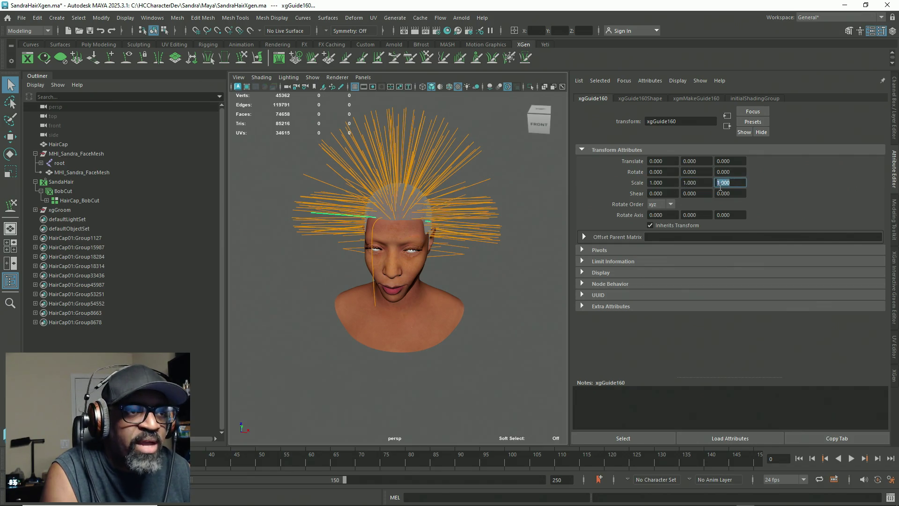
{"action": "right_click_drag", "start_coordinate": [433, 199], "coordinate": [574, 242], "text": "alt"}
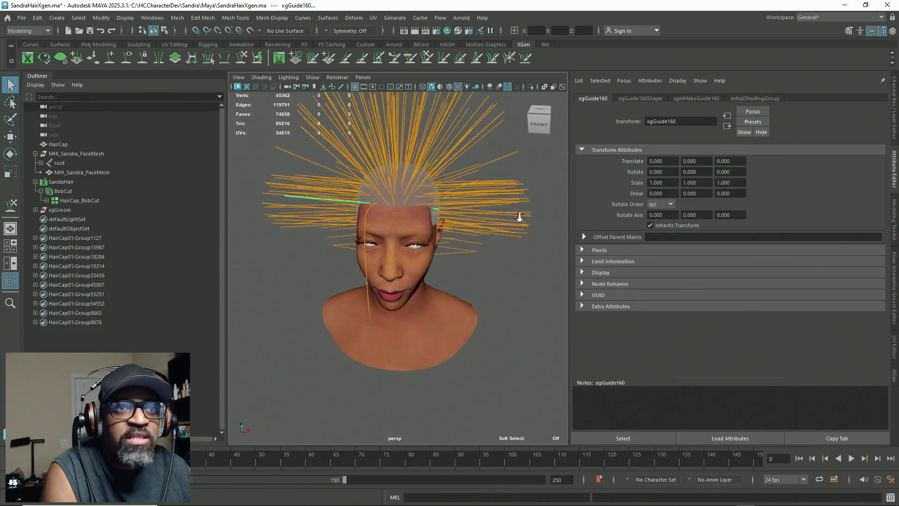
{"action": "mouse_move", "coordinate": [573, 225]}
{"action": "left_mouse_down", "text": "alt"}
{"action": "mouse_move", "coordinate": [542, 231]}
{"action": "mouse_move", "coordinate": [471, 201]}
{"action": "mouse_move", "coordinate": [464, 217]}
{"action": "left_mouse_up", "text": "alt"}
{"action": "right_click_drag", "start_coordinate": [463, 217], "coordinate": [419, 206], "text": "alt"}
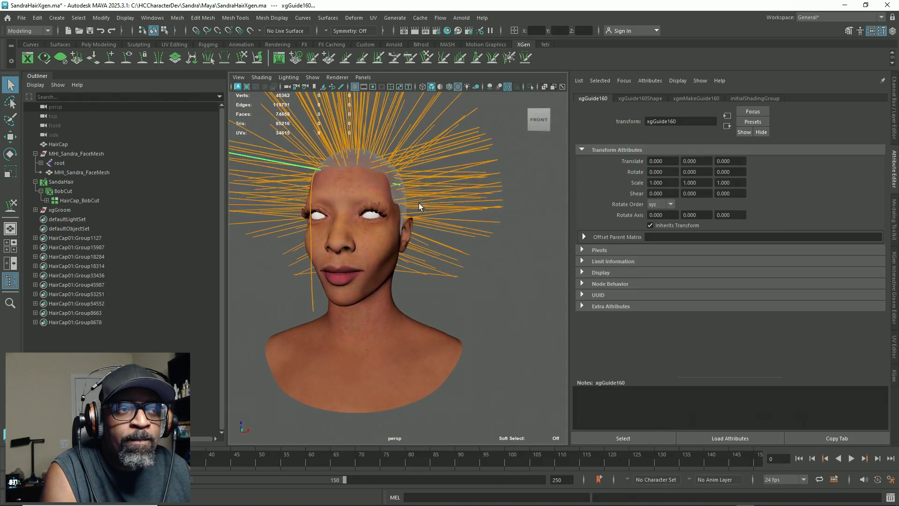
Review the guide's pivot, local-space pivot and display settings
{"action": "left_click", "coordinate": [584, 249]}
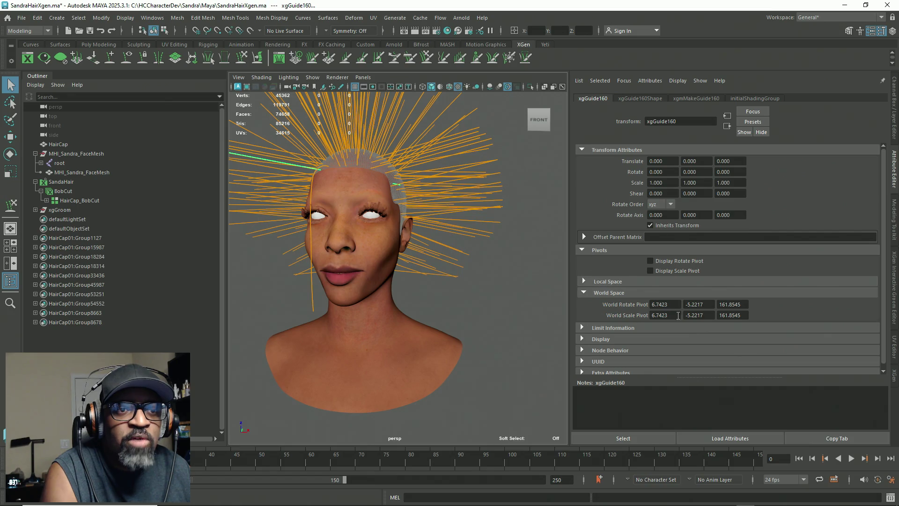
{"action": "left_click", "coordinate": [584, 292]}
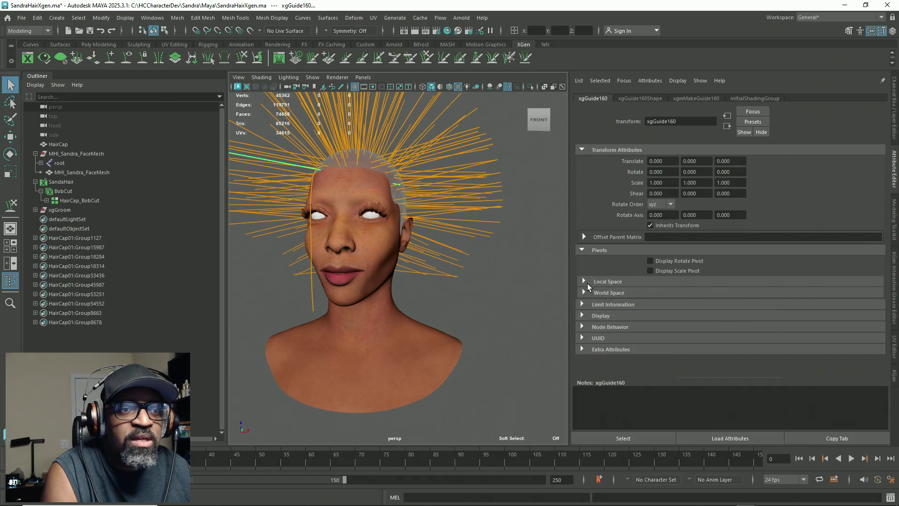
{"action": "left_click", "coordinate": [583, 251]}
{"action": "left_click", "coordinate": [582, 251]}
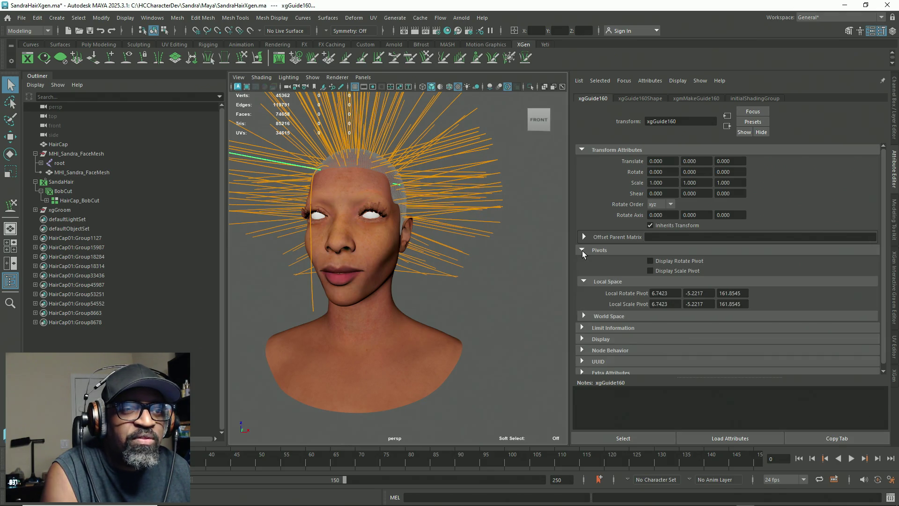
{"action": "left_click", "coordinate": [582, 251]}
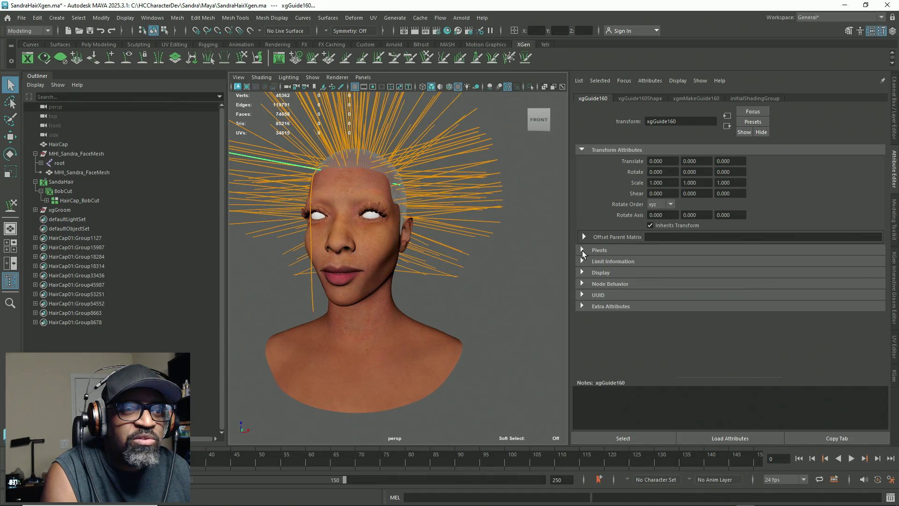
{"action": "left_click", "coordinate": [582, 272]}
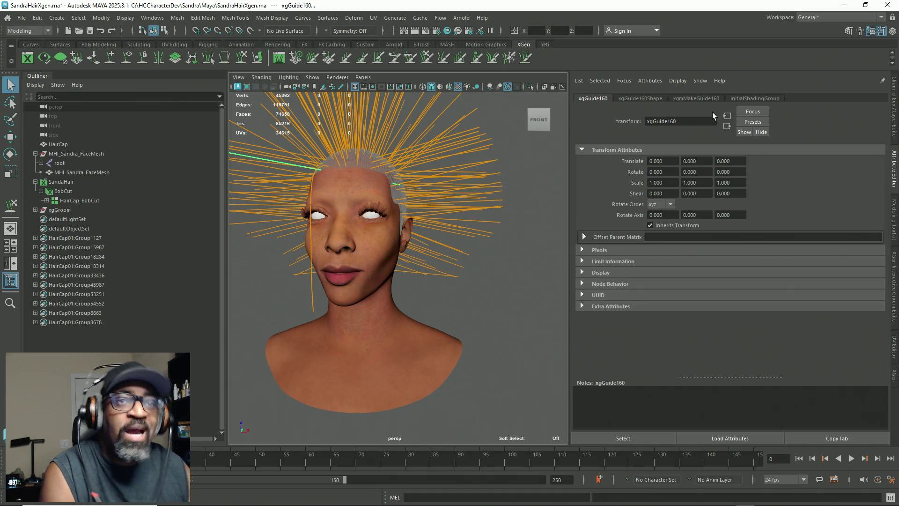
Check the guide's spline shape attributes and its xgmMakeGuide160 creation node
{"action": "left_click", "coordinate": [637, 100]}
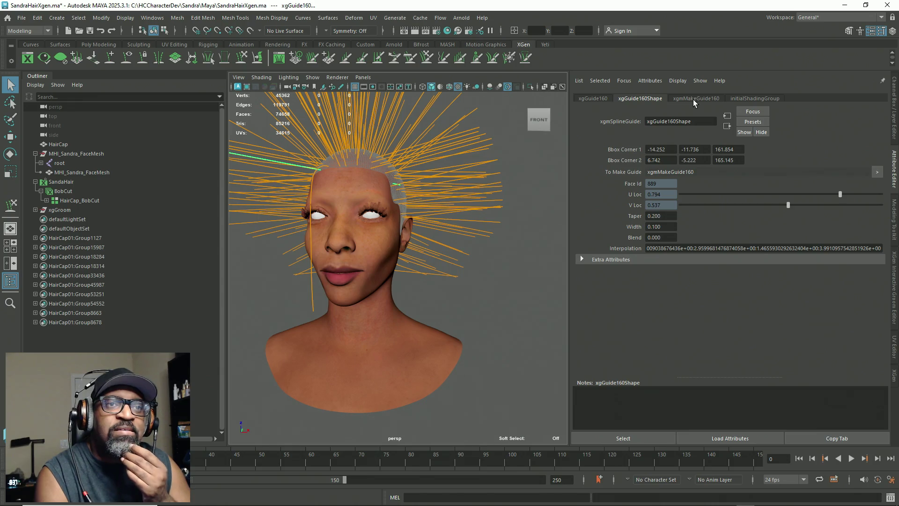
{"action": "left_click", "coordinate": [695, 99]}
{"action": "left_click", "coordinate": [740, 99]}
{"action": "left_click", "coordinate": [699, 99]}
{"action": "left_click", "coordinate": [643, 99]}
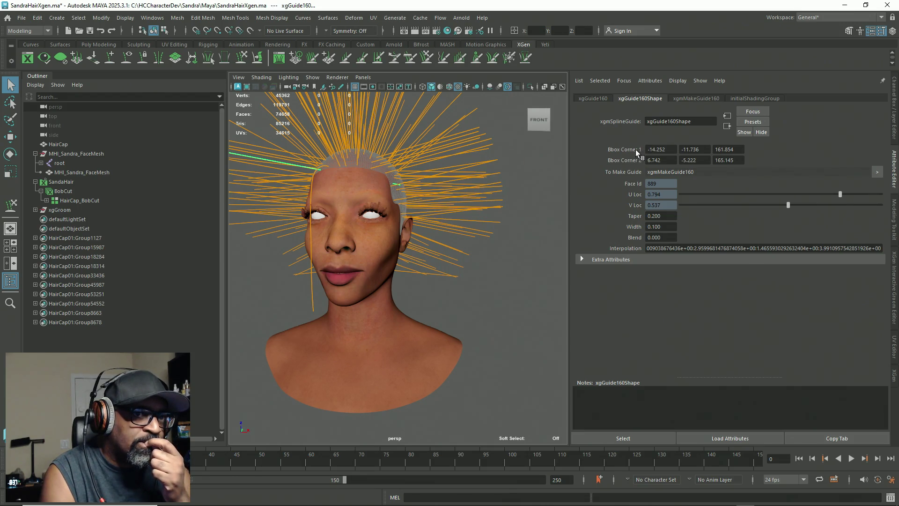
{"action": "left_click", "coordinate": [582, 259]}
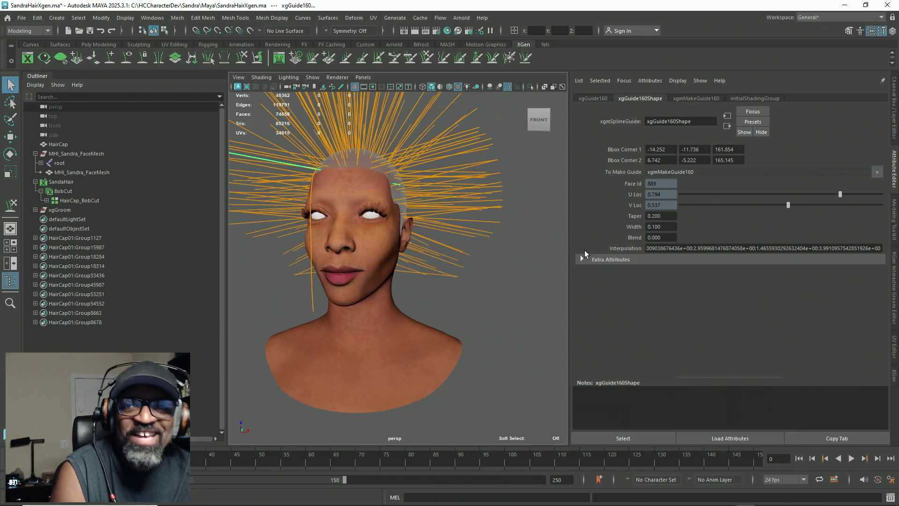
{"action": "mouse_move", "coordinate": [443, 255]}
{"action": "left_mouse_down", "text": "alt"}
{"action": "mouse_move", "coordinate": [515, 283]}
{"action": "mouse_move", "coordinate": [515, 171]}
{"action": "left_mouse_up", "text": "alt"}
{"action": "right_click_drag", "start_coordinate": [515, 171], "coordinate": [466, 171]}
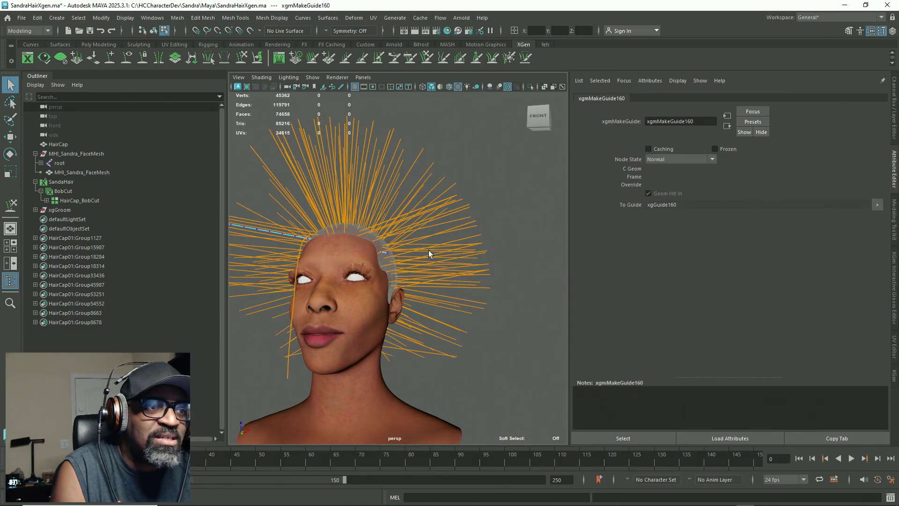
Raise a control vertex near the front guide's root slightly and check it against the scalp
{"action": "left_click_drag", "start_coordinate": [381, 279], "coordinate": [387, 275]}
{"action": "key", "text": "w"}
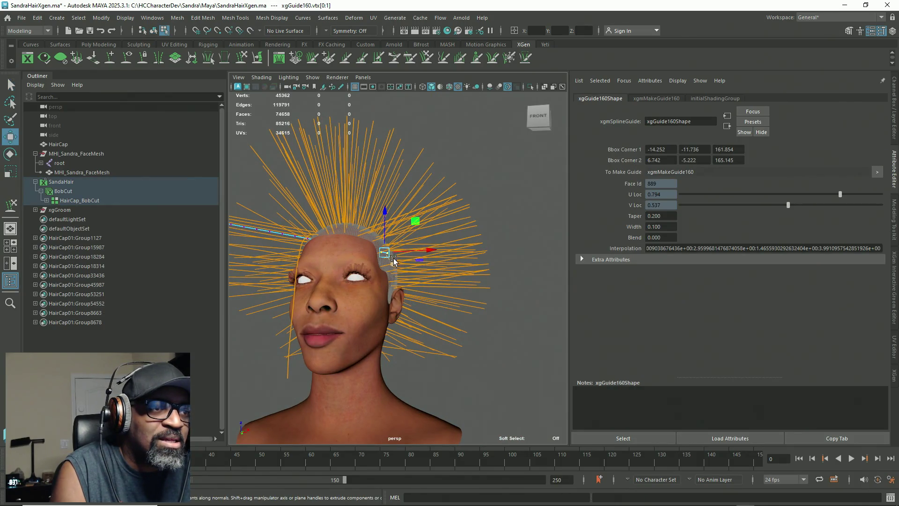
{"action": "left_click_drag", "start_coordinate": [392, 242], "coordinate": [394, 210]}
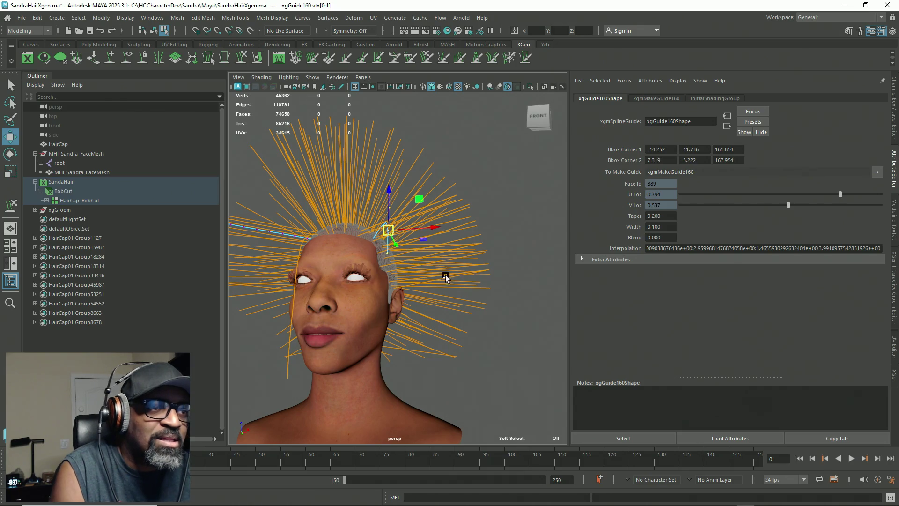
{"action": "mouse_move", "coordinate": [434, 291]}
{"action": "left_mouse_down", "text": "alt"}
{"action": "mouse_move", "coordinate": [430, 281]}
{"action": "mouse_move", "coordinate": [457, 279]}
{"action": "mouse_move", "coordinate": [434, 289]}
{"action": "left_mouse_up", "text": "alt"}
{"action": "scroll", "coordinate": [430, 282], "scroll_direction": "up", "scroll_amount": 5}
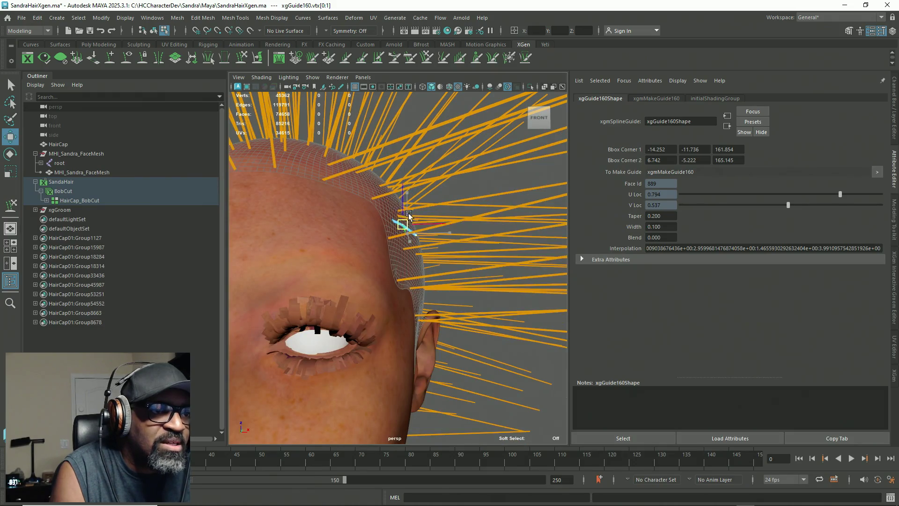
{"action": "scroll", "coordinate": [432, 254], "scroll_direction": "down", "scroll_amount": 3}
{"action": "scroll", "coordinate": [443, 244], "scroll_direction": "down", "scroll_amount": 2}
{"action": "mouse_move", "coordinate": [443, 244]}
{"action": "left_mouse_down", "text": "alt"}
{"action": "mouse_move", "coordinate": [492, 171]}
{"action": "mouse_move", "coordinate": [464, 173]}
{"action": "left_mouse_up", "text": "alt"}
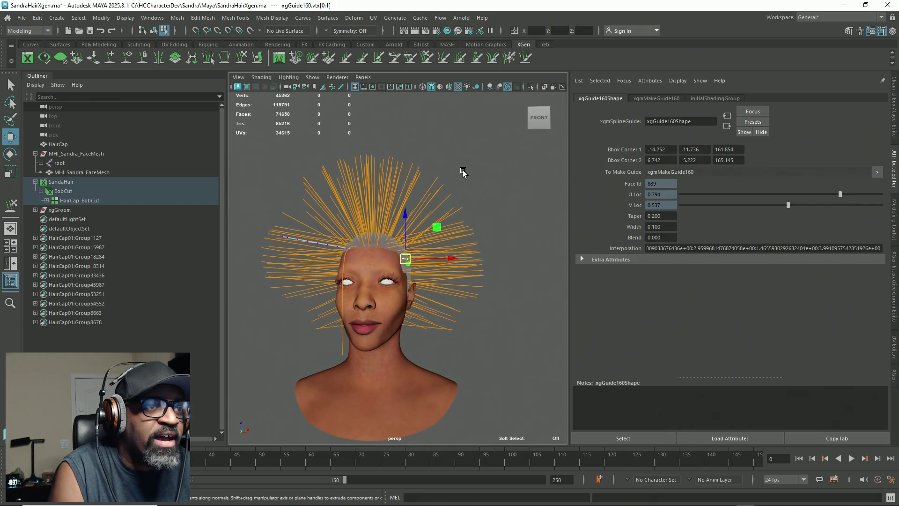
Reselect the whole guide and return to the Add/Move Guides tool, inspecting the temple
{"action": "key", "text": "q"}
{"action": "right_click_drag", "start_coordinate": [461, 169], "coordinate": [471, 152]}
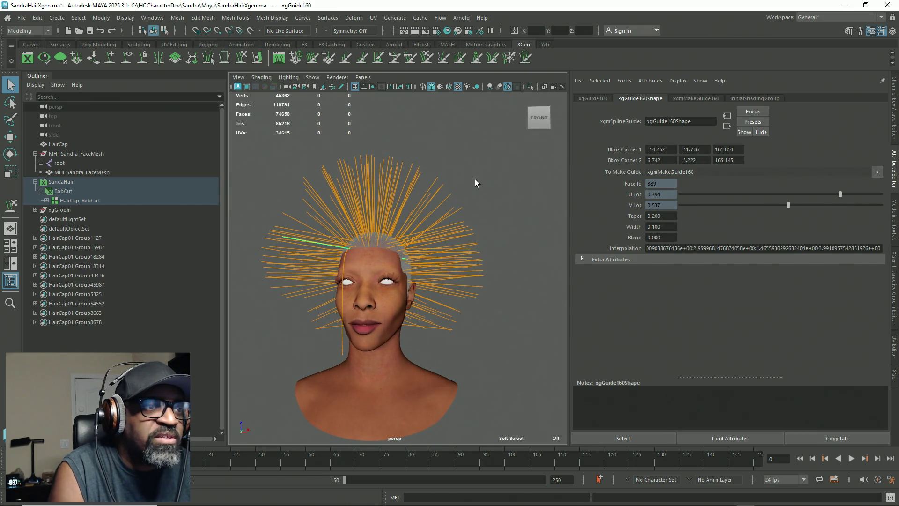
{"action": "left_click", "coordinate": [110, 58]}
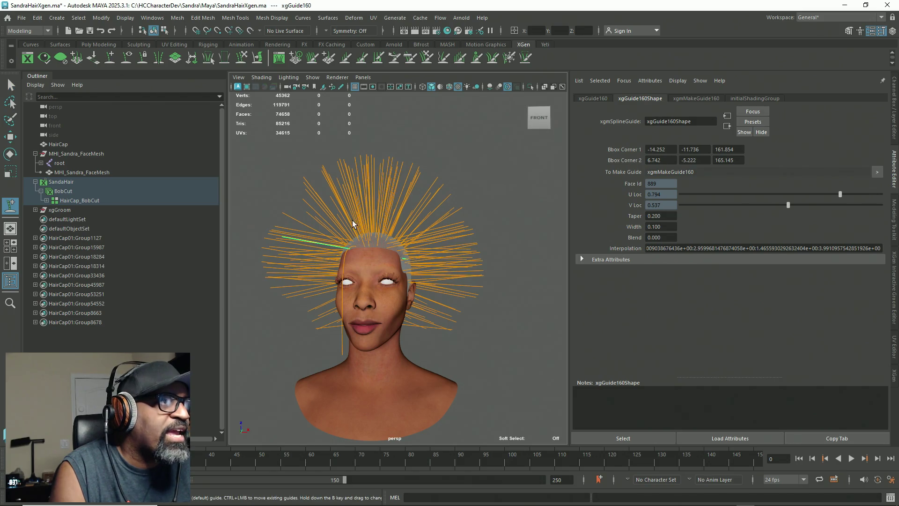
{"action": "scroll", "coordinate": [393, 253], "scroll_direction": "up", "scroll_amount": 3}
{"action": "scroll", "coordinate": [411, 259], "scroll_direction": "up", "scroll_amount": 3}
{"action": "mouse_move", "coordinate": [410, 259]}
{"action": "left_mouse_down", "text": "alt"}
{"action": "mouse_move", "coordinate": [404, 257]}
{"action": "mouse_move", "coordinate": [420, 253]}
{"action": "left_mouse_up", "text": "alt"}
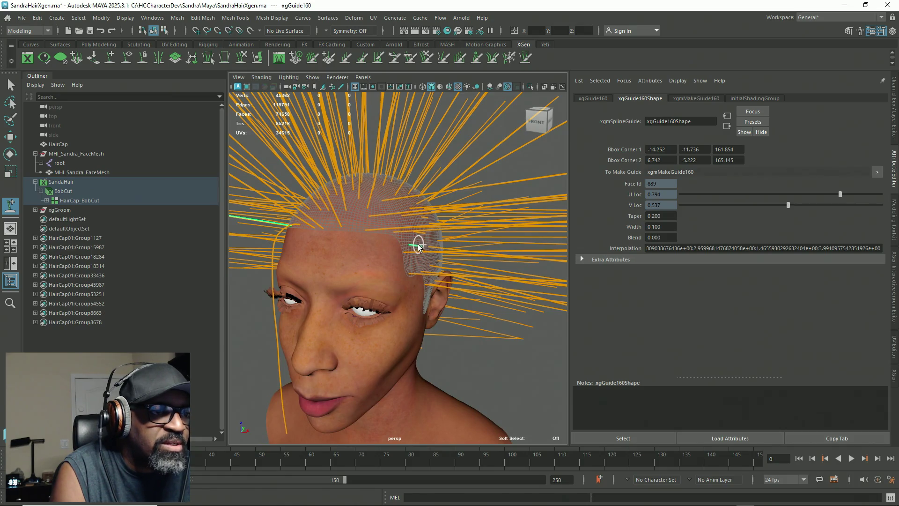
{"action": "left_click_drag", "start_coordinate": [392, 240], "coordinate": [412, 241], "text": "alt"}
{"action": "right_click_drag", "start_coordinate": [412, 241], "coordinate": [521, 279], "text": "alt"}
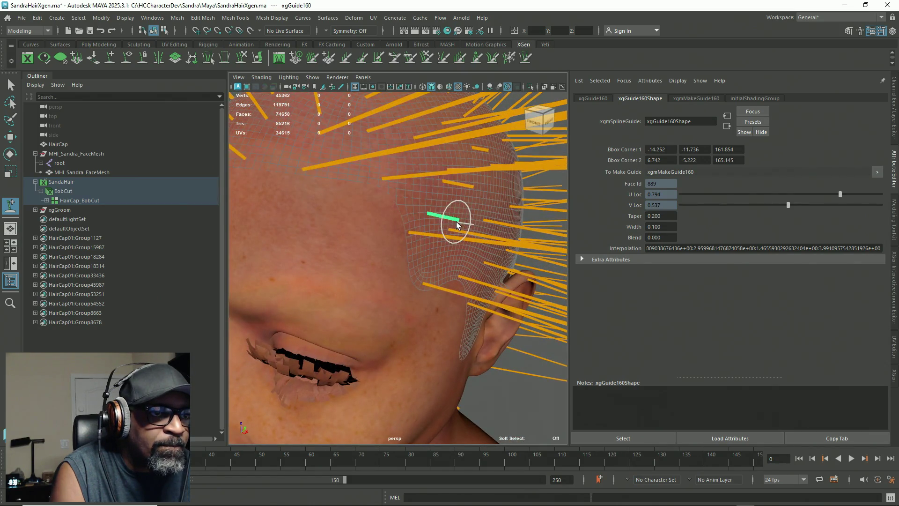
Swing back to the front of the face and leave no guide selected
{"action": "mouse_move", "coordinate": [436, 235]}
{"action": "left_mouse_down", "text": "alt"}
{"action": "mouse_move", "coordinate": [346, 201]}
{"action": "mouse_move", "coordinate": [366, 217]}
{"action": "left_mouse_up", "text": "alt"}
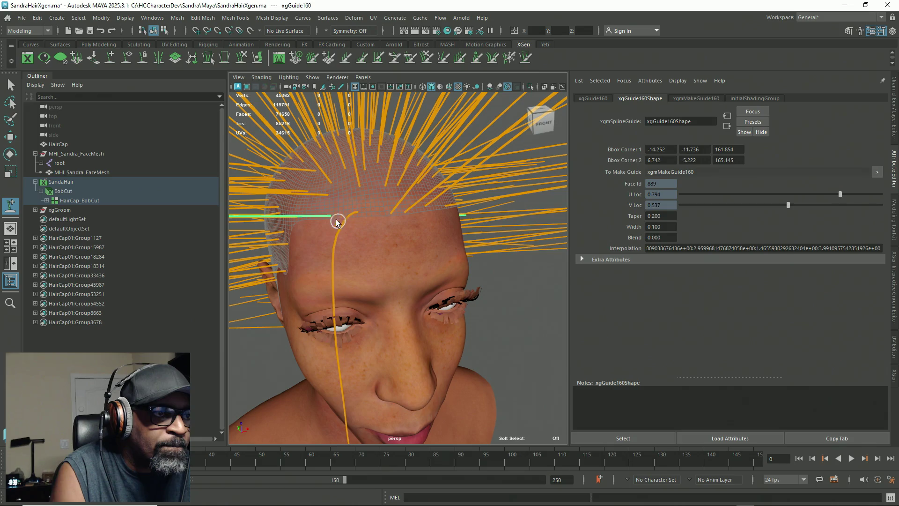
{"action": "left_click_drag", "start_coordinate": [344, 240], "coordinate": [371, 249], "text": "alt"}
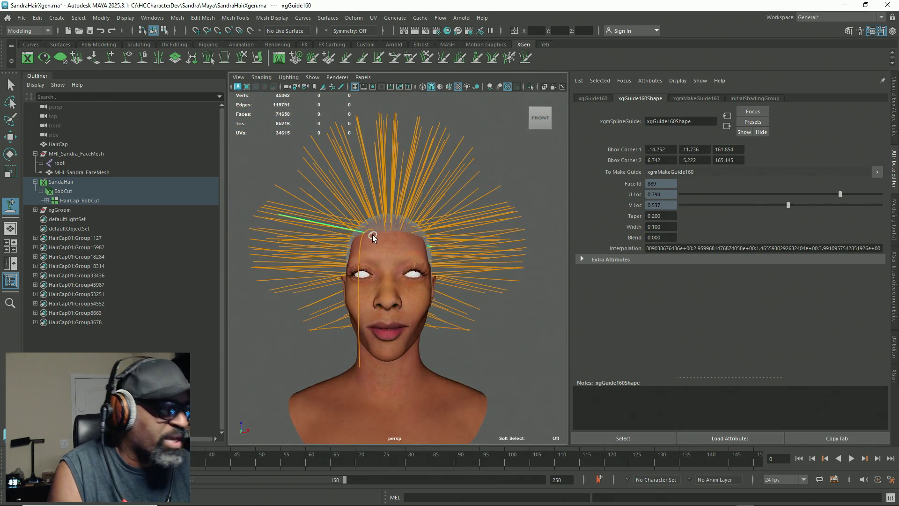
{"action": "left_click", "coordinate": [395, 245]}
{"action": "left_click_drag", "start_coordinate": [330, 258], "coordinate": [303, 239], "text": "alt"}
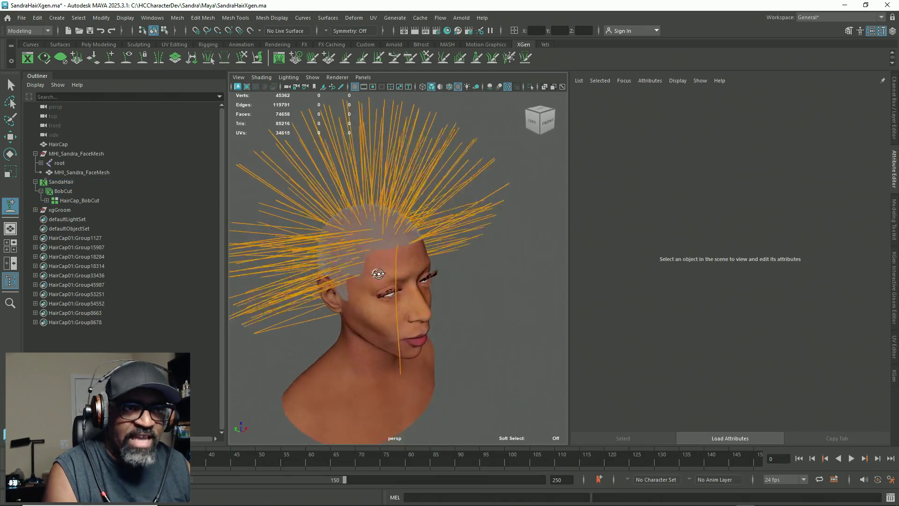
{"action": "scroll", "coordinate": [291, 226], "scroll_direction": "up", "scroll_amount": 3}
{"action": "scroll", "coordinate": [291, 226], "scroll_direction": "up", "scroll_amount": 2}
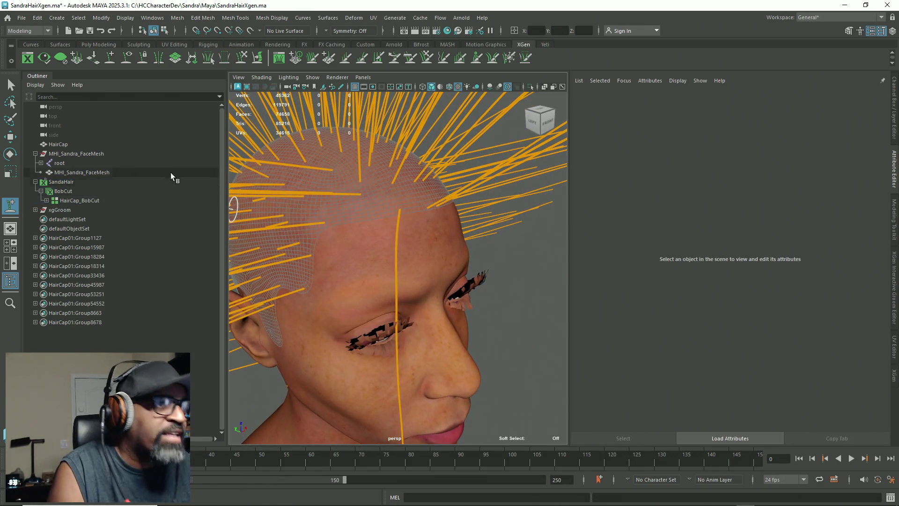
Select the HairCap_BobCut patch and one guide at the front hairline
{"action": "left_click", "coordinate": [76, 201]}
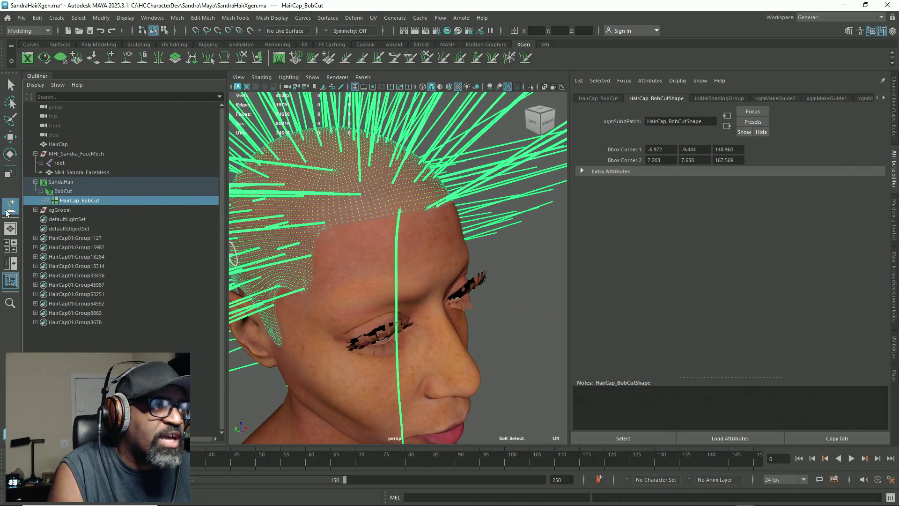
{"action": "left_click", "coordinate": [360, 220]}
{"action": "mouse_move", "coordinate": [338, 281]}
{"action": "left_mouse_down", "text": "alt"}
{"action": "mouse_move", "coordinate": [331, 261]}
{"action": "mouse_move", "coordinate": [268, 269]}
{"action": "mouse_move", "coordinate": [317, 246]}
{"action": "mouse_move", "coordinate": [301, 211]}
{"action": "mouse_move", "coordinate": [355, 217]}
{"action": "mouse_move", "coordinate": [391, 191]}
{"action": "mouse_move", "coordinate": [382, 237]}
{"action": "mouse_move", "coordinate": [373, 192]}
{"action": "mouse_move", "coordinate": [380, 213]}
{"action": "mouse_move", "coordinate": [388, 190]}
{"action": "mouse_move", "coordinate": [376, 273]}
{"action": "mouse_move", "coordinate": [388, 293]}
{"action": "mouse_move", "coordinate": [446, 287]}
{"action": "mouse_move", "coordinate": [407, 298]}
{"action": "mouse_move", "coordinate": [381, 293]}
{"action": "mouse_move", "coordinate": [387, 251]}
{"action": "left_mouse_up", "text": "alt"}
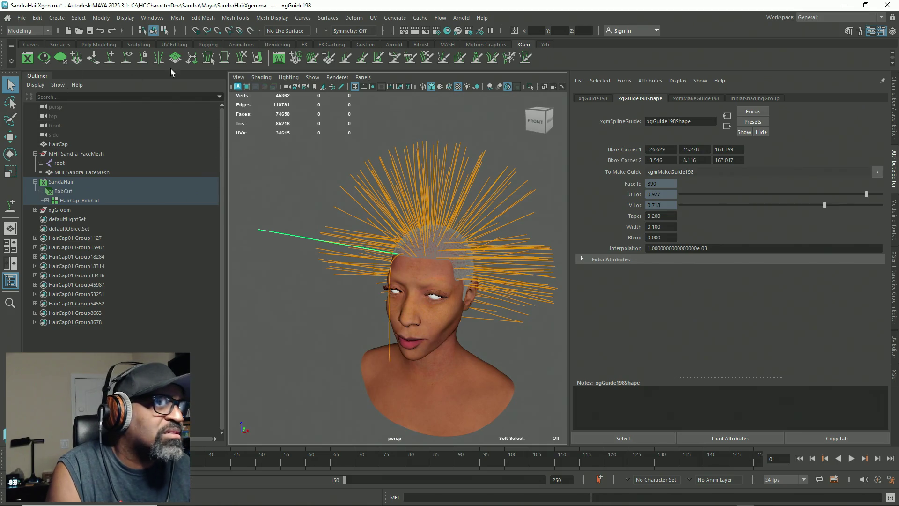
Sculpt the guide downward into a curve beside the face and bring up the XGen editor
{"action": "left_click", "coordinate": [242, 57]}
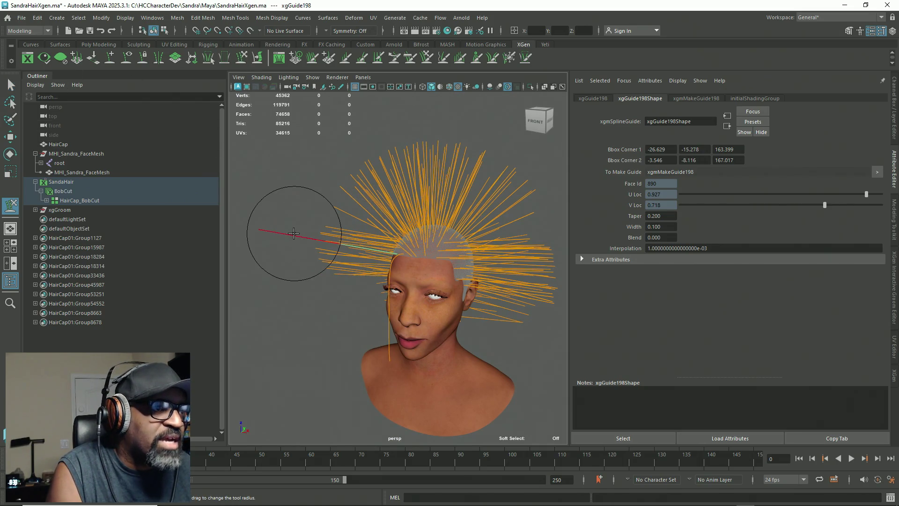
{"action": "mouse_move", "coordinate": [293, 233]}
{"action": "left_mouse_down"}
{"action": "mouse_move", "coordinate": [301, 291]}
{"action": "mouse_move", "coordinate": [281, 362]}
{"action": "mouse_move", "coordinate": [322, 371]}
{"action": "mouse_move", "coordinate": [321, 303]}
{"action": "mouse_move", "coordinate": [373, 272]}
{"action": "mouse_move", "coordinate": [372, 239]}
{"action": "mouse_move", "coordinate": [352, 303]}
{"action": "mouse_move", "coordinate": [365, 312]}
{"action": "mouse_move", "coordinate": [345, 415]}
{"action": "mouse_move", "coordinate": [366, 415]}
{"action": "mouse_move", "coordinate": [377, 380]}
{"action": "mouse_move", "coordinate": [373, 180]}
{"action": "mouse_move", "coordinate": [411, 281]}
{"action": "left_mouse_up"}
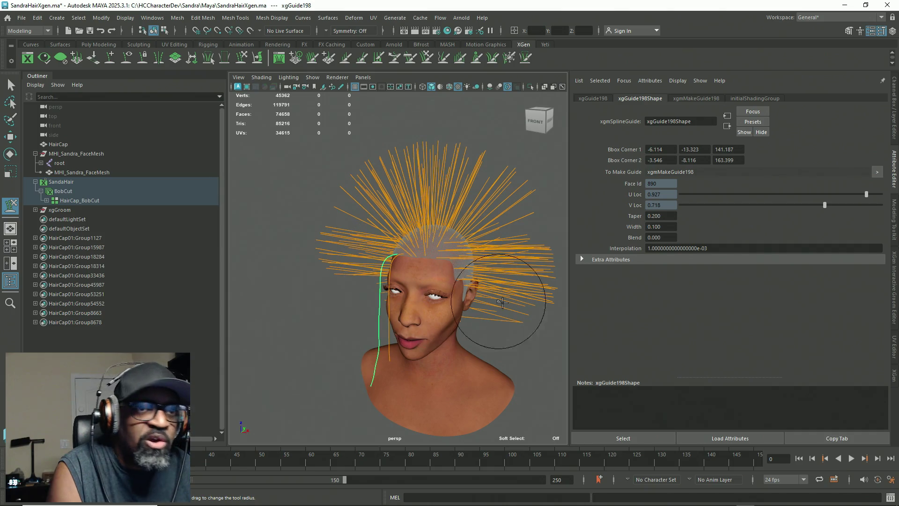
{"action": "left_click", "coordinate": [894, 375]}
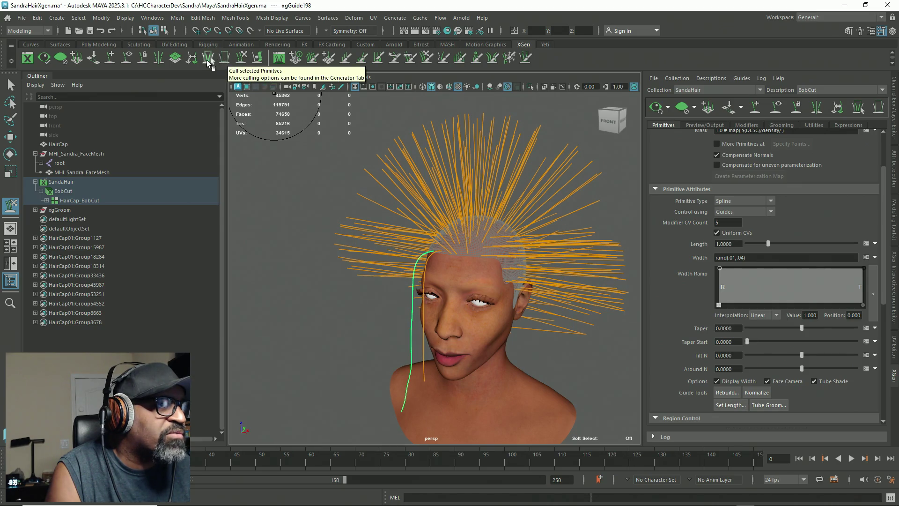
Set a guide length of 5, find it too short, and undo the change
{"action": "mouse_move", "coordinate": [567, 259]}
{"action": "left_mouse_down", "text": "alt"}
{"action": "mouse_move", "coordinate": [513, 272]}
{"action": "mouse_move", "coordinate": [546, 286]}
{"action": "left_mouse_up", "text": "alt"}
{"action": "mouse_move", "coordinate": [590, 379]}
{"action": "left_mouse_down", "text": "alt"}
{"action": "mouse_move", "coordinate": [498, 297]}
{"action": "mouse_move", "coordinate": [506, 312]}
{"action": "mouse_move", "coordinate": [492, 328]}
{"action": "mouse_move", "coordinate": [532, 329]}
{"action": "left_mouse_up", "text": "alt"}
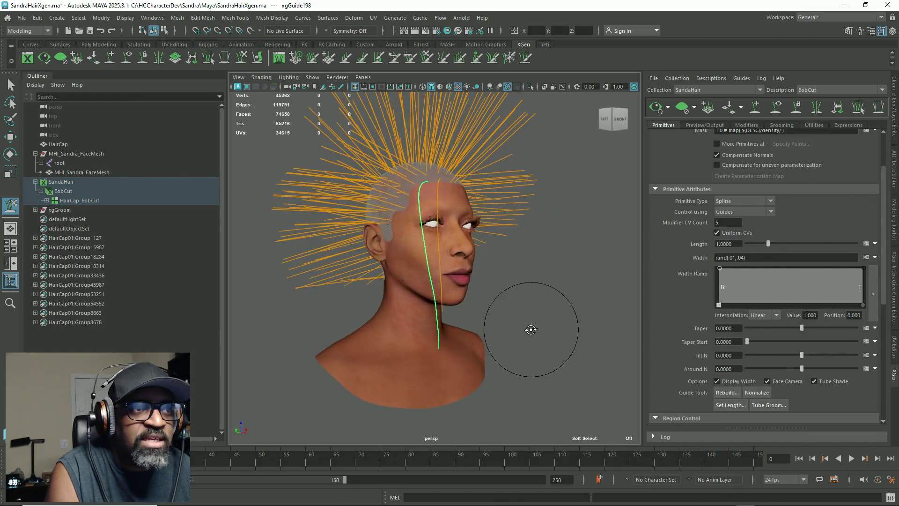
{"action": "left_click", "coordinate": [734, 406]}
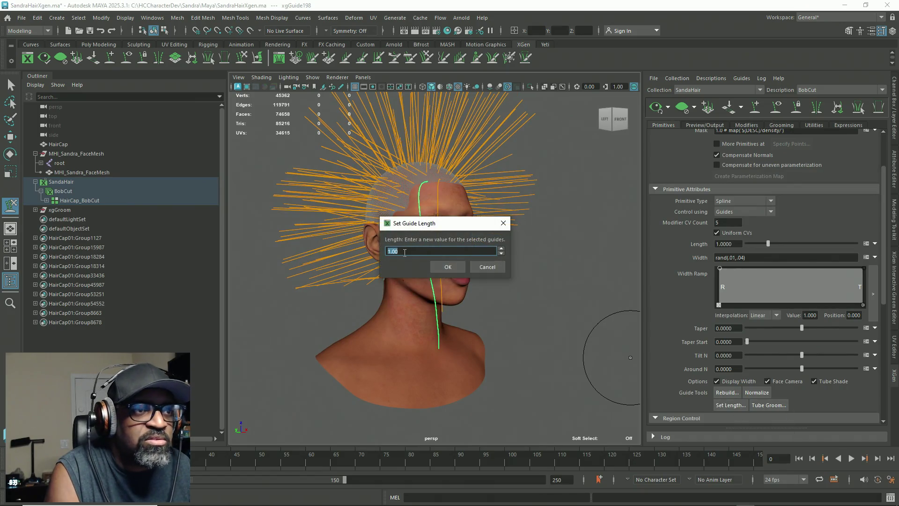
{"action": "left_click_drag", "start_coordinate": [461, 223], "coordinate": [588, 194]}
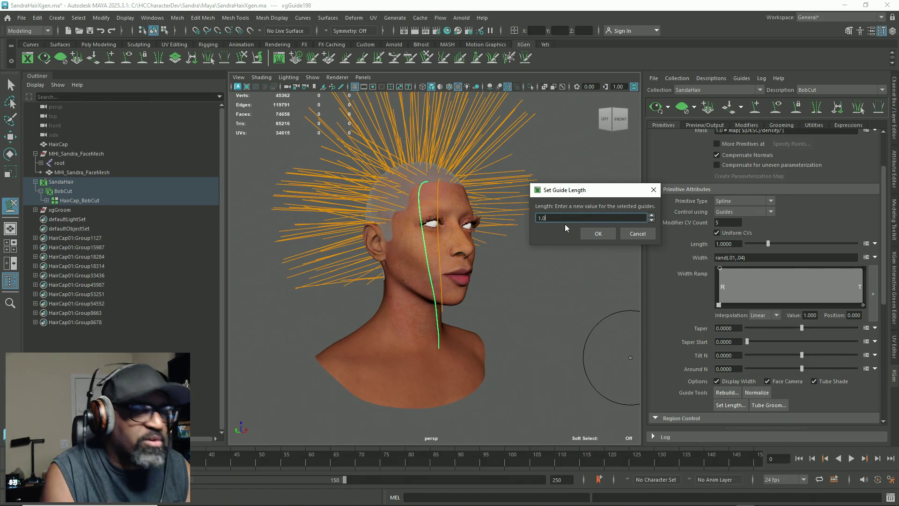
{"action": "key", "text": "BackSpace"}
{"action": "key", "text": "BackSpace"}
{"action": "key", "text": "BackSpace"}
{"action": "left_click", "coordinate": [604, 234]}
{"action": "mouse_move", "coordinate": [466, 260]}
{"action": "left_mouse_down", "text": "alt"}
{"action": "mouse_move", "coordinate": [408, 236]}
{"action": "mouse_move", "coordinate": [641, 174]}
{"action": "mouse_move", "coordinate": [583, 201]}
{"action": "mouse_move", "coordinate": [458, 291]}
{"action": "left_mouse_up", "text": "alt"}
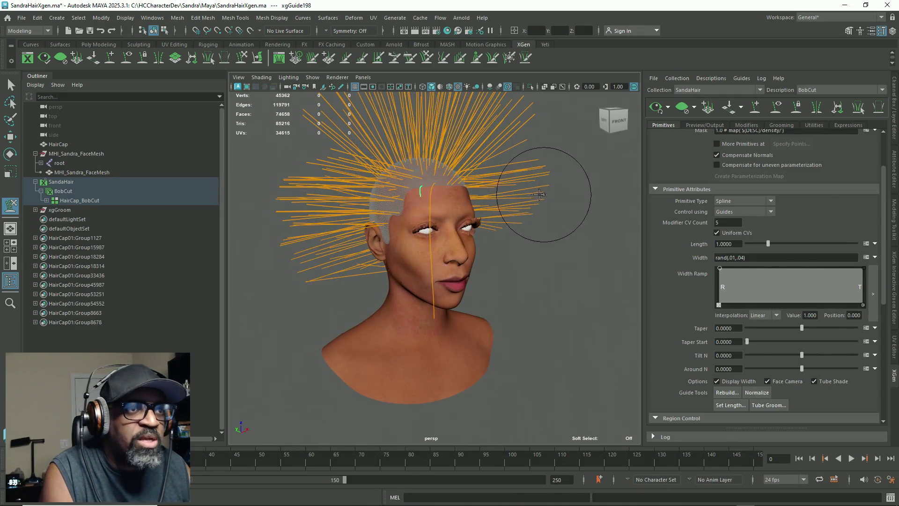
{"action": "left_click", "coordinate": [41, 24]}
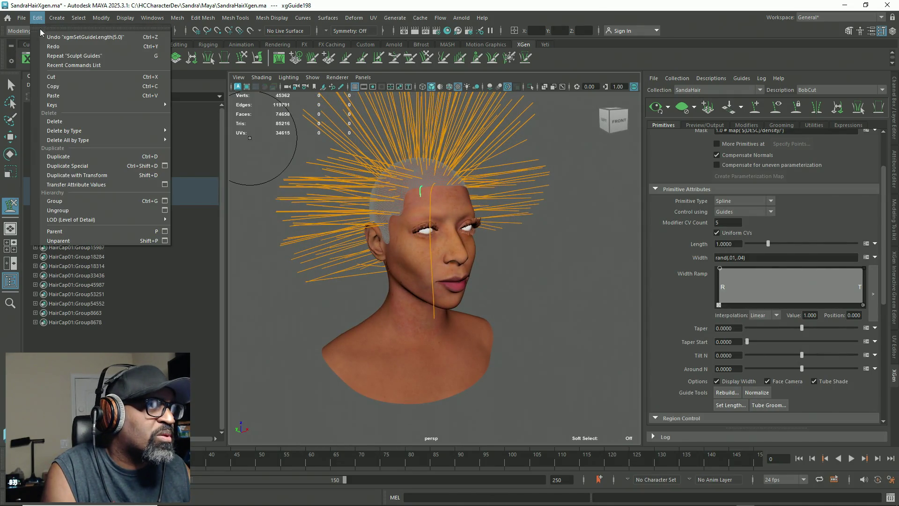
{"action": "left_click", "coordinate": [44, 37]}
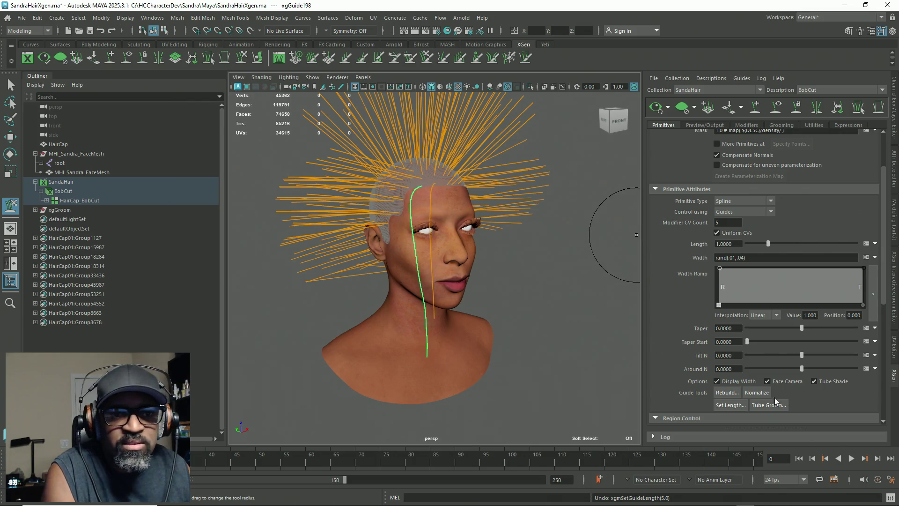
Give the front guide a length of 15 and sculpt it down along the face toward the neck
{"action": "left_click", "coordinate": [731, 406]}
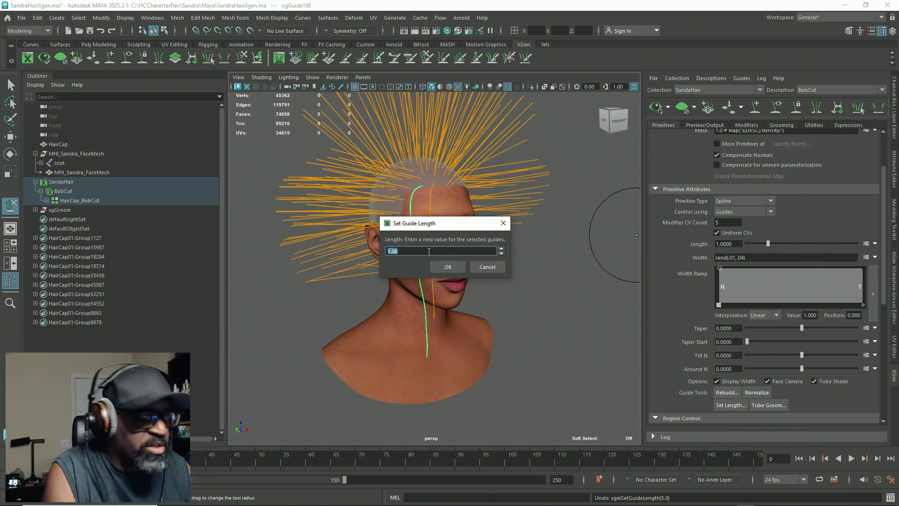
{"action": "type", "text": "15"}
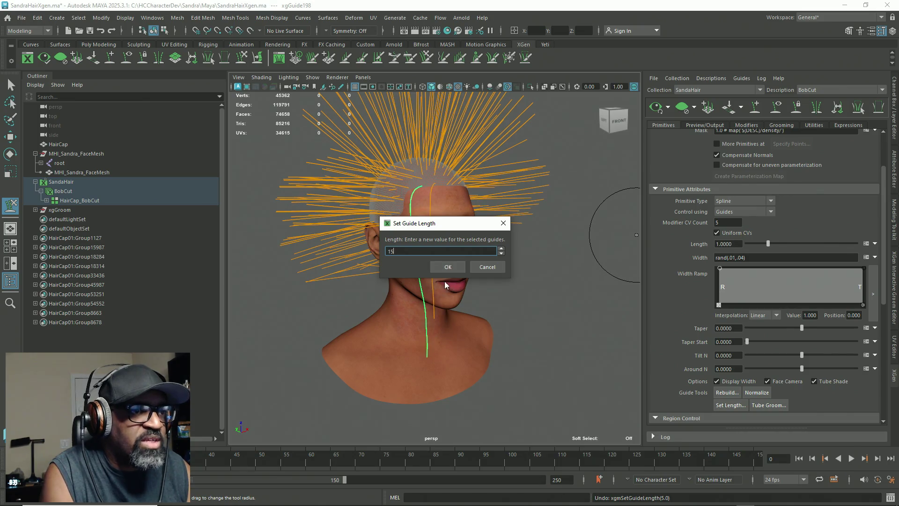
{"action": "left_click", "coordinate": [445, 267]}
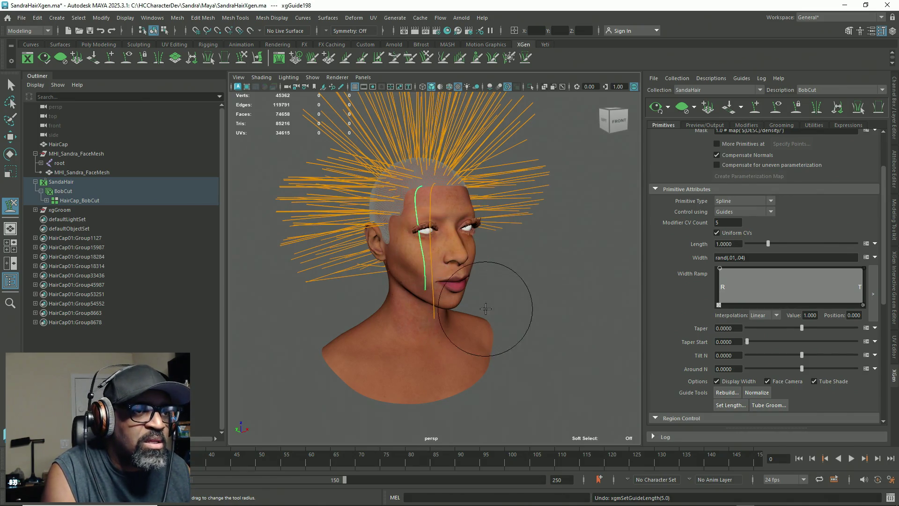
{"action": "left_click_drag", "start_coordinate": [492, 277], "coordinate": [512, 268], "text": "alt"}
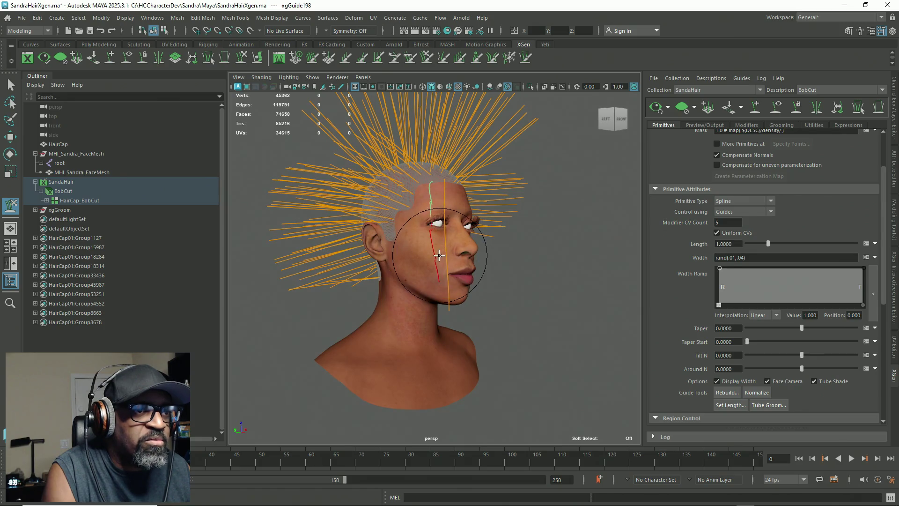
{"action": "mouse_move", "coordinate": [439, 255]}
{"action": "left_mouse_down"}
{"action": "mouse_move", "coordinate": [426, 169]}
{"action": "mouse_move", "coordinate": [445, 336]}
{"action": "left_mouse_up"}
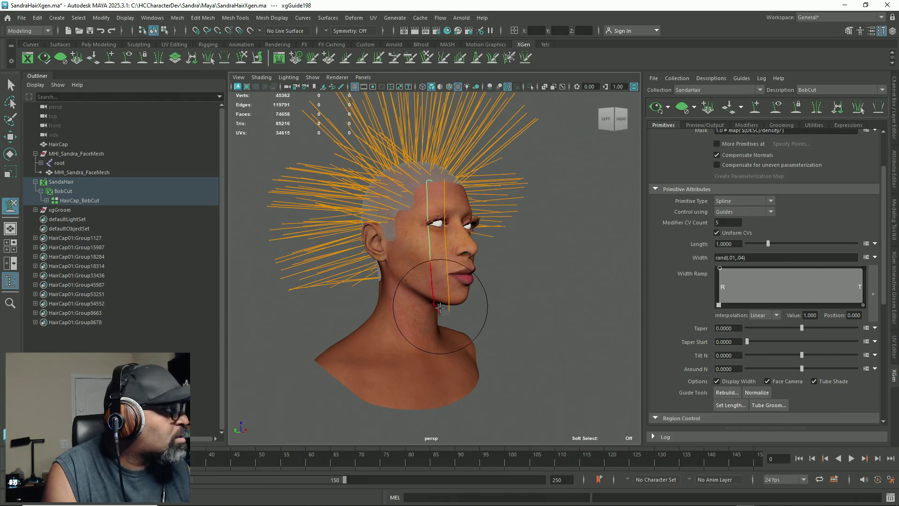
{"action": "mouse_move", "coordinate": [444, 337]}
{"action": "left_mouse_down"}
{"action": "mouse_move", "coordinate": [434, 336]}
{"action": "mouse_move", "coordinate": [424, 191]}
{"action": "left_mouse_up"}
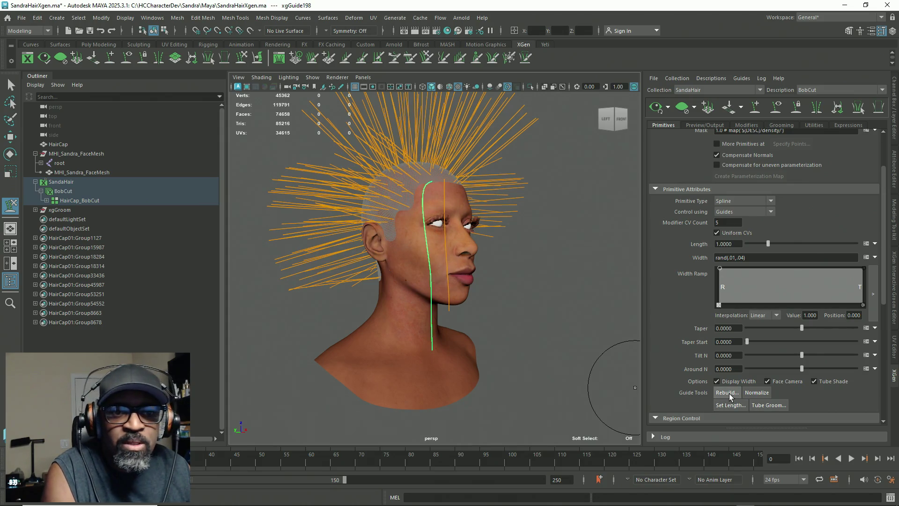
{"action": "left_click", "coordinate": [730, 406]}
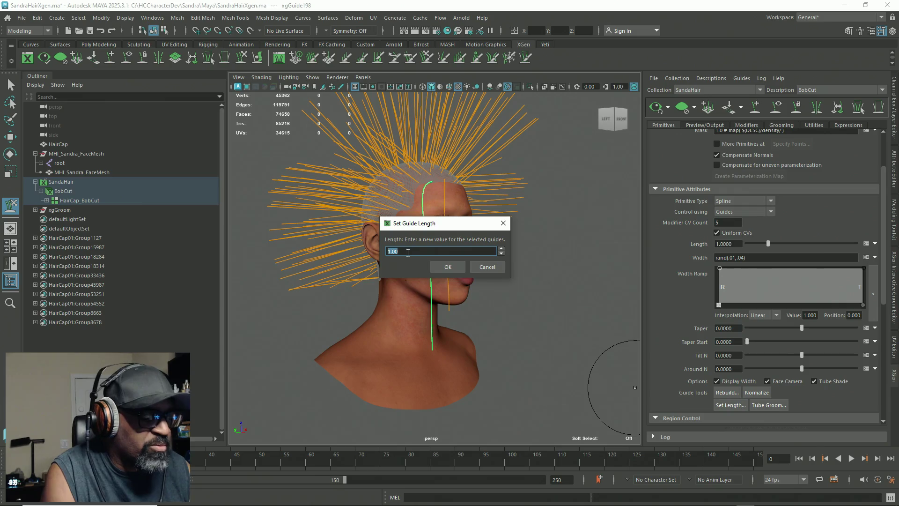
Shorten the front guide with Set Length twice, sculpting it between
{"action": "left_click", "coordinate": [448, 267]}
{"action": "mouse_move", "coordinate": [424, 304]}
{"action": "left_mouse_down", "text": "alt"}
{"action": "mouse_move", "coordinate": [381, 201]}
{"action": "mouse_move", "coordinate": [373, 306]}
{"action": "mouse_move", "coordinate": [462, 302]}
{"action": "left_mouse_up", "text": "alt"}
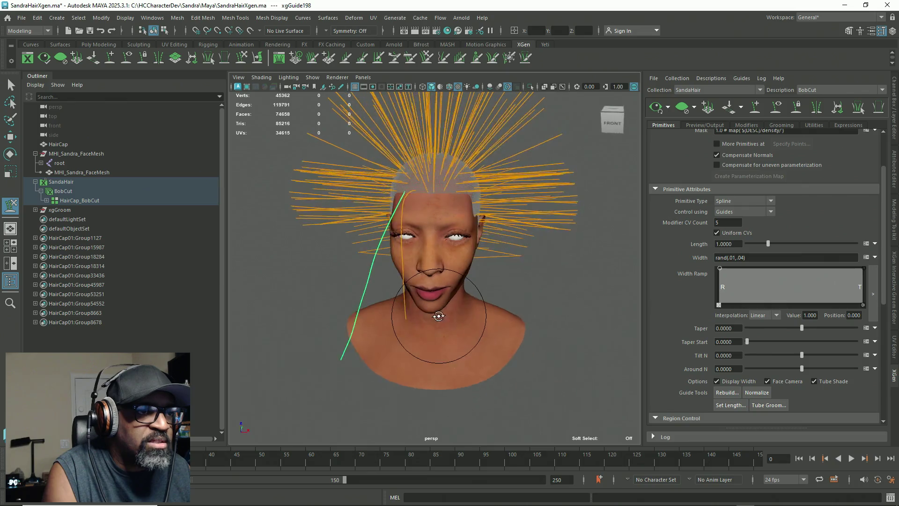
{"action": "left_click", "coordinate": [731, 406]}
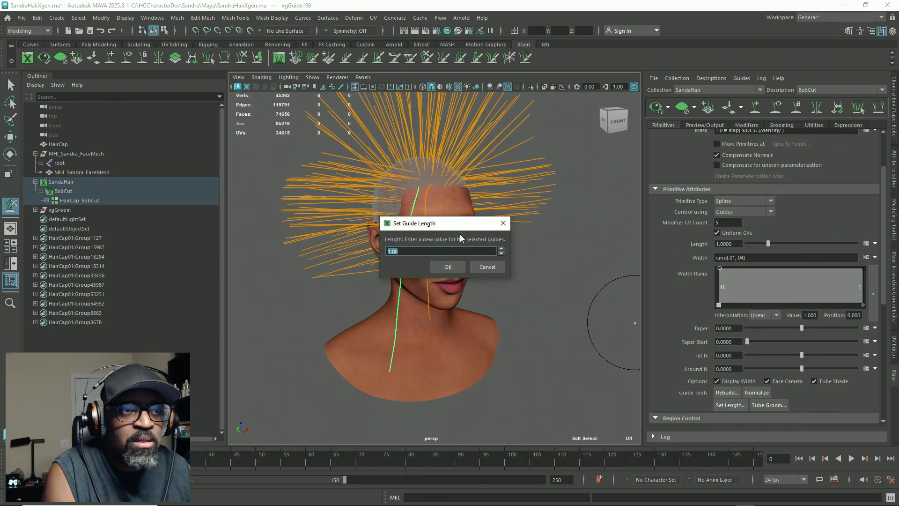
{"action": "left_click", "coordinate": [447, 267]}
Curve the guide from the cheek to the chin and reshape it at the temple
{"action": "mouse_move", "coordinate": [502, 302]}
{"action": "left_mouse_down", "text": "alt"}
{"action": "mouse_move", "coordinate": [399, 224]}
{"action": "mouse_move", "coordinate": [355, 259]}
{"action": "left_mouse_up", "text": "alt"}
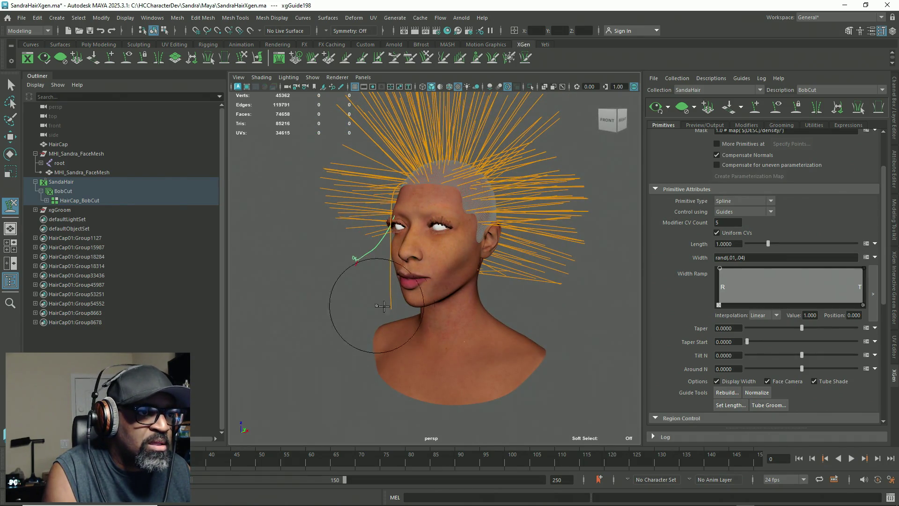
{"action": "left_click_drag", "start_coordinate": [381, 306], "coordinate": [582, 317], "text": "alt"}
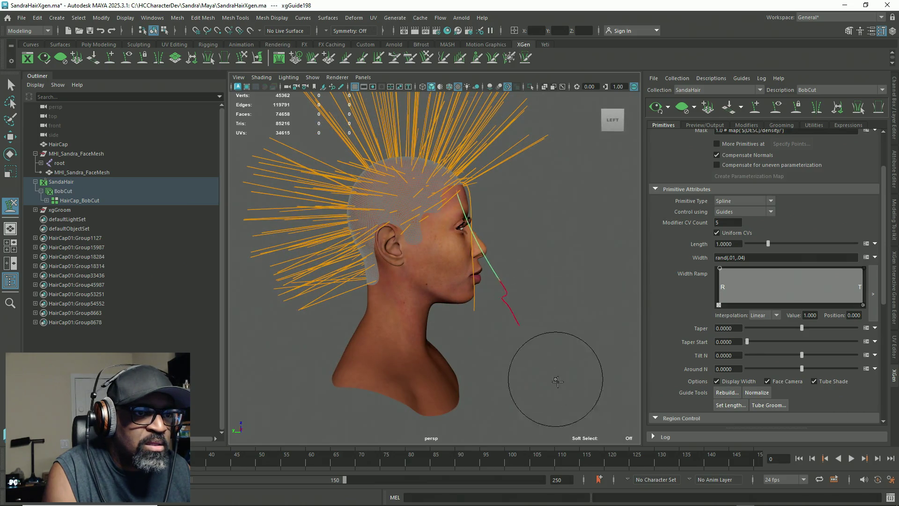
{"action": "mouse_move", "coordinate": [541, 391]}
{"action": "left_mouse_down"}
{"action": "mouse_move", "coordinate": [518, 265]}
{"action": "mouse_move", "coordinate": [548, 288]}
{"action": "mouse_move", "coordinate": [394, 211]}
{"action": "left_mouse_up"}
{"action": "mouse_move", "coordinate": [330, 189]}
{"action": "left_mouse_down"}
{"action": "mouse_move", "coordinate": [388, 207]}
{"action": "mouse_move", "coordinate": [382, 379]}
{"action": "mouse_move", "coordinate": [362, 182]}
{"action": "left_mouse_up"}
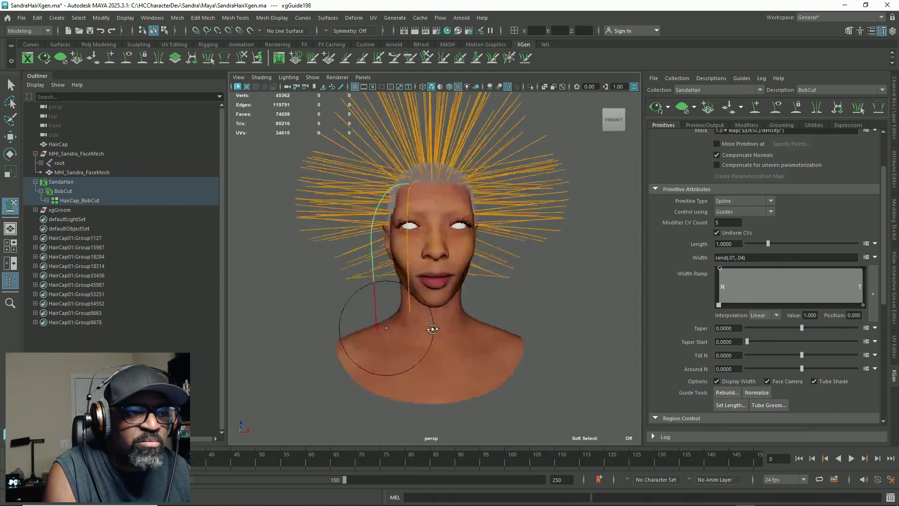
Orbit between profile and front views to check the guide's contour along the face
{"action": "left_click_drag", "start_coordinate": [401, 311], "coordinate": [511, 331], "text": "alt"}
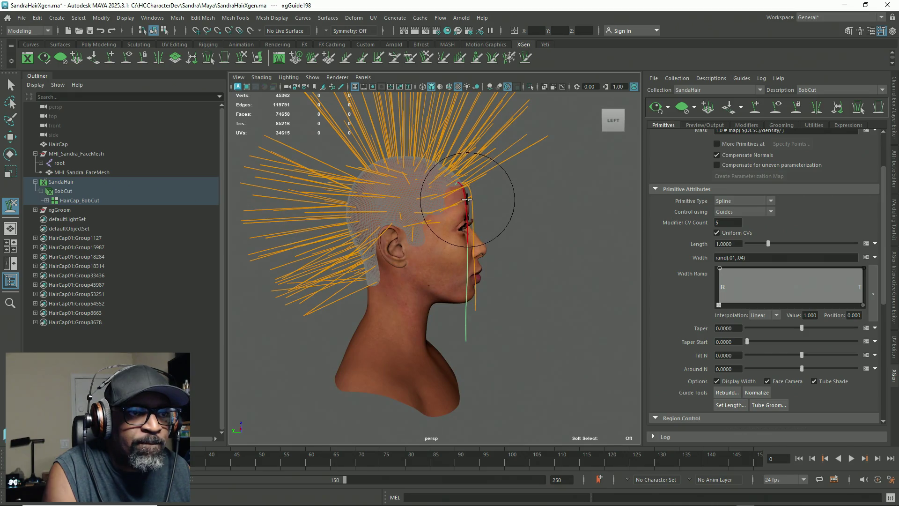
{"action": "left_click_drag", "start_coordinate": [492, 206], "coordinate": [403, 242], "text": "alt"}
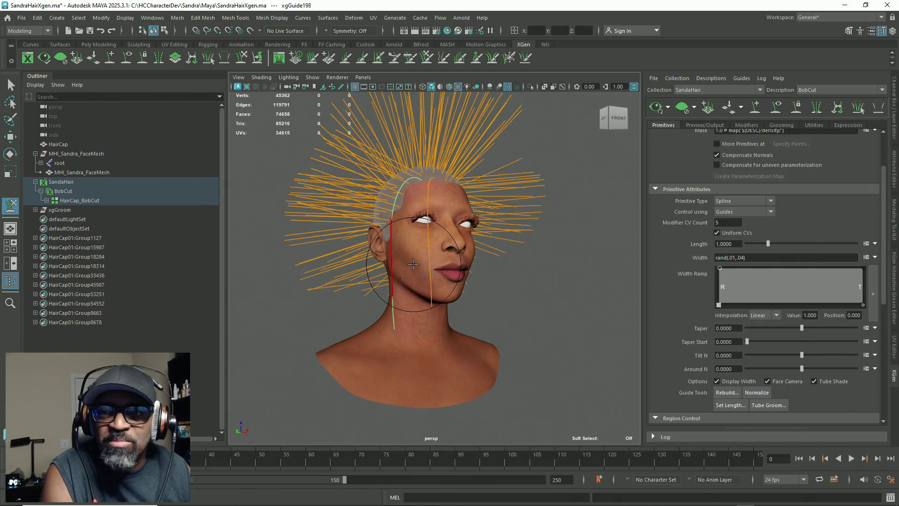
{"action": "mouse_move", "coordinate": [408, 250]}
{"action": "left_mouse_down", "text": "alt"}
{"action": "mouse_move", "coordinate": [367, 221]}
{"action": "mouse_move", "coordinate": [376, 279]}
{"action": "left_mouse_up", "text": "alt"}
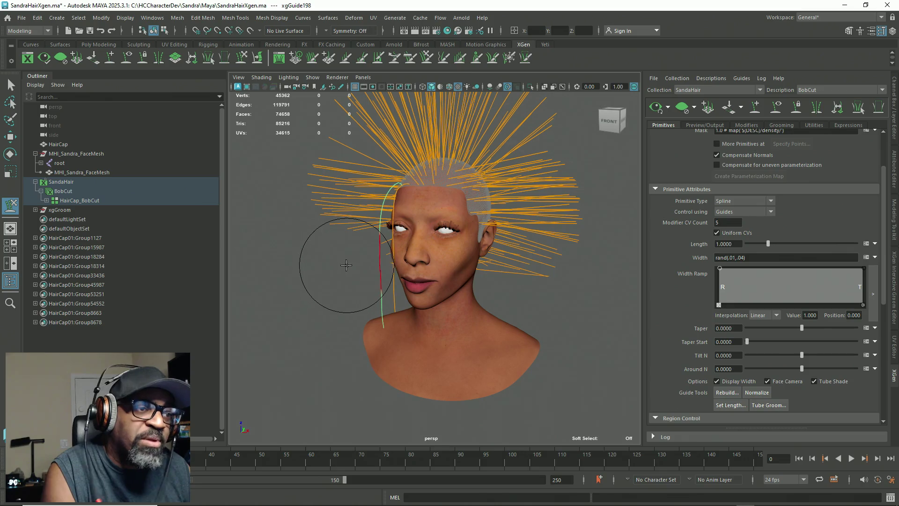
{"action": "mouse_move", "coordinate": [341, 320]}
{"action": "left_mouse_down", "text": "alt"}
{"action": "mouse_move", "coordinate": [455, 307]}
{"action": "mouse_move", "coordinate": [442, 229]}
{"action": "left_mouse_up", "text": "alt"}
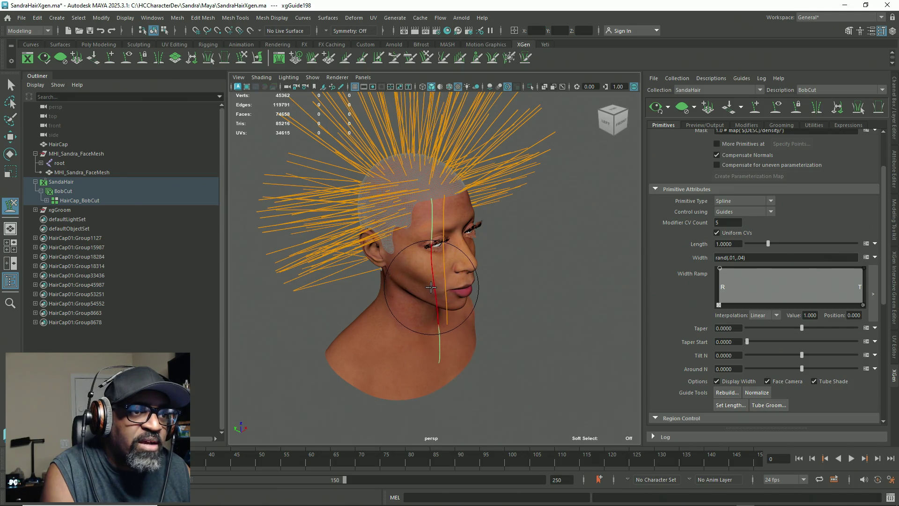
{"action": "left_click_drag", "start_coordinate": [512, 321], "coordinate": [519, 269], "text": "alt"}
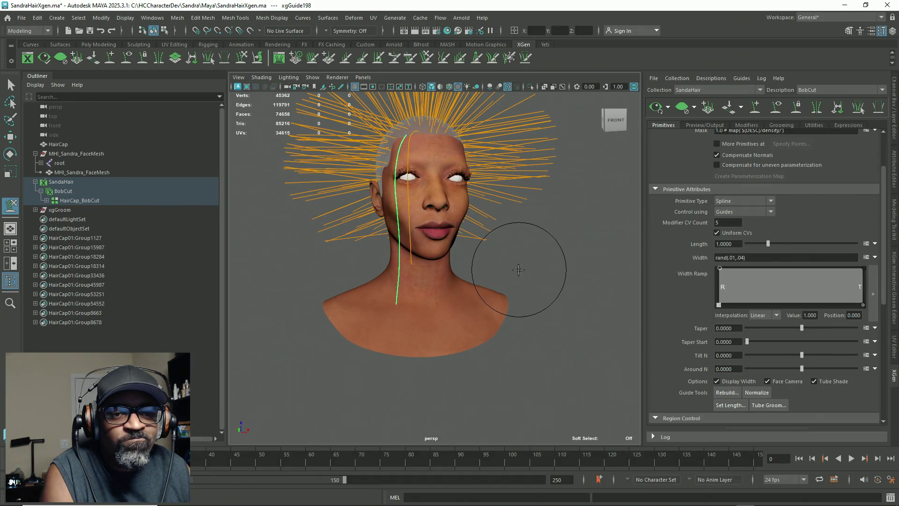
Rebuild the face guide with a CV count of 10 and review its control points
{"action": "left_click", "coordinate": [728, 394]}
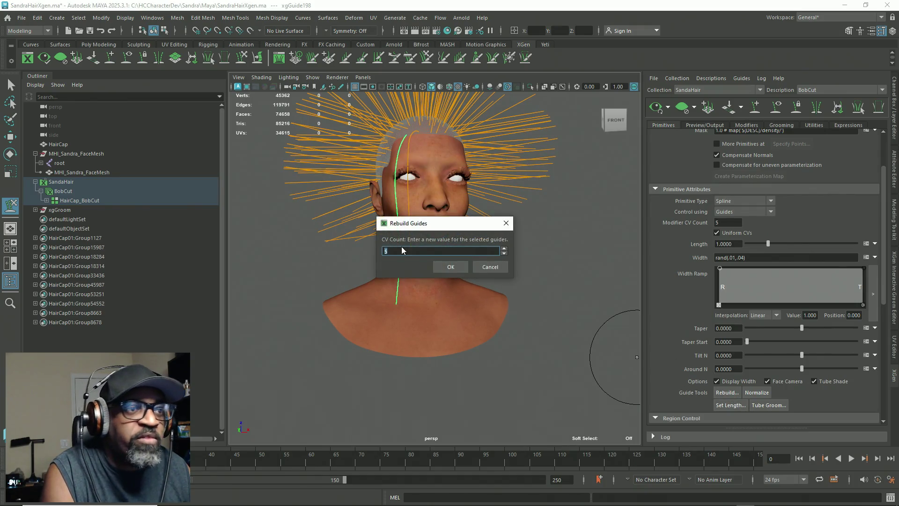
{"action": "type", "text": "10"}
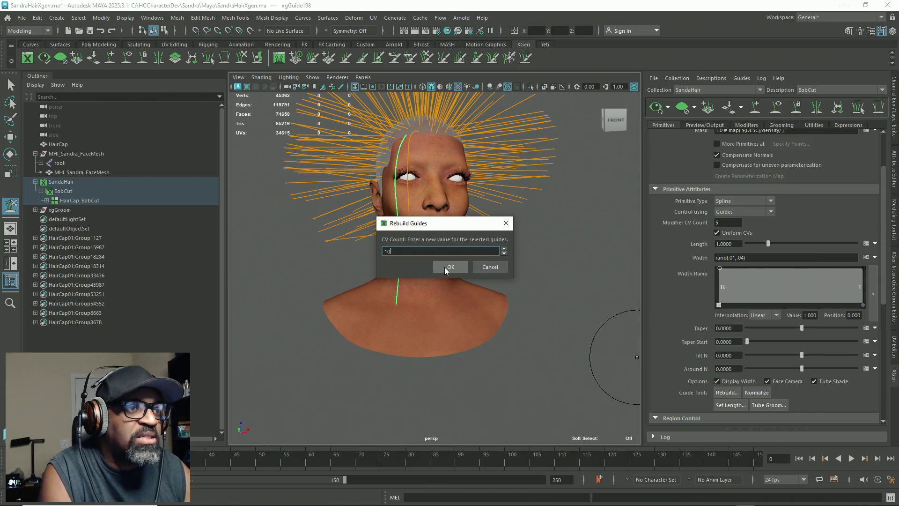
{"action": "left_click", "coordinate": [449, 268]}
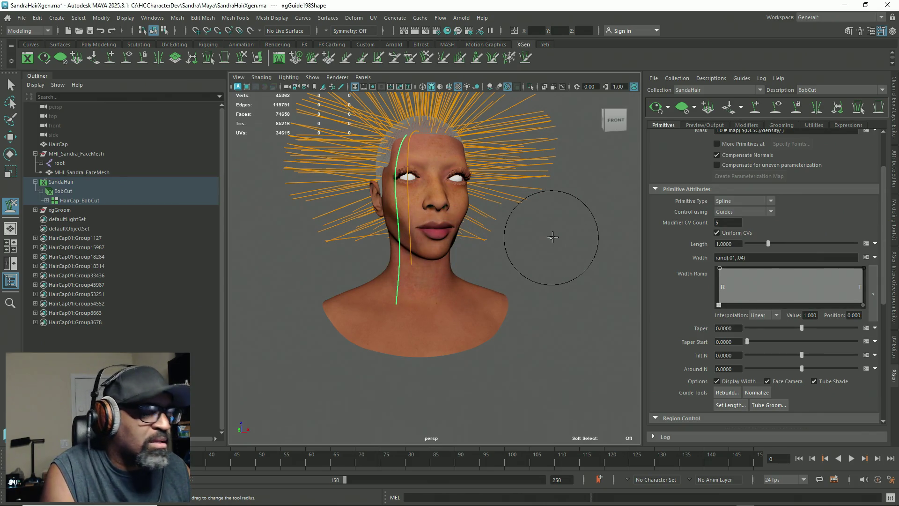
{"action": "right_click", "coordinate": [594, 236]}
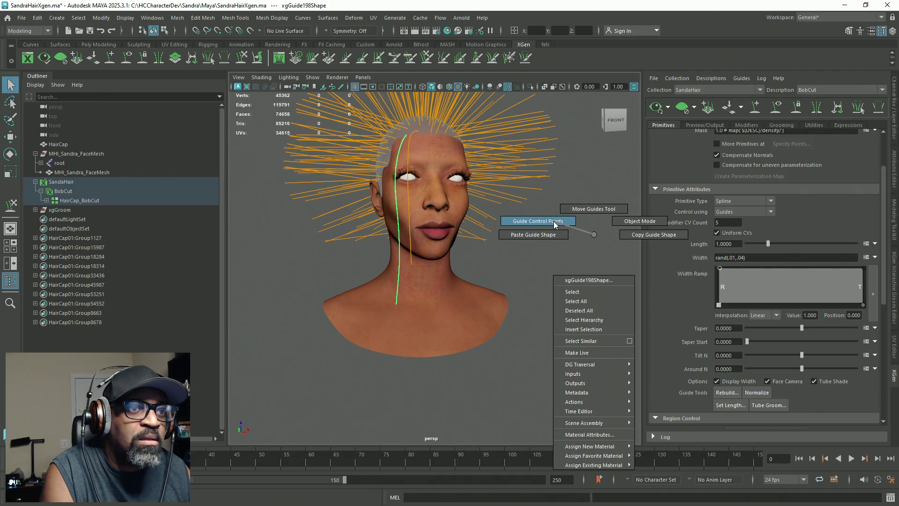
{"action": "left_click", "coordinate": [556, 223]}
{"action": "mouse_move", "coordinate": [458, 271]}
{"action": "left_mouse_down", "text": "alt"}
{"action": "mouse_move", "coordinate": [506, 267]}
{"action": "mouse_move", "coordinate": [497, 276]}
{"action": "left_mouse_up", "text": "alt"}
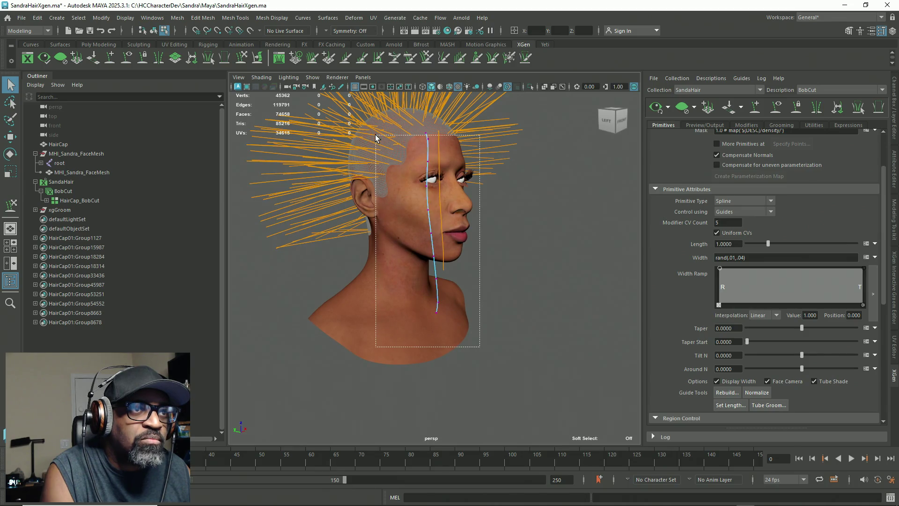
{"action": "left_click_drag", "start_coordinate": [422, 284], "coordinate": [383, 132]}
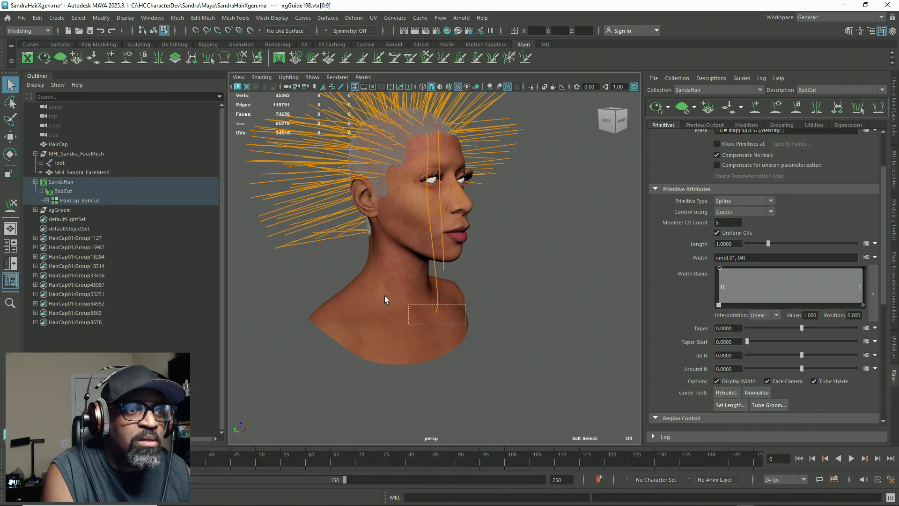
{"action": "right_click_drag", "start_coordinate": [539, 223], "coordinate": [533, 258]}
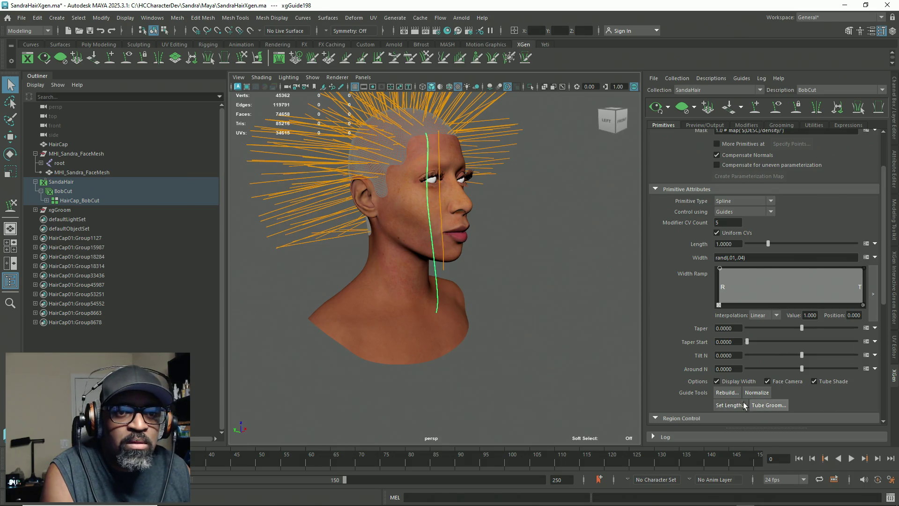
Select the neighbouring guide and reveal the full Utilities tab of guide tools
{"action": "left_click", "coordinate": [727, 393]}
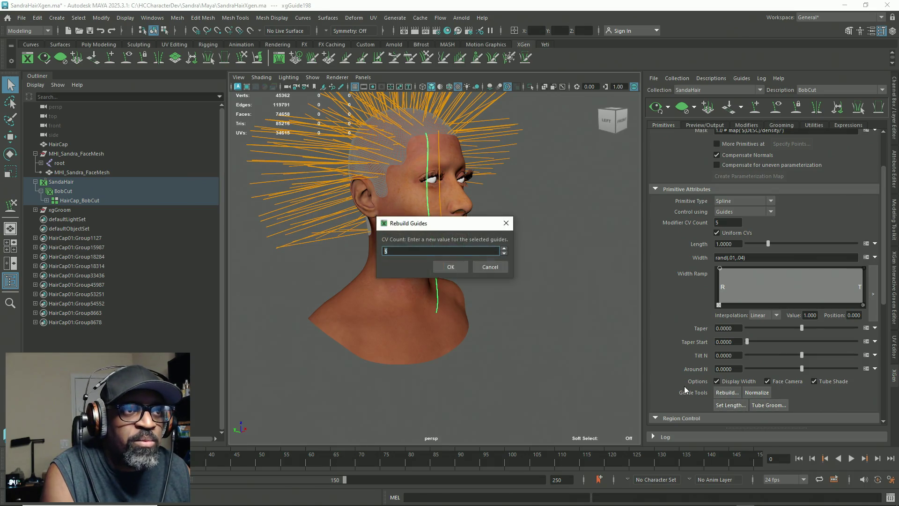
{"action": "left_click", "coordinate": [489, 268]}
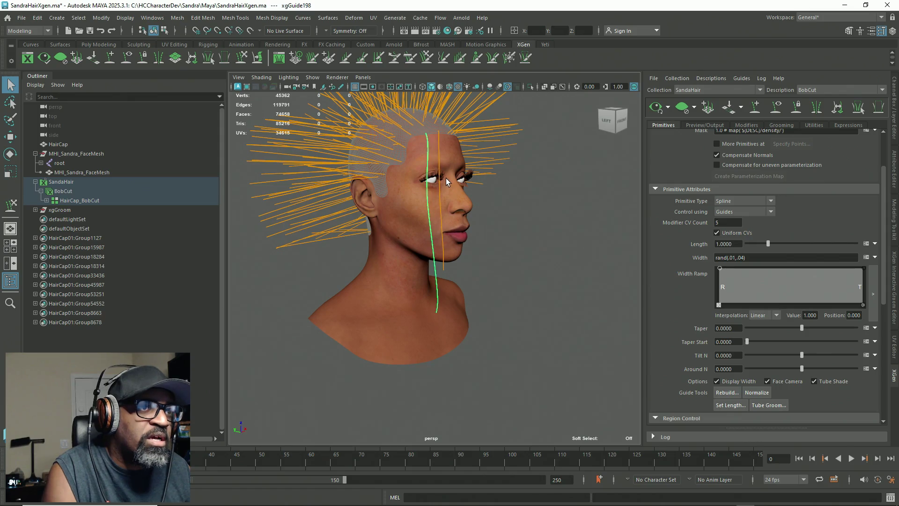
{"action": "left_click", "coordinate": [442, 215]}
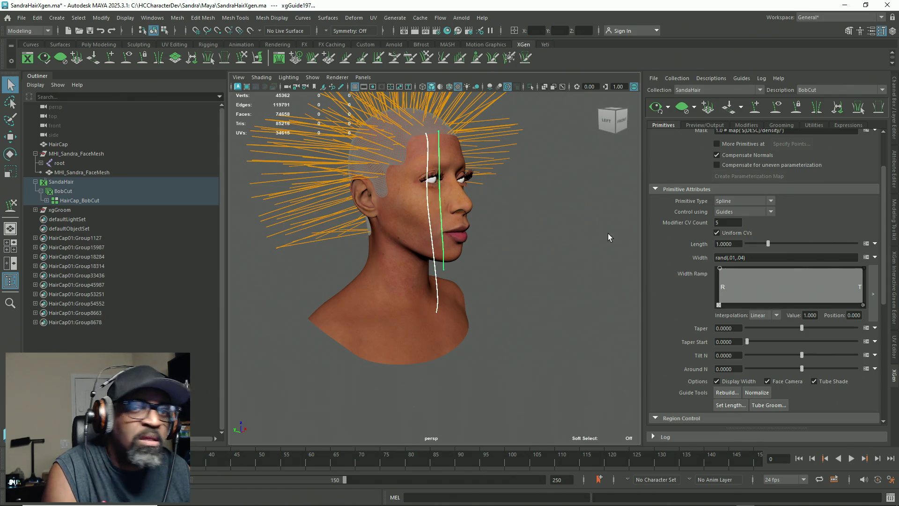
{"action": "left_click", "coordinate": [815, 126]}
{"action": "left_click_drag", "start_coordinate": [760, 189], "coordinate": [768, 288]}
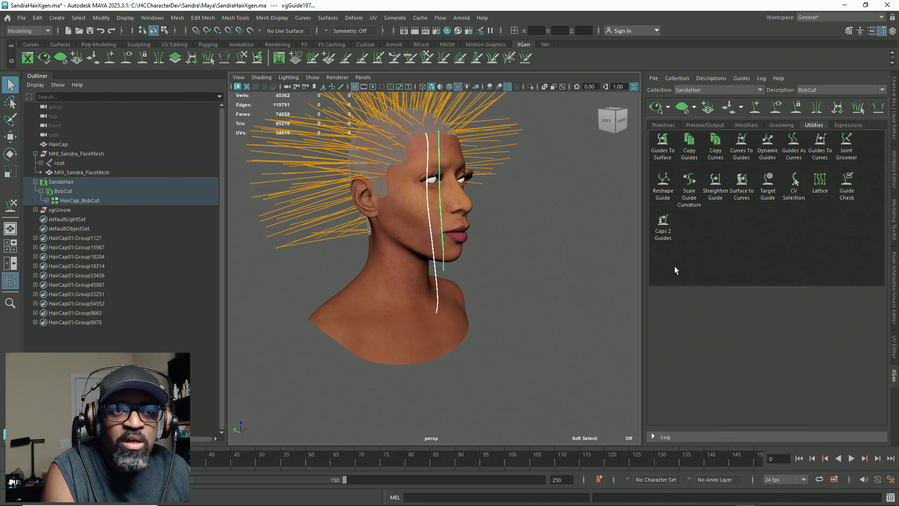
Reshape the guide with a Control Points Count of 10
{"action": "left_click", "coordinate": [667, 185]}
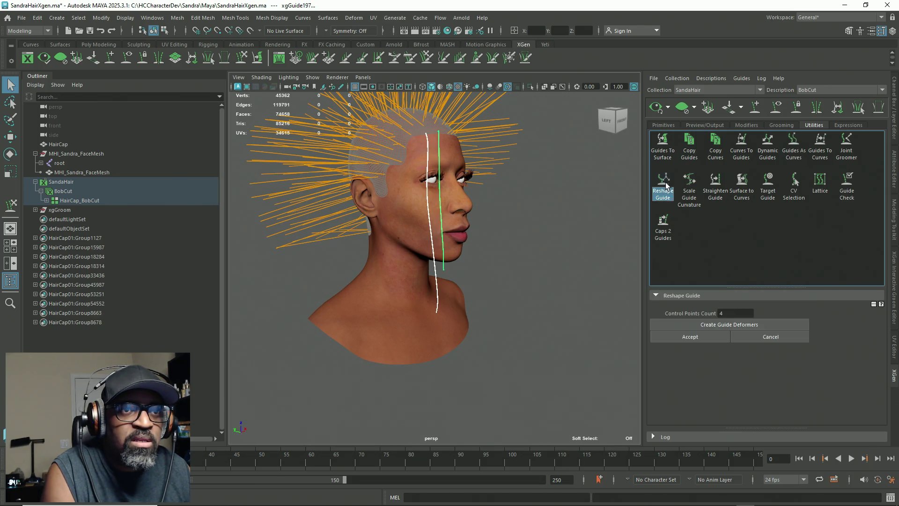
{"action": "left_click", "coordinate": [718, 312]}
{"action": "type", "text": "8"}
{"action": "key", "text": "Return"}
{"action": "type", "text": "10"}
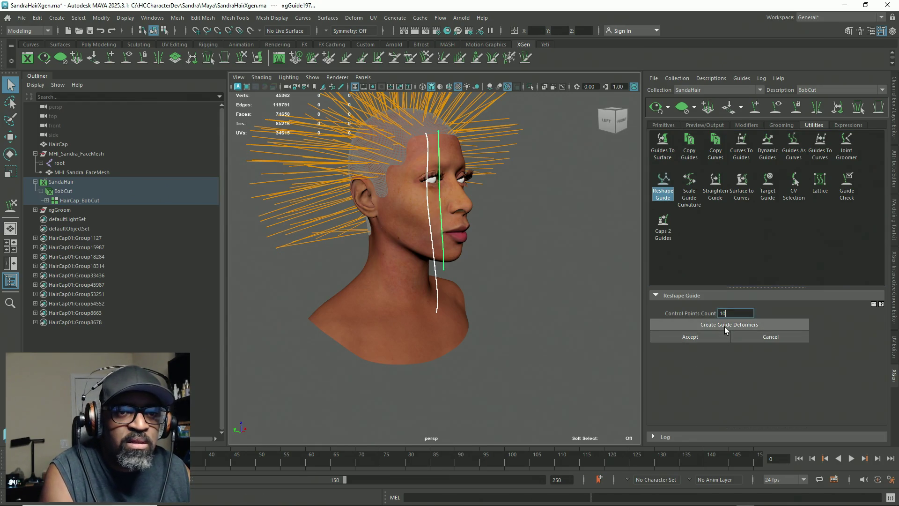
{"action": "left_click", "coordinate": [692, 337]}
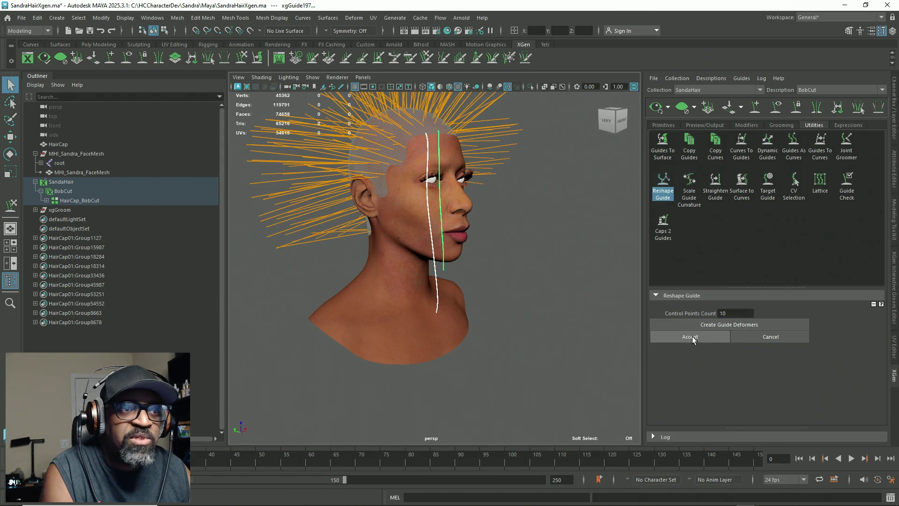
{"action": "left_click", "coordinate": [463, 274]}
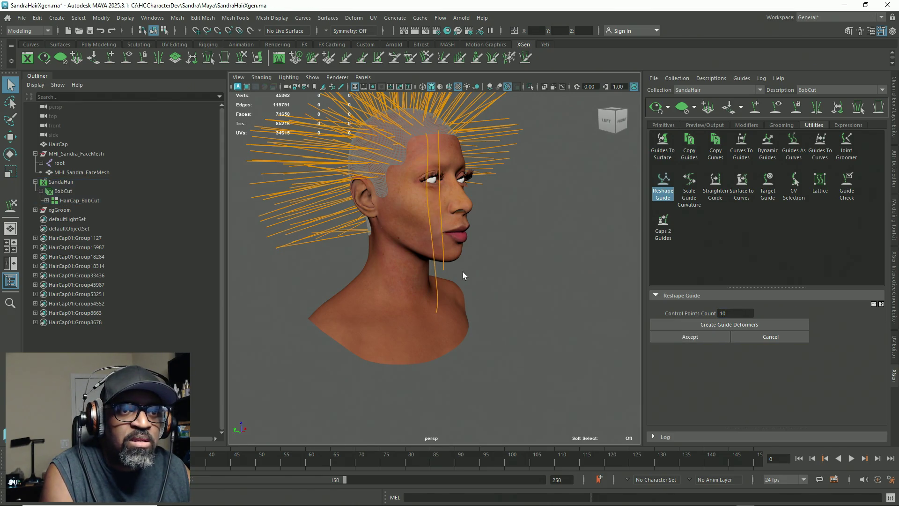
Apply the reshape to both face guides and bring up the Target Guide options
{"action": "left_click_drag", "start_coordinate": [442, 267], "coordinate": [442, 268]}
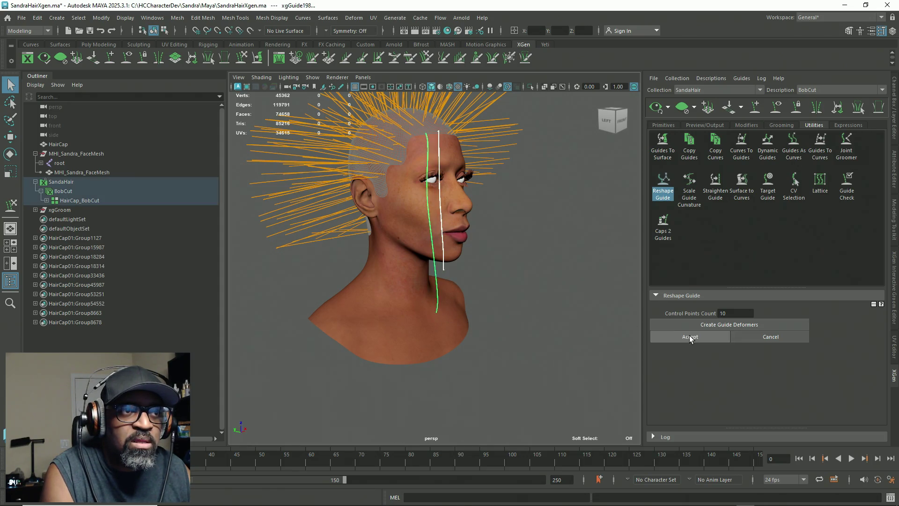
{"action": "left_click", "coordinate": [435, 293]}
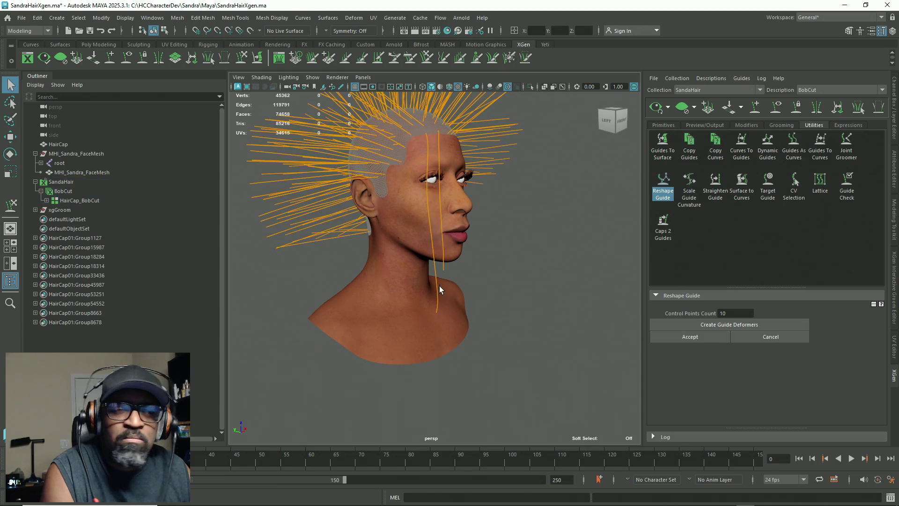
{"action": "left_click", "coordinate": [436, 292]}
{"action": "left_click", "coordinate": [443, 270], "text": "shift"}
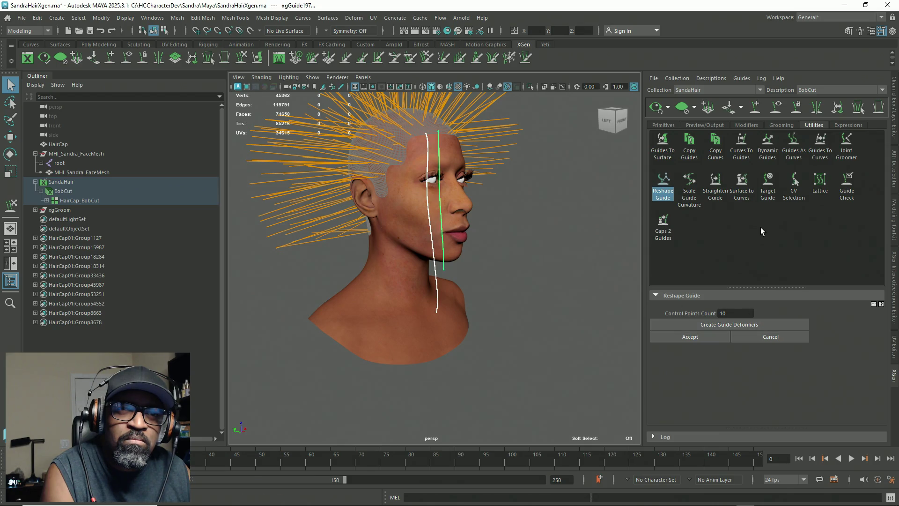
{"action": "left_click", "coordinate": [762, 180]}
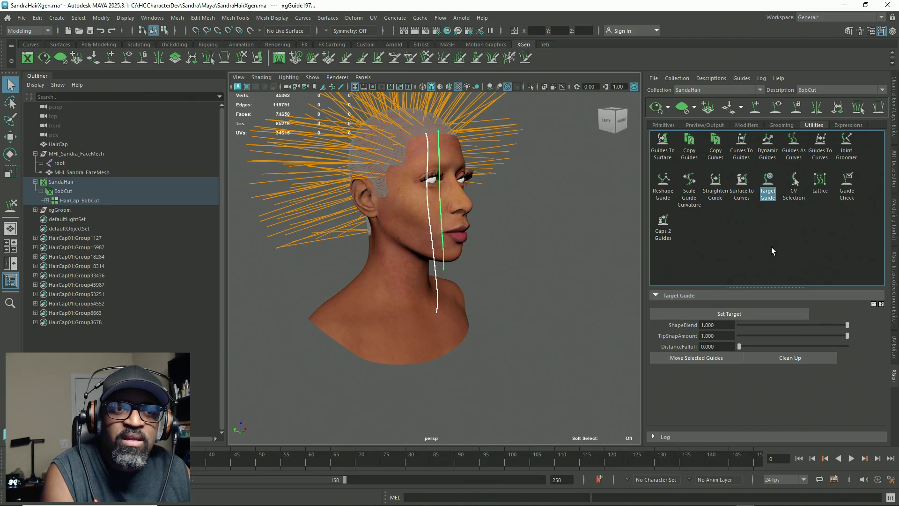
With TipSnapAmount 0, set one guide as target and try moving the other toward it
{"action": "left_click", "coordinate": [721, 336]}
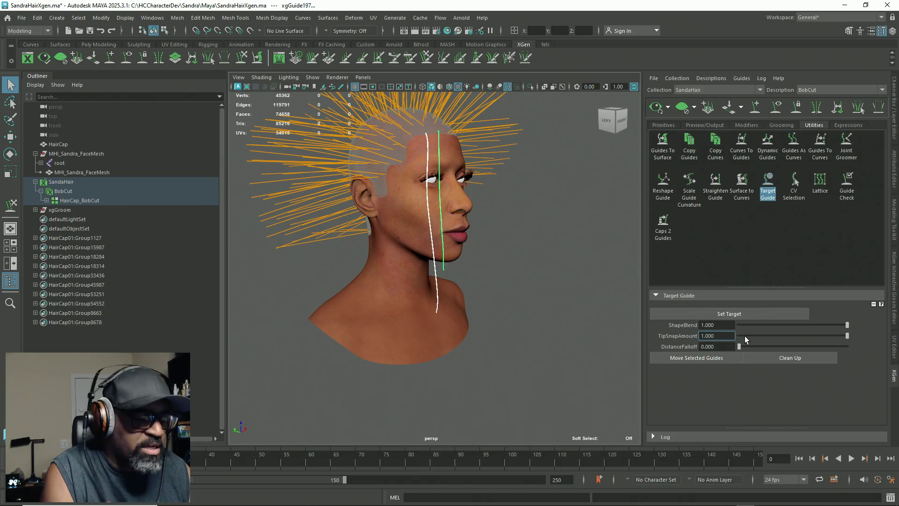
{"action": "type", "text": "0"}
{"action": "key", "text": "Return"}
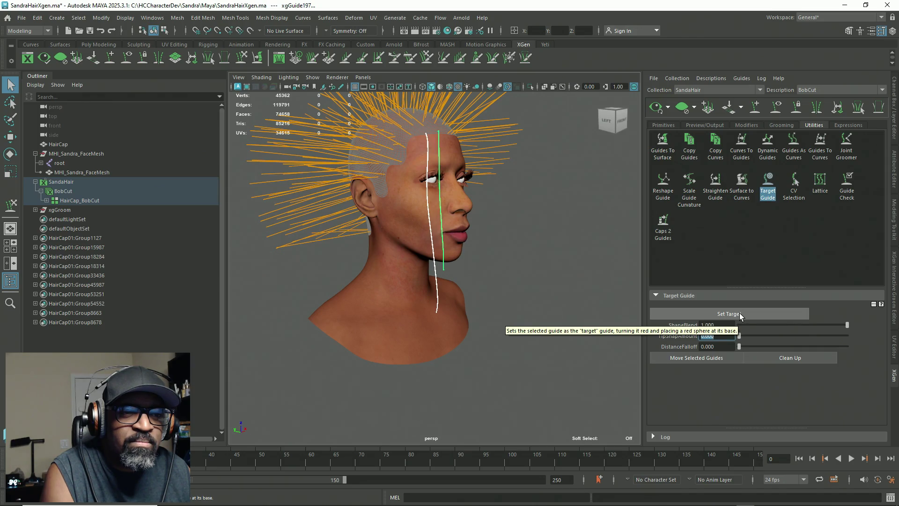
{"action": "left_click", "coordinate": [740, 312]}
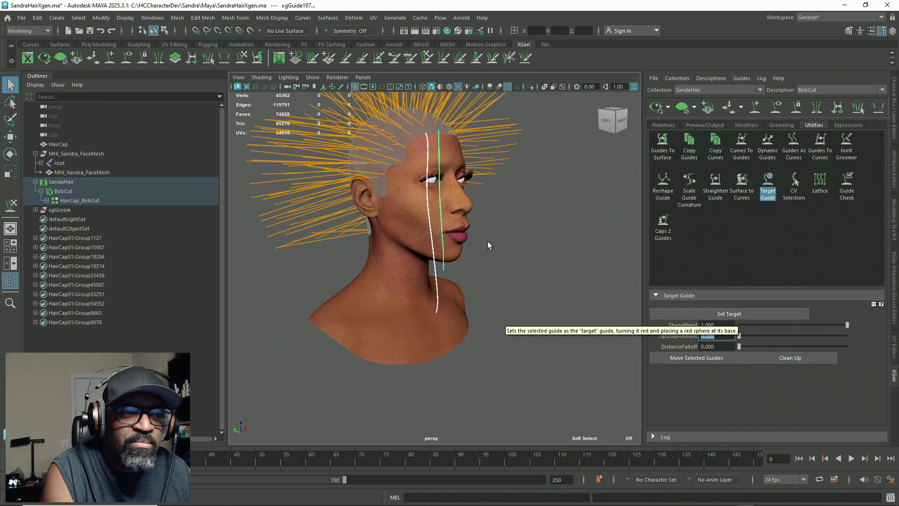
{"action": "left_click_drag", "start_coordinate": [436, 269], "coordinate": [443, 271]}
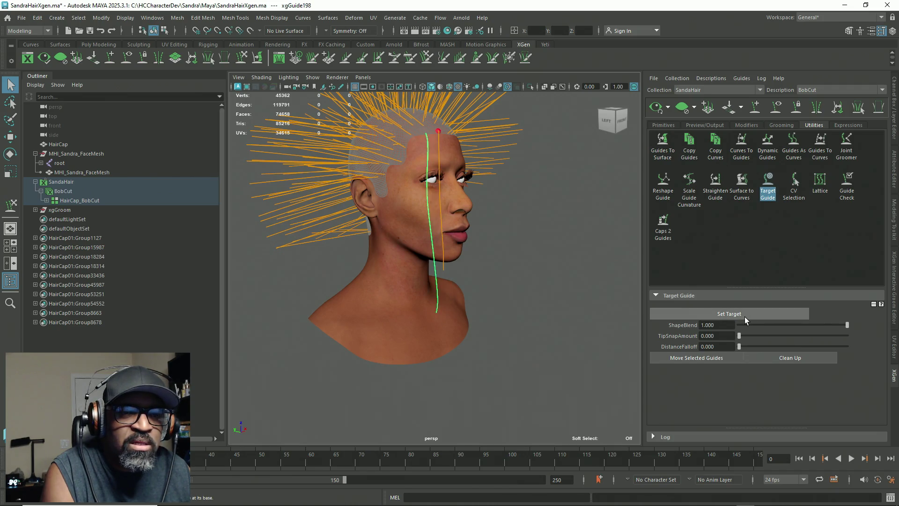
{"action": "left_click", "coordinate": [722, 360]}
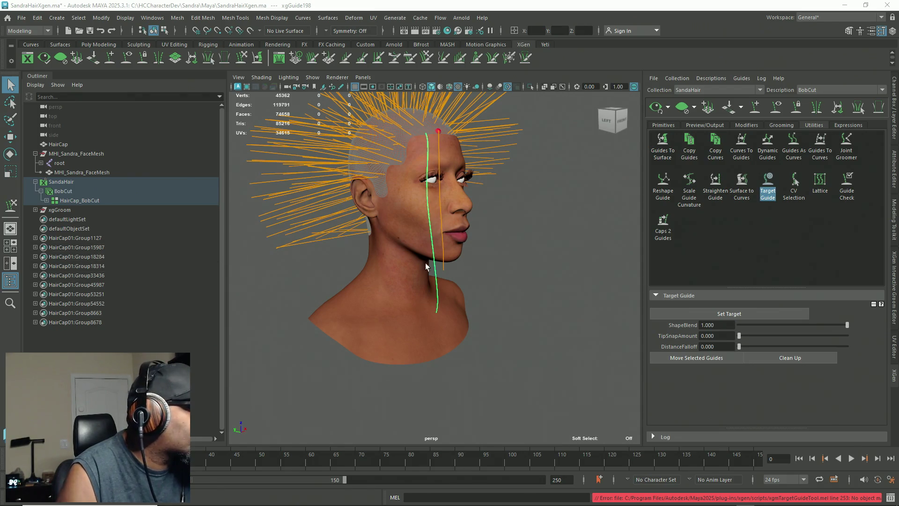
{"action": "left_click_drag", "start_coordinate": [486, 291], "coordinate": [455, 291], "text": "alt"}
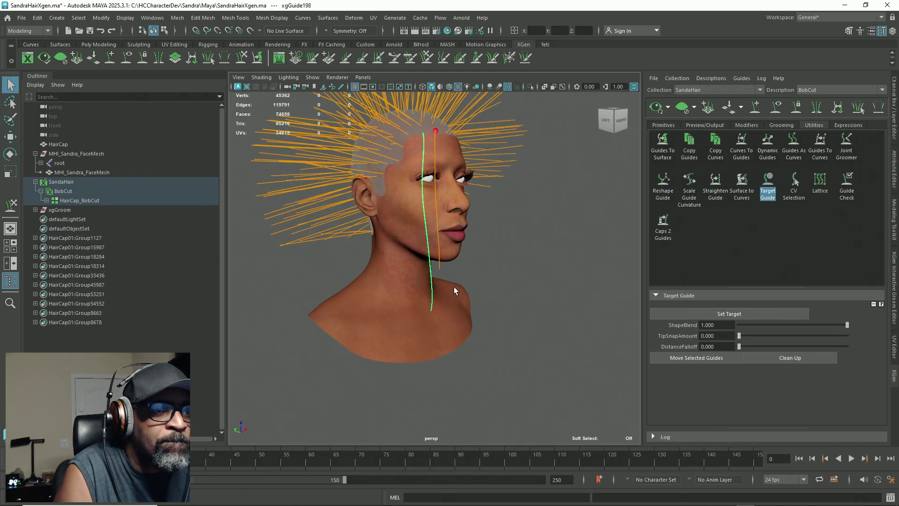
{"action": "left_click_drag", "start_coordinate": [538, 298], "coordinate": [551, 300], "text": "alt"}
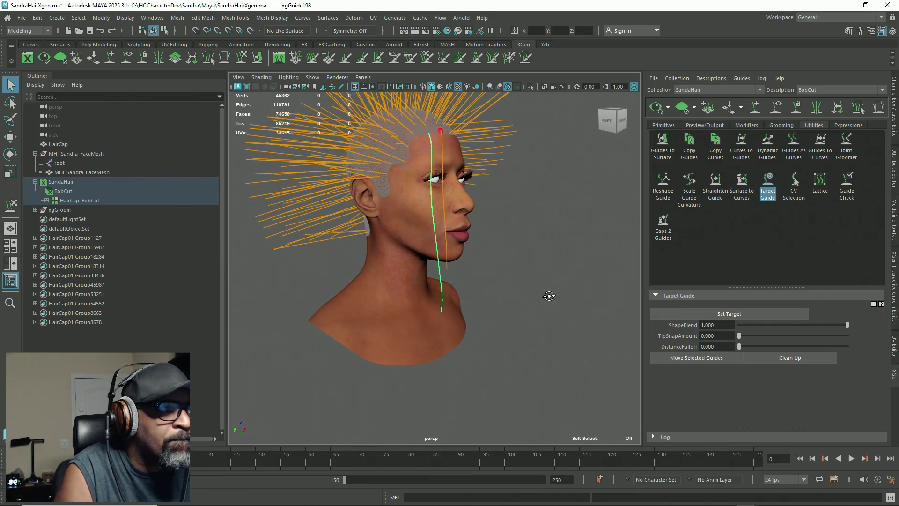
{"action": "left_click", "coordinate": [713, 360]}
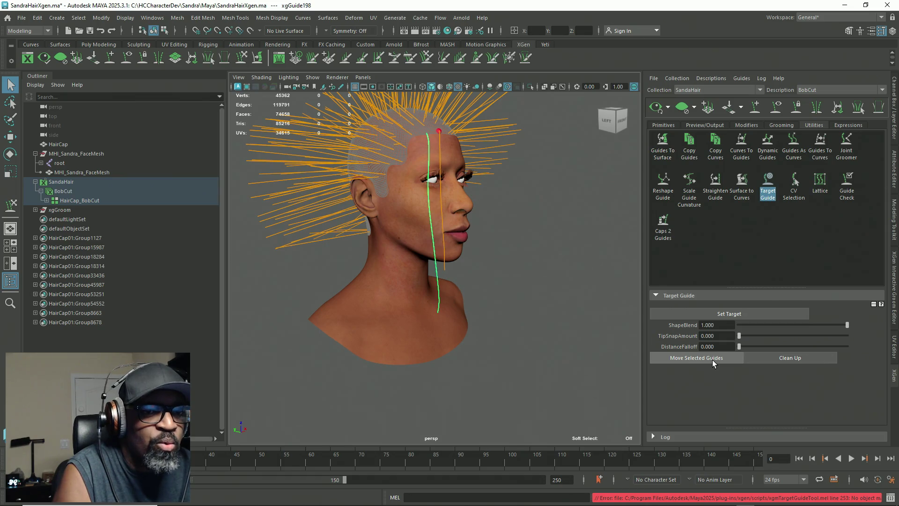
{"action": "left_click", "coordinate": [717, 360]}
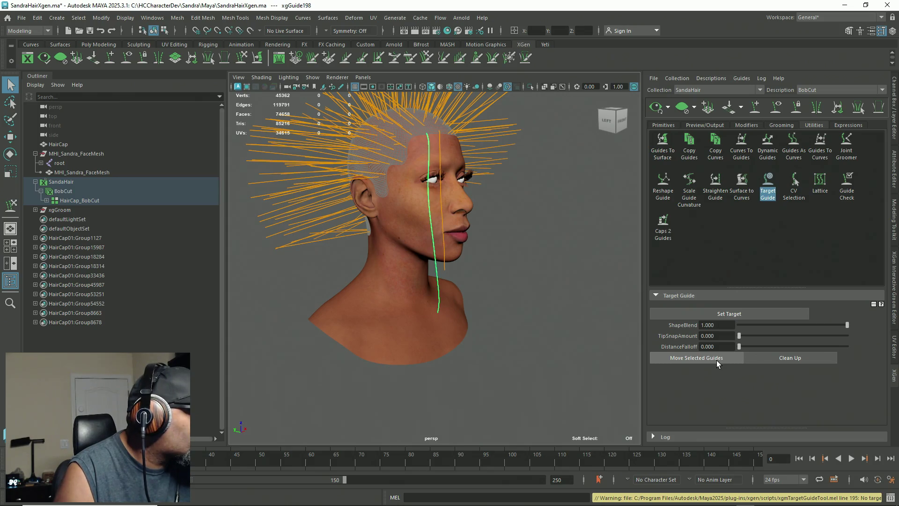
Retarget with TipSnapAmount 1, retry the move, then list the guides under HairCap_BobCut
{"action": "left_click", "coordinate": [478, 281]}
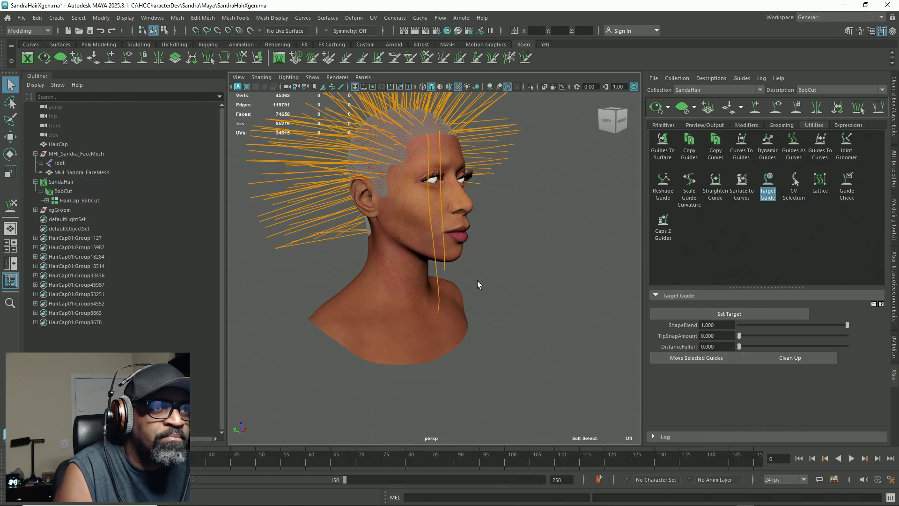
{"action": "left_click_drag", "start_coordinate": [448, 274], "coordinate": [442, 273]}
{"action": "left_click", "coordinate": [675, 314]}
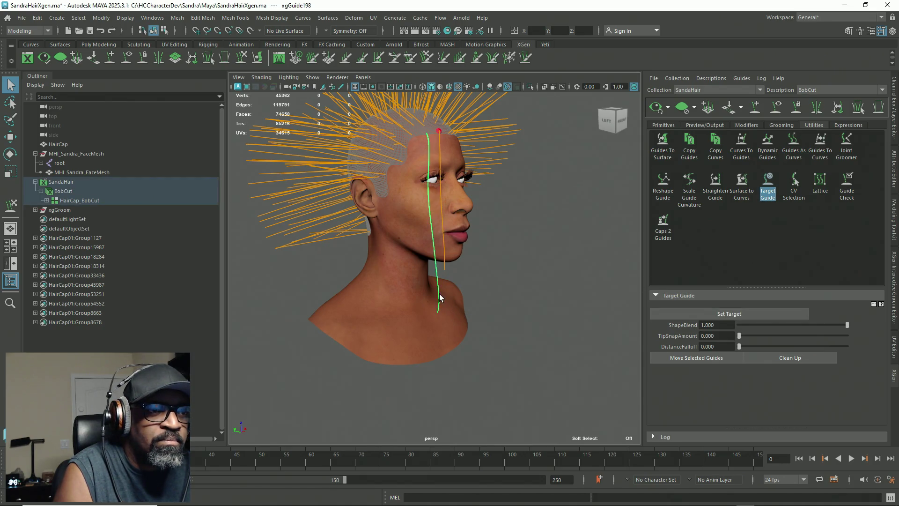
{"action": "left_click", "coordinate": [676, 357]}
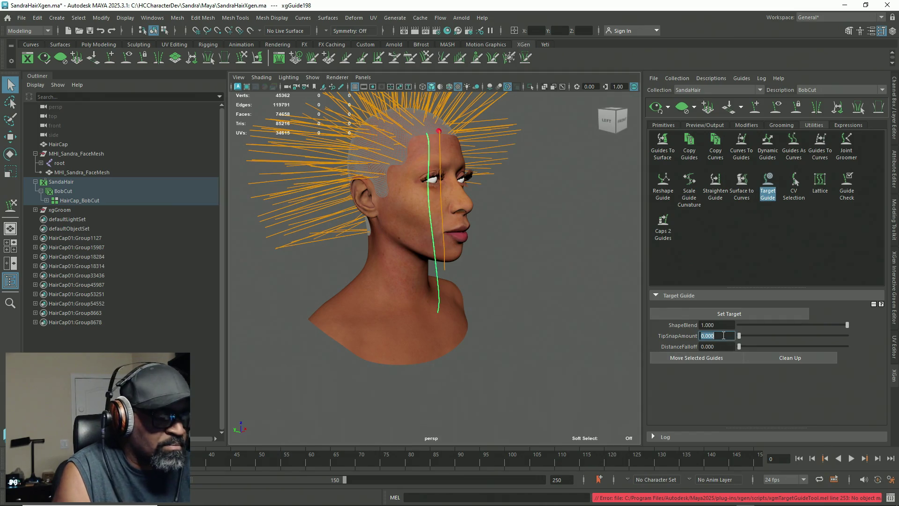
{"action": "type", "text": "1"}
{"action": "key", "text": "Return"}
{"action": "left_click", "coordinate": [711, 357]}
{"action": "left_click", "coordinate": [712, 358]}
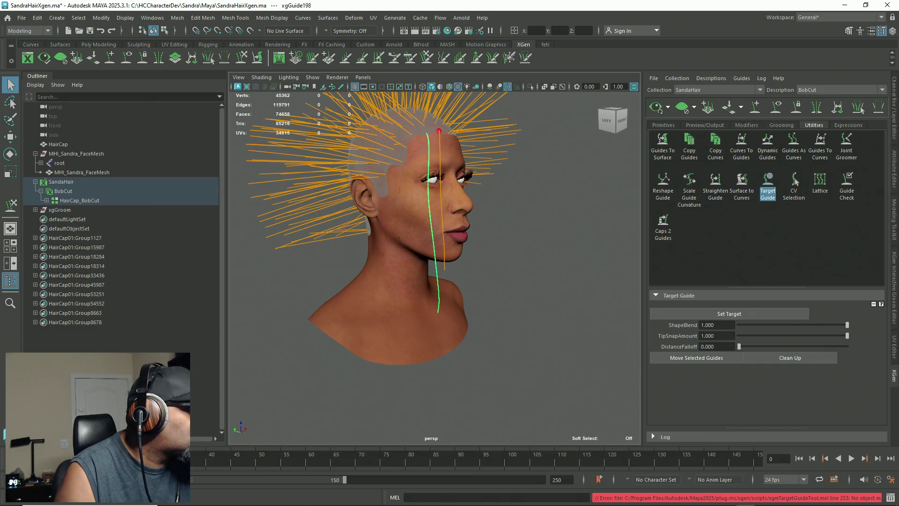
{"action": "left_click", "coordinate": [46, 201]}
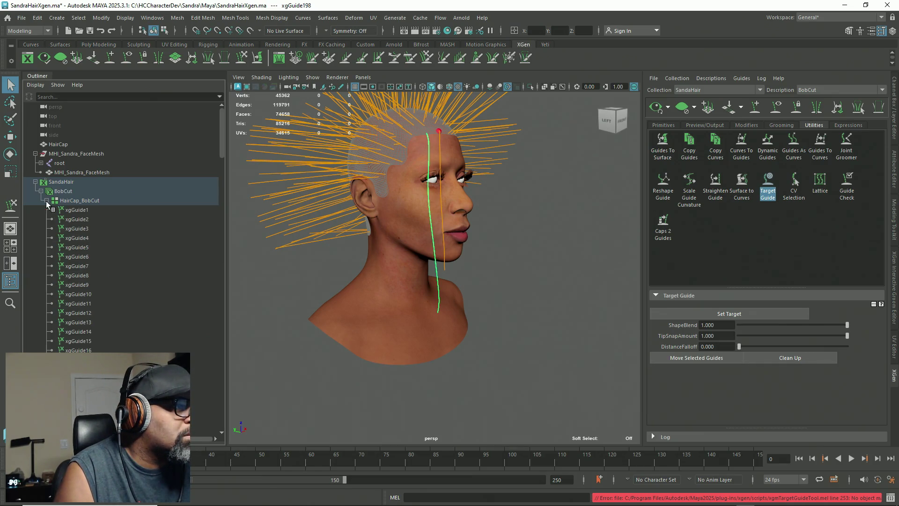
{"action": "scroll", "coordinate": [83, 250], "scroll_direction": "down", "scroll_amount": 15}
{"action": "scroll", "coordinate": [151, 251], "scroll_direction": "down", "scroll_amount": 15}
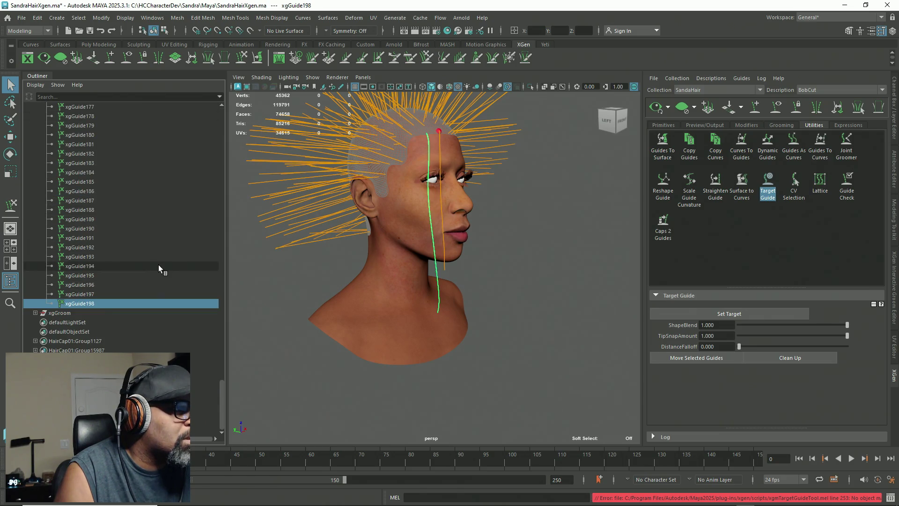
Copy the shape of front guide xgGuide197
{"action": "left_click_drag", "start_coordinate": [503, 288], "coordinate": [486, 289], "text": "alt"}
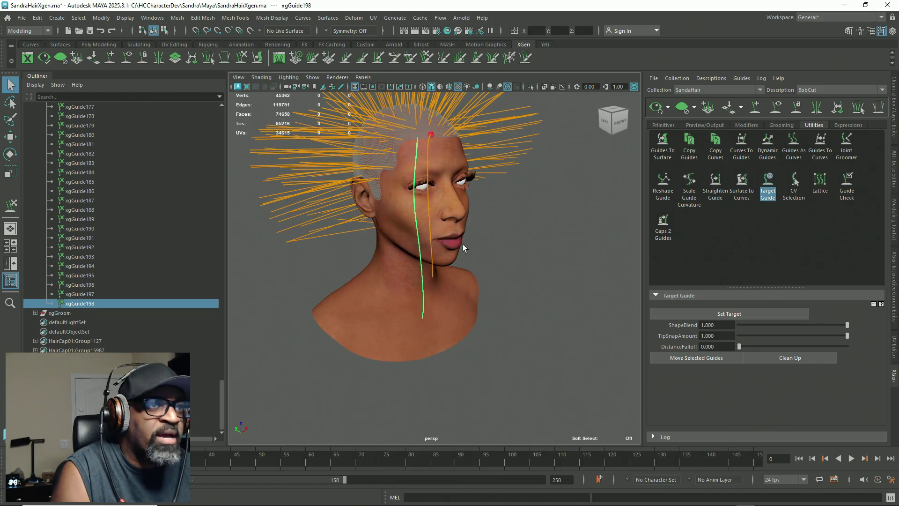
{"action": "left_click", "coordinate": [430, 166]}
{"action": "right_click", "coordinate": [531, 185]}
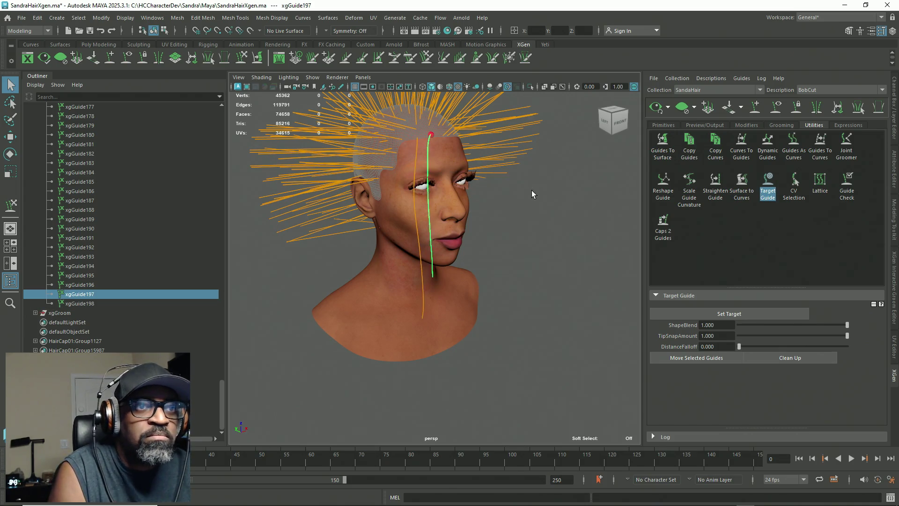
{"action": "right_click", "coordinate": [496, 186]}
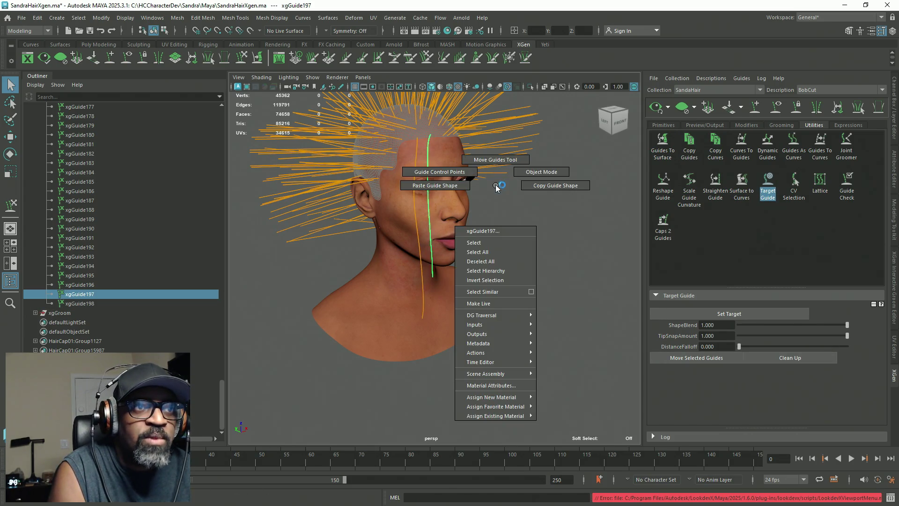
{"action": "left_click", "coordinate": [552, 186]}
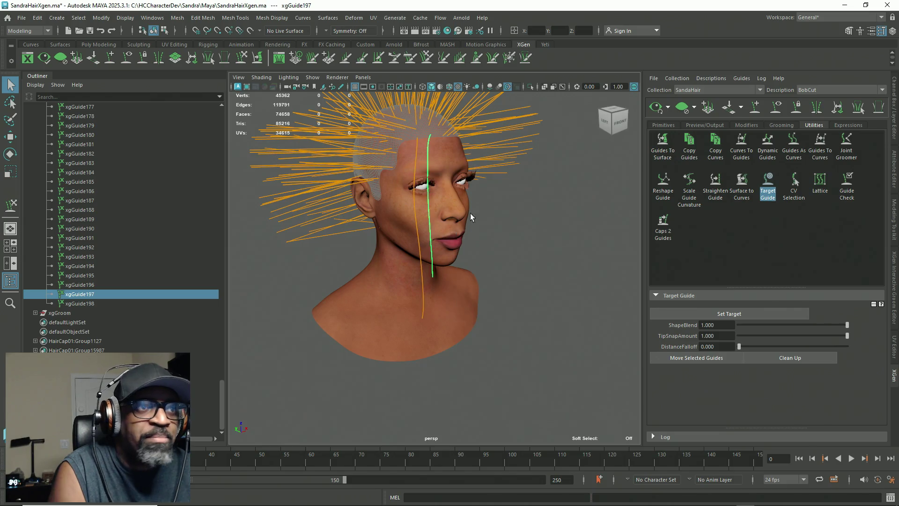
Select neighbouring guide xgGuide198 and bring up its guide marking menu
{"action": "left_click", "coordinate": [422, 288]}
{"action": "right_click", "coordinate": [557, 249]}
{"action": "left_click", "coordinate": [515, 250]}
{"action": "mouse_move", "coordinate": [470, 240]}
{"action": "left_mouse_down", "text": "alt"}
{"action": "mouse_move", "coordinate": [498, 253]}
{"action": "mouse_move", "coordinate": [460, 261]}
{"action": "left_mouse_up", "text": "alt"}
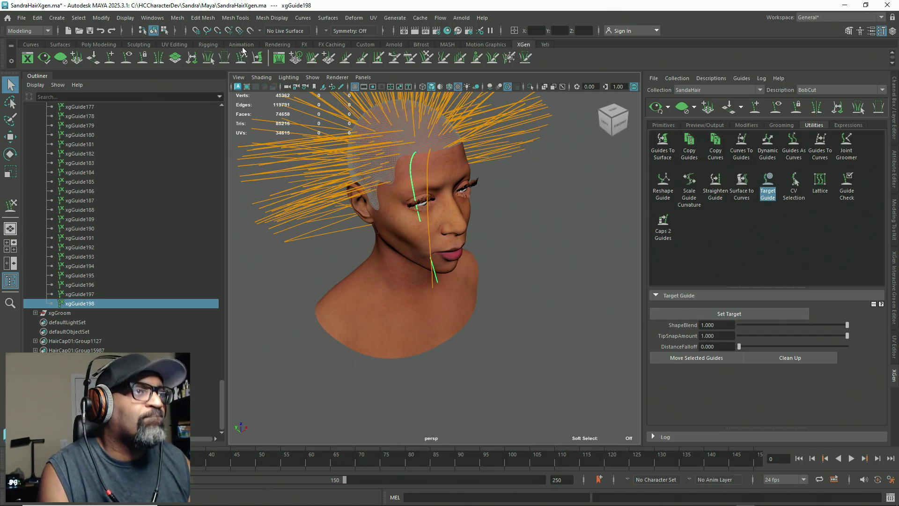
Sculpt xgGuide198's upper part to bend beside the face and run straight down to the chin along the target curve
{"action": "key", "text": "y"}
{"action": "left_click_drag", "start_coordinate": [349, 154], "coordinate": [411, 231], "text": "alt"}
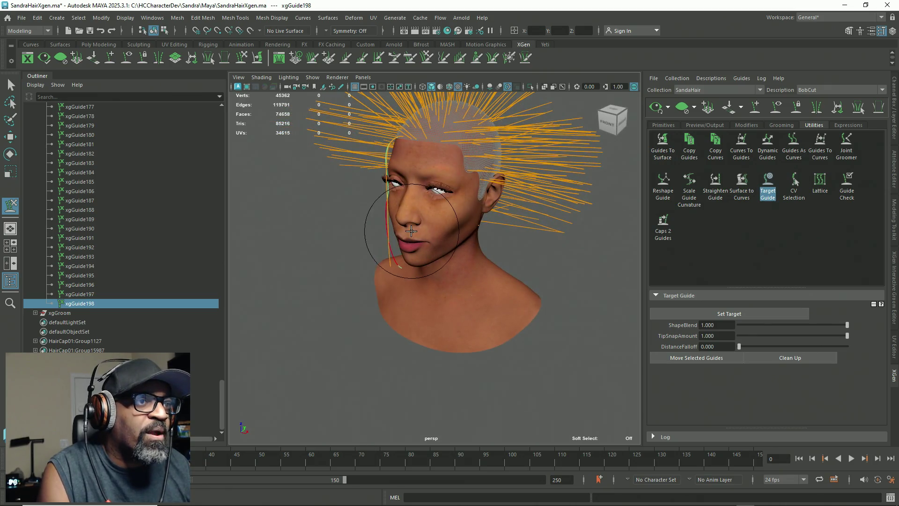
{"action": "left_click_drag", "start_coordinate": [420, 261], "coordinate": [404, 284]}
{"action": "left_click_drag", "start_coordinate": [394, 330], "coordinate": [572, 316], "text": "alt"}
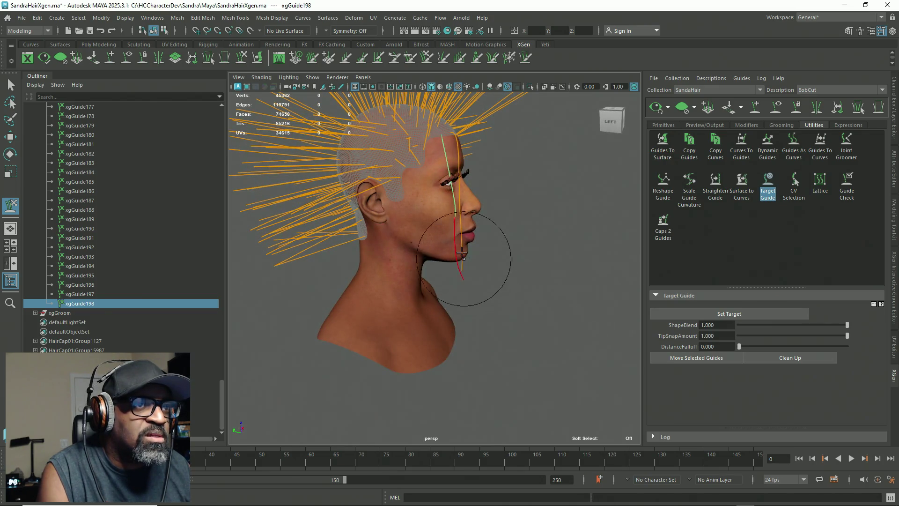
{"action": "left_click_drag", "start_coordinate": [445, 211], "coordinate": [446, 275]}
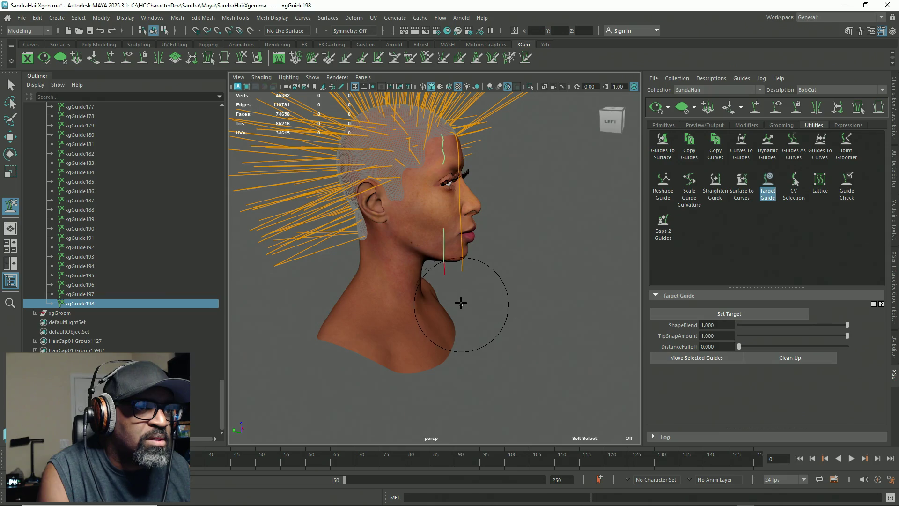
{"action": "left_click_drag", "start_coordinate": [536, 263], "coordinate": [383, 175], "text": "alt"}
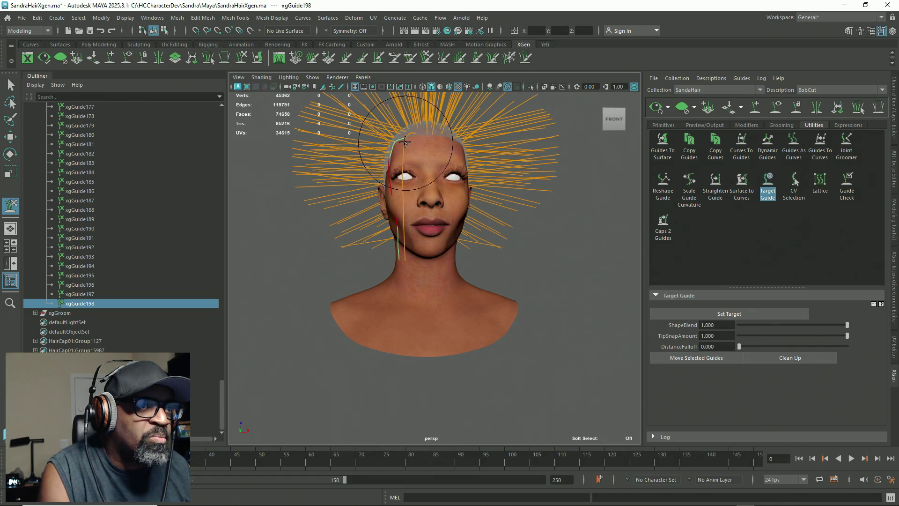
{"action": "middle_click_drag", "start_coordinate": [532, 227], "coordinate": [542, 252], "text": "alt"}
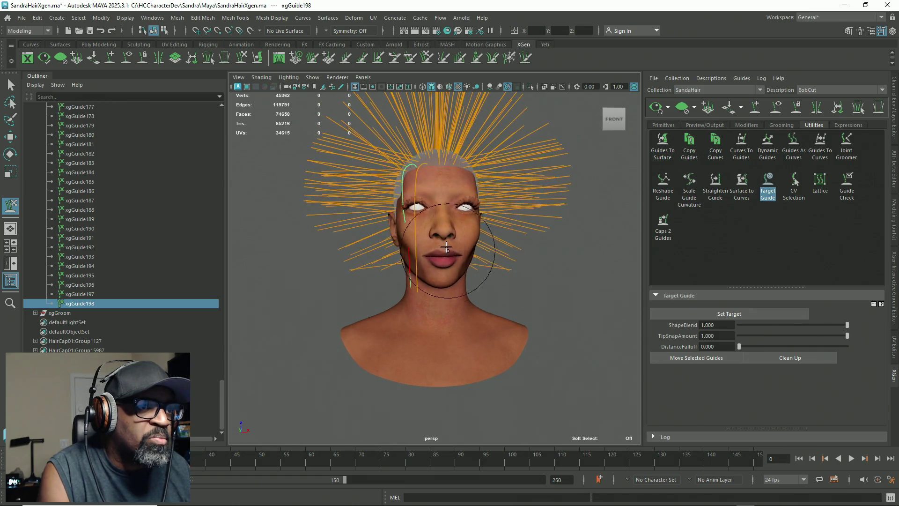
{"action": "left_click_drag", "start_coordinate": [451, 296], "coordinate": [423, 310], "text": "alt"}
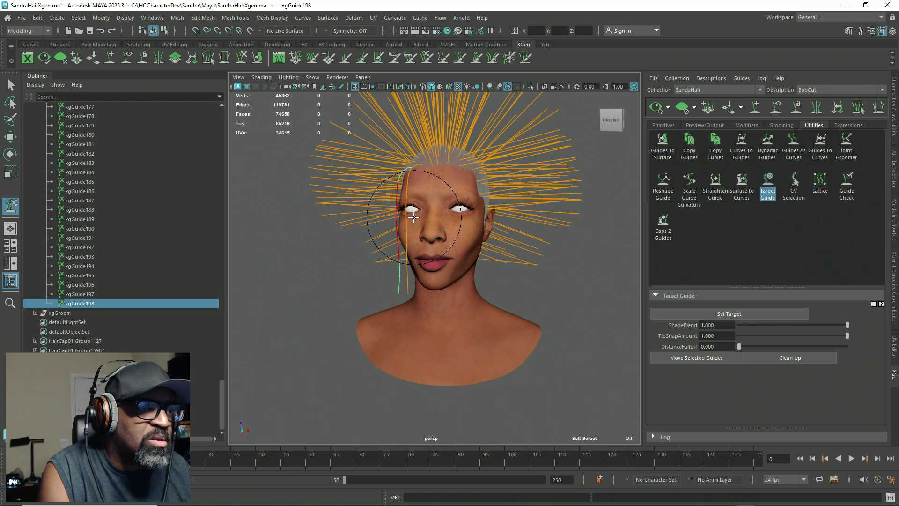
{"action": "mouse_move", "coordinate": [414, 218]}
{"action": "left_mouse_down"}
{"action": "mouse_move", "coordinate": [412, 297]}
{"action": "mouse_move", "coordinate": [410, 247]}
{"action": "left_mouse_up"}
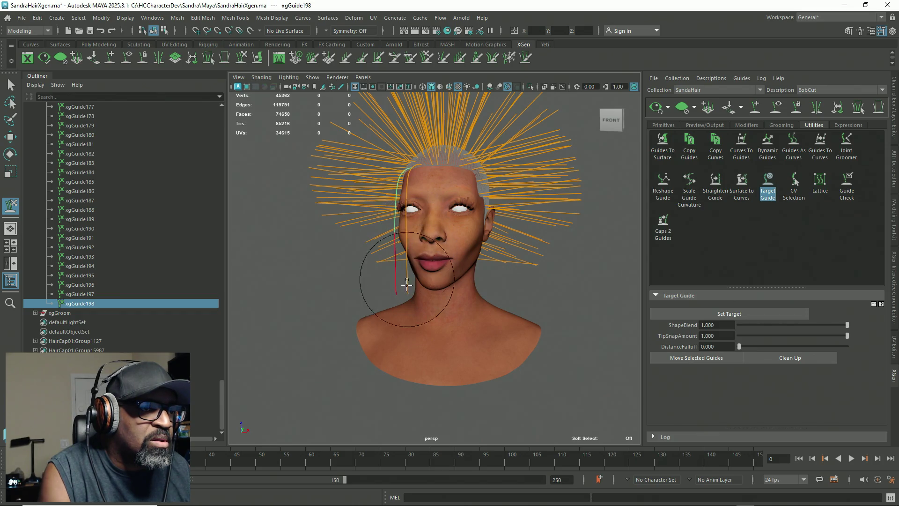
Extend xgGuide198 down the target curve to the neck and fit its upper part under the curve
{"action": "left_click_drag", "start_coordinate": [407, 284], "coordinate": [455, 340], "text": "alt"}
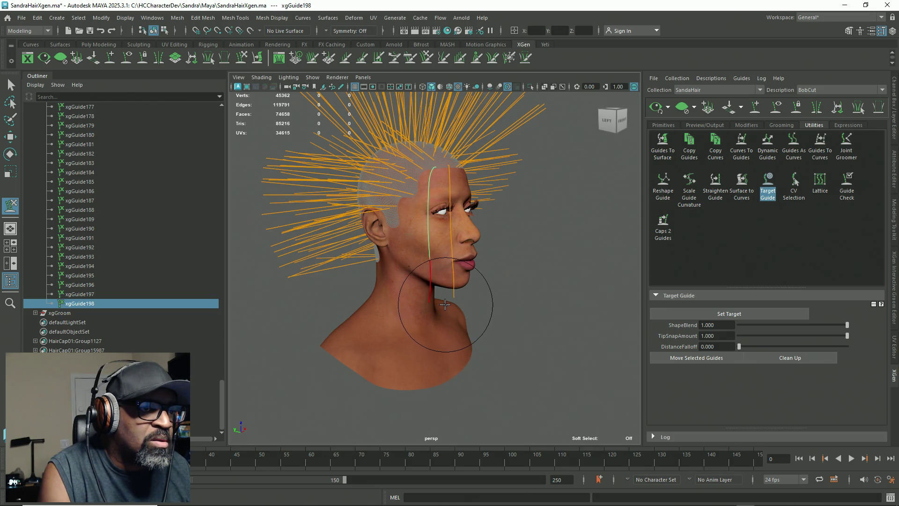
{"action": "left_click_drag", "start_coordinate": [445, 304], "coordinate": [440, 336]}
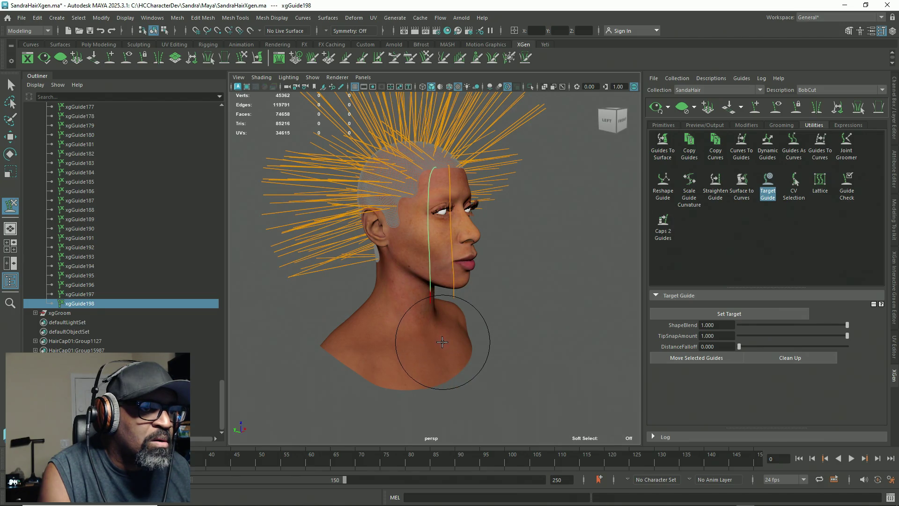
{"action": "left_click_drag", "start_coordinate": [510, 291], "coordinate": [402, 235], "text": "alt"}
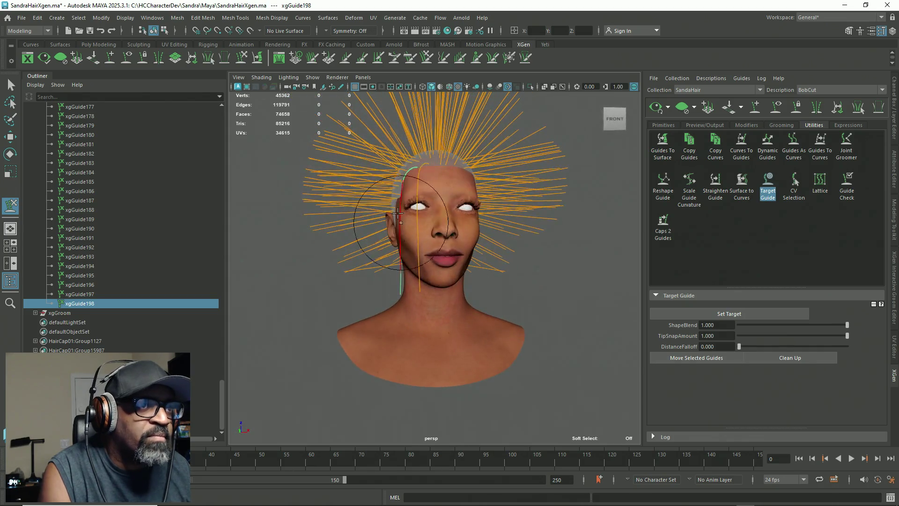
{"action": "left_click_drag", "start_coordinate": [394, 189], "coordinate": [400, 284]}
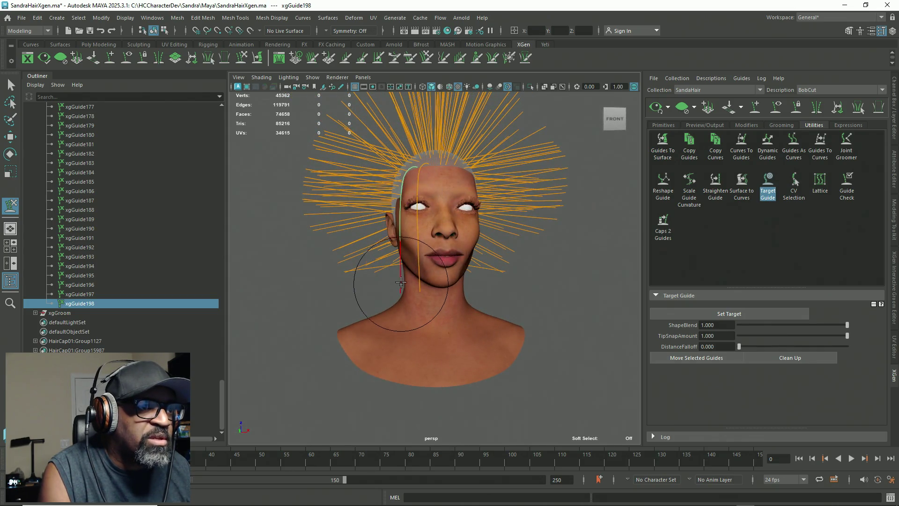
{"action": "mouse_move", "coordinate": [405, 226]}
{"action": "left_mouse_down"}
{"action": "mouse_move", "coordinate": [409, 195]}
{"action": "mouse_move", "coordinate": [490, 324]}
{"action": "left_mouse_up"}
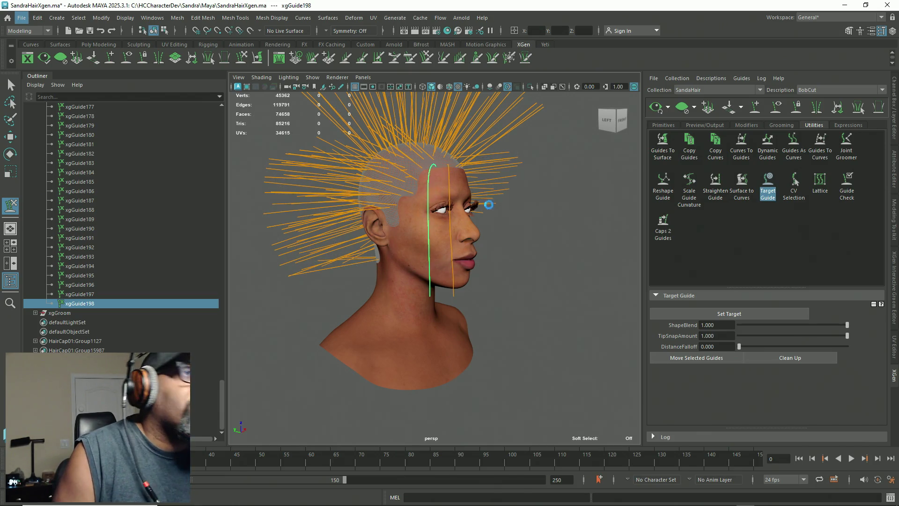
Save the scene, preview the full hair from both profiles and the front, then clear the preview
{"action": "key", "text": "ctrl+s"}
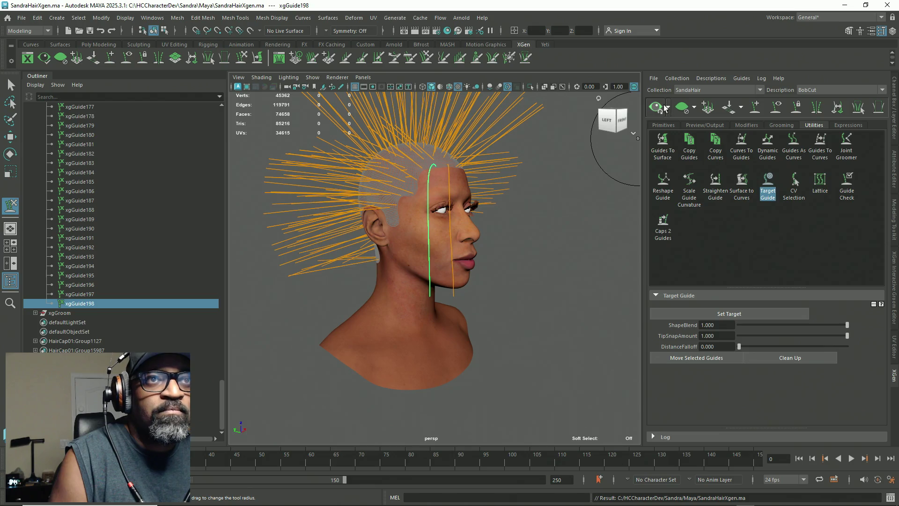
{"action": "left_click", "coordinate": [664, 107]}
{"action": "mouse_move", "coordinate": [502, 311]}
{"action": "left_mouse_down", "text": "alt"}
{"action": "mouse_move", "coordinate": [367, 318]}
{"action": "mouse_move", "coordinate": [532, 291]}
{"action": "left_mouse_up", "text": "alt"}
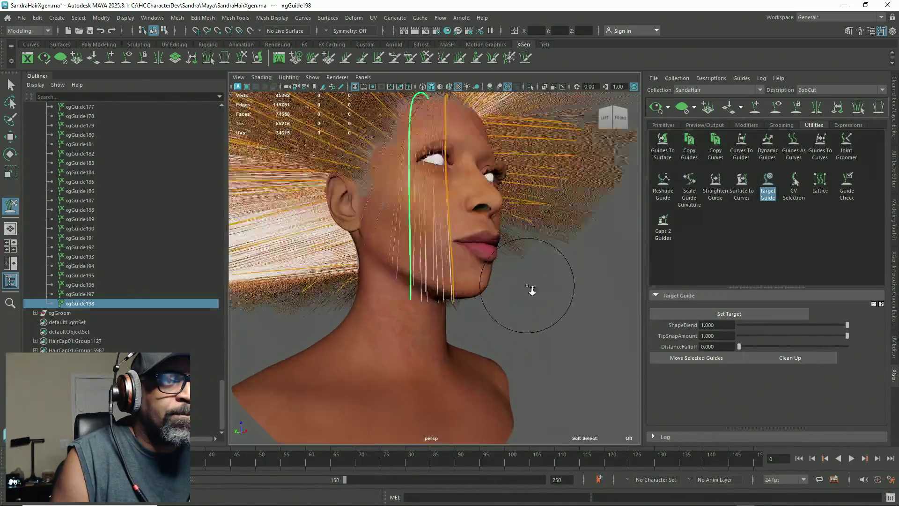
{"action": "scroll", "coordinate": [533, 290], "scroll_direction": "up", "scroll_amount": 3}
{"action": "mouse_move", "coordinate": [526, 250]}
{"action": "left_mouse_down", "text": "alt"}
{"action": "mouse_move", "coordinate": [486, 298]}
{"action": "mouse_move", "coordinate": [601, 320]}
{"action": "mouse_move", "coordinate": [527, 302]}
{"action": "mouse_move", "coordinate": [498, 271]}
{"action": "left_mouse_up", "text": "alt"}
{"action": "scroll", "coordinate": [486, 298], "scroll_direction": "down", "scroll_amount": 3}
{"action": "scroll", "coordinate": [600, 321], "scroll_direction": "down", "scroll_amount": 2}
{"action": "left_click_drag", "start_coordinate": [522, 321], "coordinate": [541, 130], "text": "alt"}
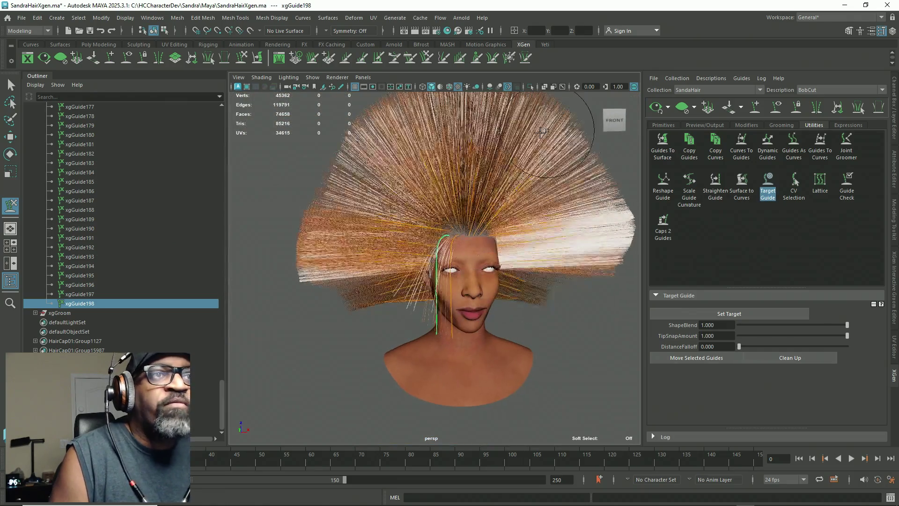
{"action": "left_click", "coordinate": [681, 106]}
{"action": "left_click_drag", "start_coordinate": [460, 211], "coordinate": [456, 282], "text": "alt"}
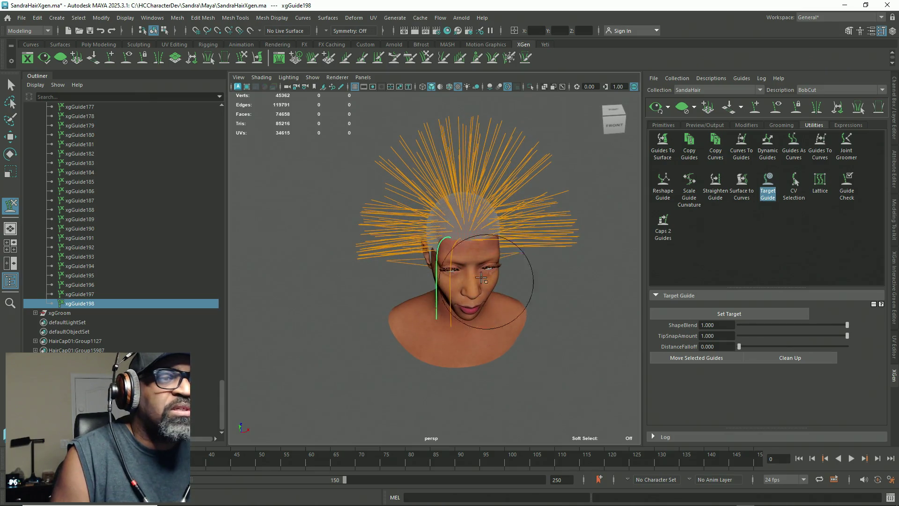
With the Select tool, box-select the remaining scalp guides across the head
{"action": "key", "text": "q"}
{"action": "left_click", "coordinate": [451, 308], "text": "shift"}
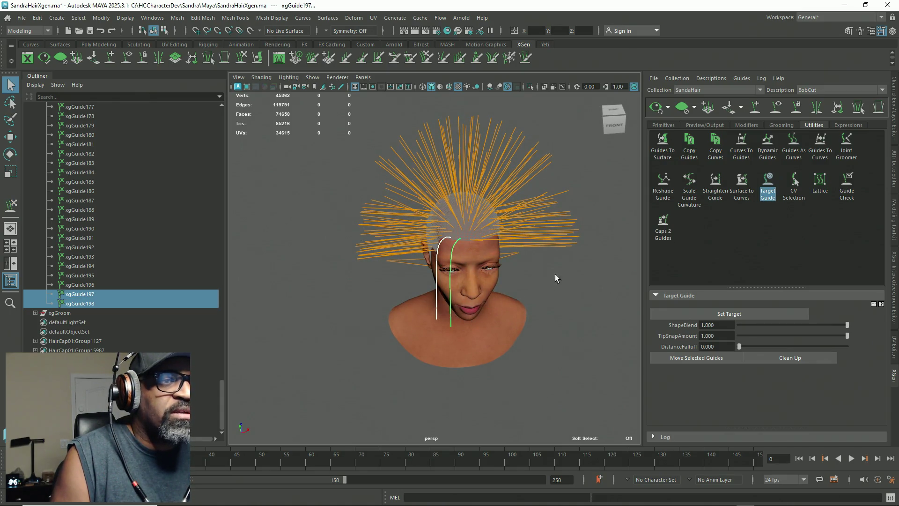
{"action": "scroll", "coordinate": [583, 310], "scroll_direction": "down", "scroll_amount": 5}
{"action": "left_click_drag", "start_coordinate": [522, 134], "coordinate": [339, 364]}
{"action": "scroll", "coordinate": [583, 367], "scroll_direction": "up", "scroll_amount": 5}
{"action": "left_click_drag", "start_coordinate": [583, 368], "coordinate": [572, 357], "text": "alt"}
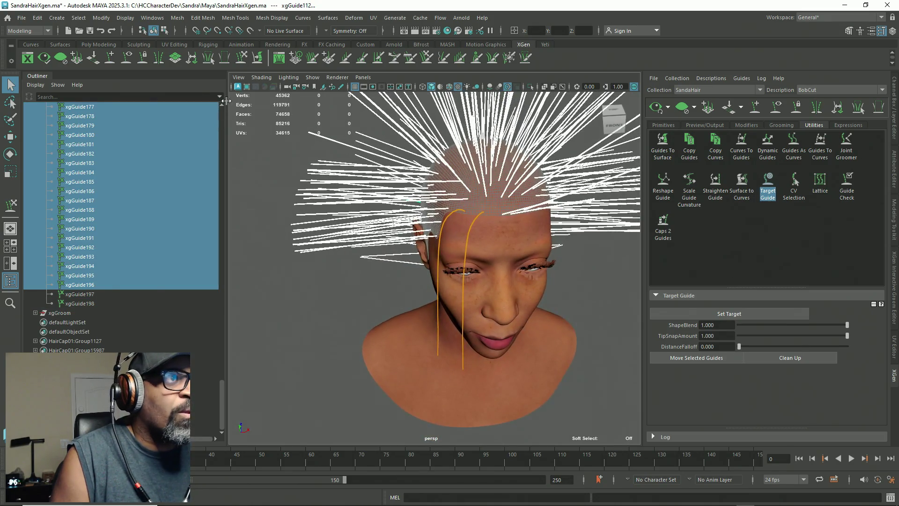
Comb the selected scalp guides down toward the face with the grooming brush
{"action": "left_click", "coordinate": [245, 58]}
{"action": "mouse_move", "coordinate": [428, 242]}
{"action": "left_mouse_down", "text": "alt"}
{"action": "mouse_move", "coordinate": [457, 288]}
{"action": "mouse_move", "coordinate": [393, 289]}
{"action": "mouse_move", "coordinate": [436, 299]}
{"action": "left_mouse_up", "text": "alt"}
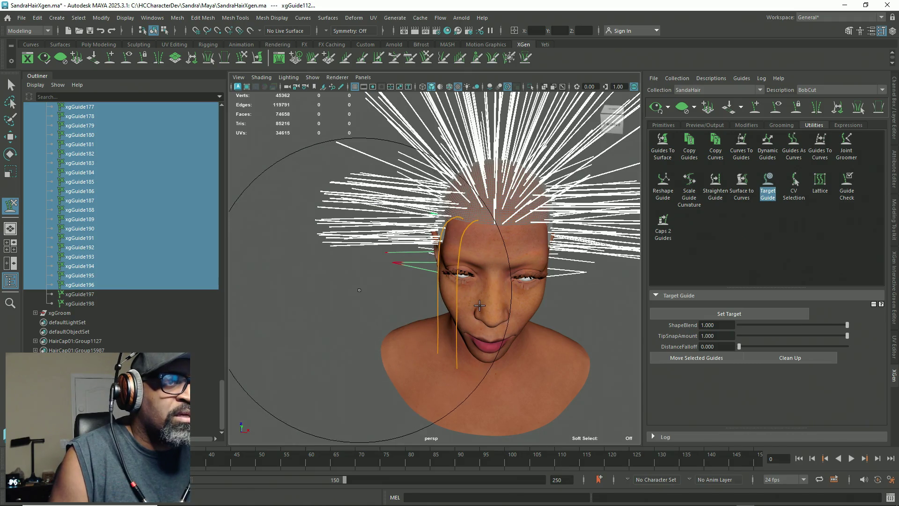
{"action": "left_click_drag", "start_coordinate": [500, 254], "coordinate": [393, 256], "text": "alt"}
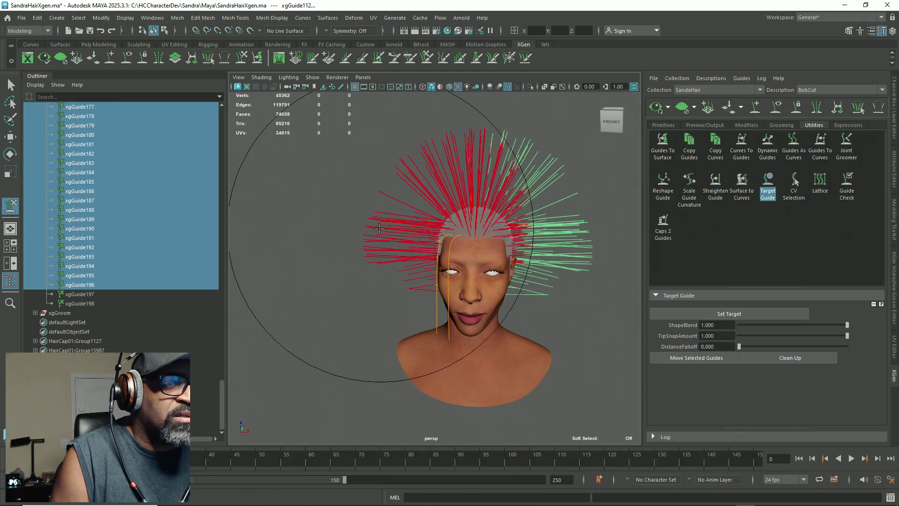
{"action": "mouse_move", "coordinate": [325, 250]}
{"action": "left_mouse_down"}
{"action": "mouse_move", "coordinate": [272, 315]}
{"action": "mouse_move", "coordinate": [291, 242]}
{"action": "mouse_move", "coordinate": [281, 251]}
{"action": "mouse_move", "coordinate": [260, 368]}
{"action": "mouse_move", "coordinate": [235, 344]}
{"action": "mouse_move", "coordinate": [310, 269]}
{"action": "mouse_move", "coordinate": [317, 245]}
{"action": "mouse_move", "coordinate": [306, 275]}
{"action": "mouse_move", "coordinate": [317, 265]}
{"action": "mouse_move", "coordinate": [274, 242]}
{"action": "left_mouse_up"}
Back in Select mode, clear the selection and pick the front guides xgGuide197 and xgGuide198
{"action": "key", "text": "q"}
{"action": "mouse_move", "coordinate": [422, 211]}
{"action": "left_mouse_down", "text": "alt"}
{"action": "mouse_move", "coordinate": [504, 194]}
{"action": "mouse_move", "coordinate": [491, 277]}
{"action": "mouse_move", "coordinate": [471, 269]}
{"action": "mouse_move", "coordinate": [501, 155]}
{"action": "left_mouse_up", "text": "alt"}
{"action": "scroll", "coordinate": [492, 272], "scroll_direction": "up", "scroll_amount": 3}
{"action": "scroll", "coordinate": [492, 272], "scroll_direction": "up", "scroll_amount": 3}
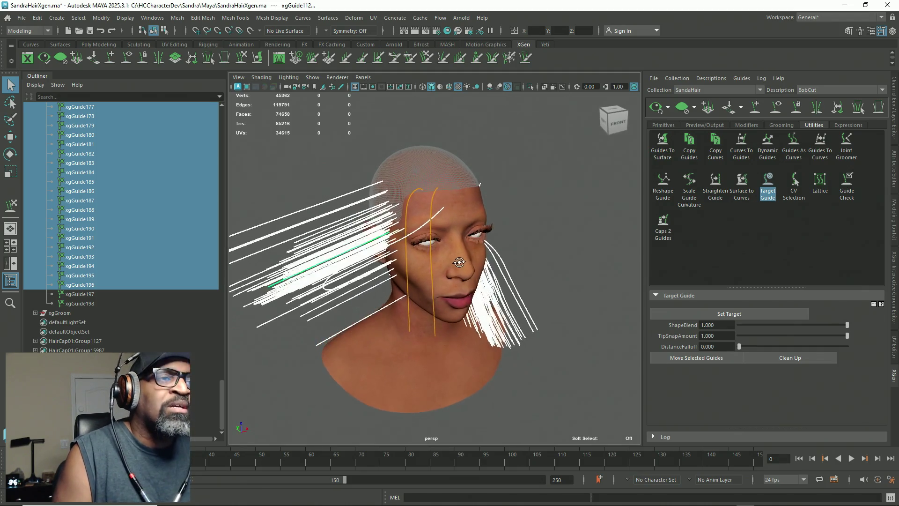
{"action": "left_click", "coordinate": [501, 153]}
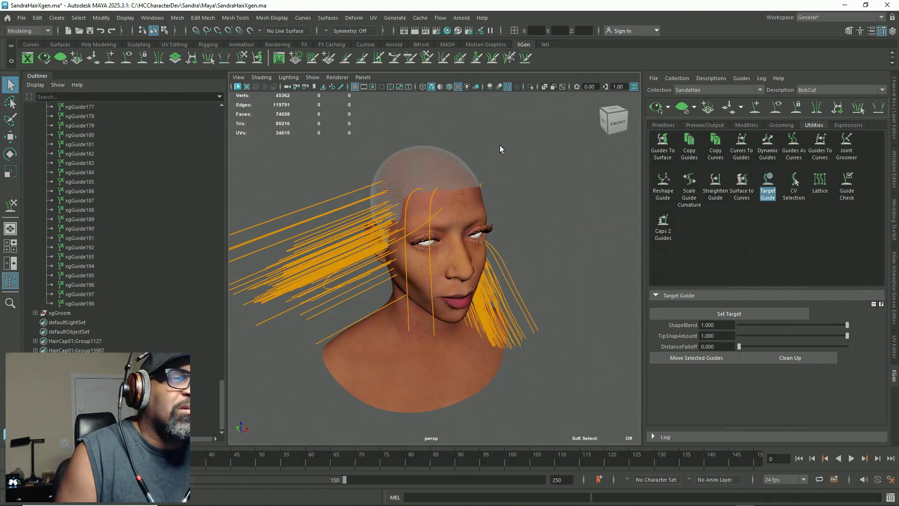
{"action": "left_click", "coordinate": [431, 199]}
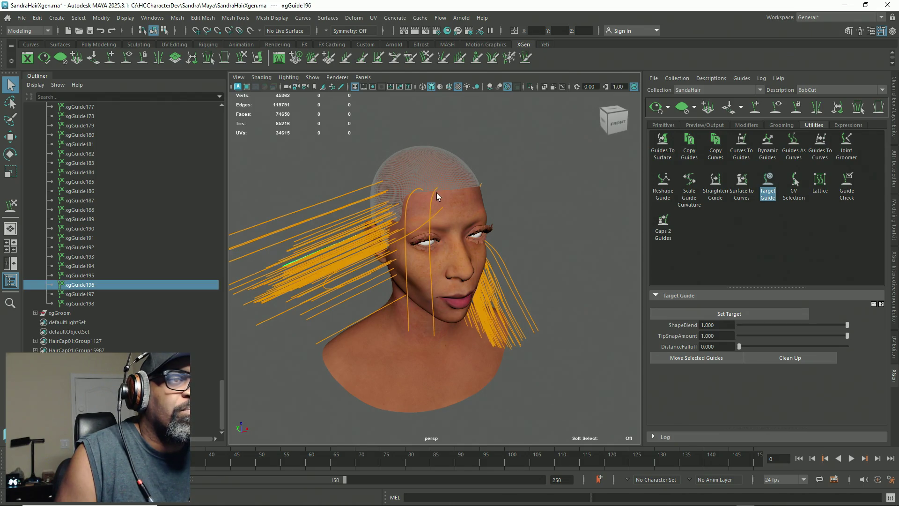
{"action": "left_click", "coordinate": [434, 194]}
{"action": "mouse_move", "coordinate": [440, 251]}
{"action": "left_mouse_down", "text": "alt"}
{"action": "mouse_move", "coordinate": [428, 325]}
{"action": "mouse_move", "coordinate": [463, 311]}
{"action": "left_mouse_up", "text": "alt"}
{"action": "left_click", "coordinate": [432, 343]}
{"action": "right_click", "coordinate": [538, 174]}
{"action": "right_click_drag", "start_coordinate": [538, 174], "coordinate": [570, 176]}
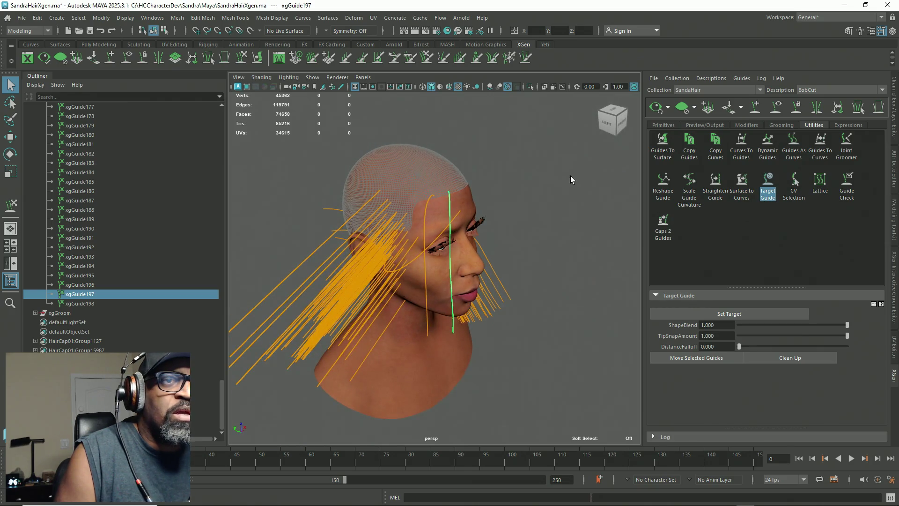
{"action": "scroll", "coordinate": [548, 203], "scroll_direction": "down", "scroll_amount": 5}
{"action": "scroll", "coordinate": [471, 246], "scroll_direction": "up", "scroll_amount": 5}
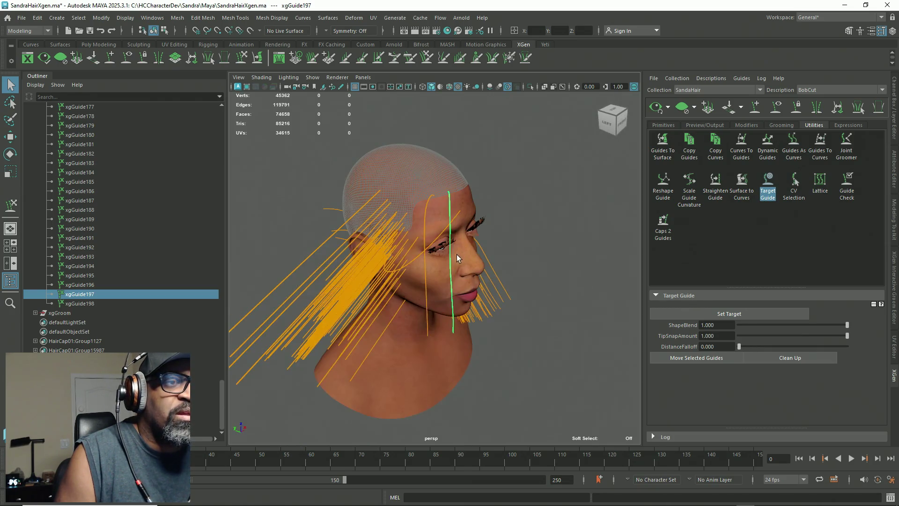
{"action": "left_click", "coordinate": [425, 336], "text": "shift"}
{"action": "mouse_move", "coordinate": [467, 345]}
{"action": "left_mouse_down", "text": "alt"}
{"action": "mouse_move", "coordinate": [514, 204]}
{"action": "mouse_move", "coordinate": [428, 345]}
{"action": "left_mouse_up", "text": "alt"}
Select the stray guides xgGuide177 through xgGuide196 and delete them
{"action": "left_click_drag", "start_coordinate": [359, 313], "coordinate": [338, 326], "text": "alt"}
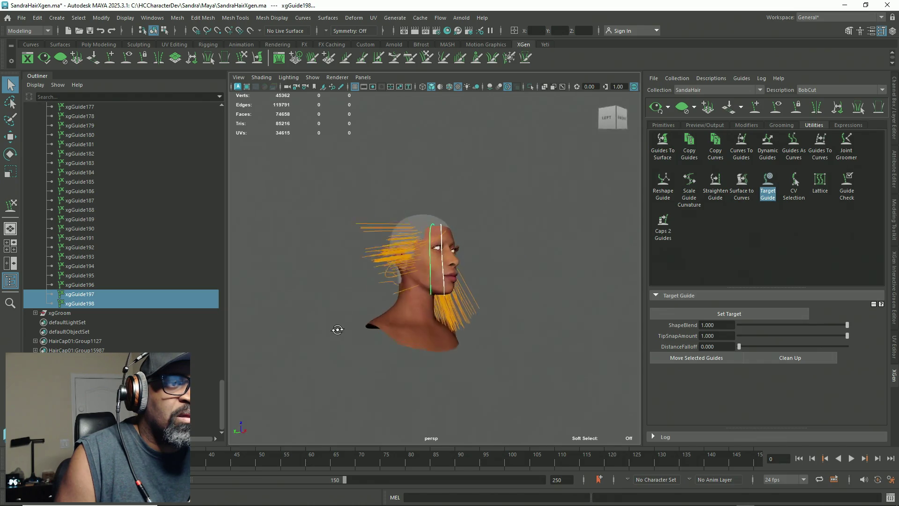
{"action": "scroll", "coordinate": [374, 249], "scroll_direction": "down", "scroll_amount": 3}
{"action": "left_click_drag", "start_coordinate": [373, 248], "coordinate": [389, 305], "text": "alt"}
{"action": "left_click_drag", "start_coordinate": [483, 194], "coordinate": [360, 296]}
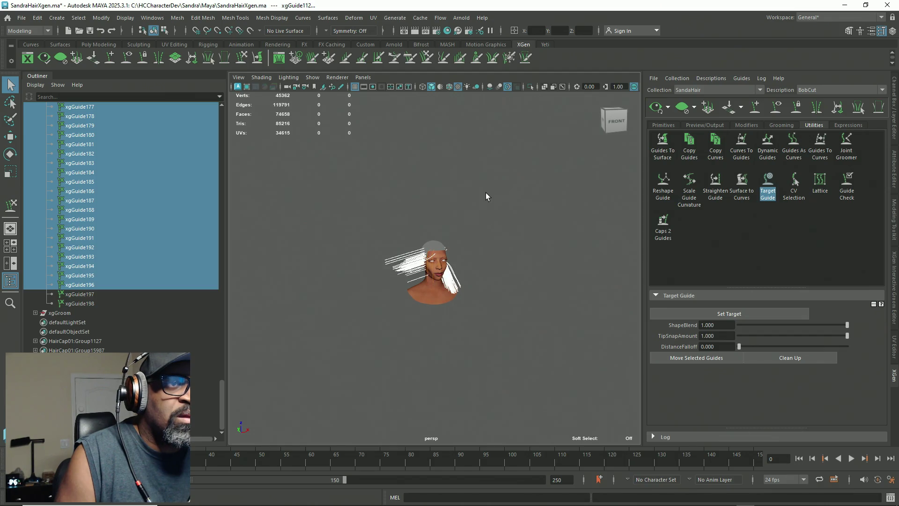
{"action": "right_click_drag", "start_coordinate": [485, 193], "coordinate": [433, 193]}
{"action": "mouse_move", "coordinate": [459, 265]}
{"action": "left_mouse_down", "text": "alt"}
{"action": "mouse_move", "coordinate": [522, 266]}
{"action": "mouse_move", "coordinate": [589, 360]}
{"action": "mouse_move", "coordinate": [484, 324]}
{"action": "mouse_move", "coordinate": [466, 337]}
{"action": "mouse_move", "coordinate": [446, 286]}
{"action": "mouse_move", "coordinate": [504, 268]}
{"action": "mouse_move", "coordinate": [320, 338]}
{"action": "left_mouse_up", "text": "alt"}
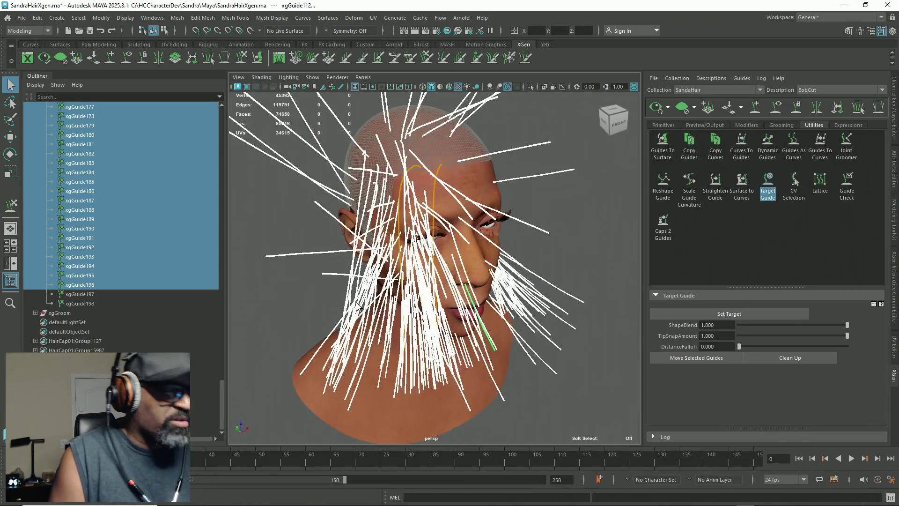
{"action": "key", "text": "Delete"}
Select xgGuide197 in the Outliner and save the scene via File > Save Scene
{"action": "mouse_move", "coordinate": [450, 295]}
{"action": "left_mouse_down", "text": "alt"}
{"action": "mouse_move", "coordinate": [483, 293]}
{"action": "mouse_move", "coordinate": [422, 288]}
{"action": "left_mouse_up", "text": "alt"}
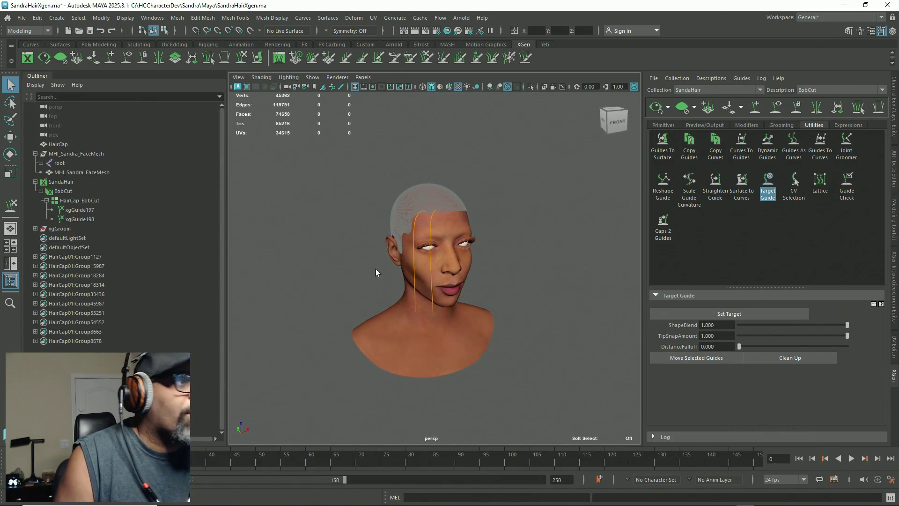
{"action": "left_click", "coordinate": [88, 210]}
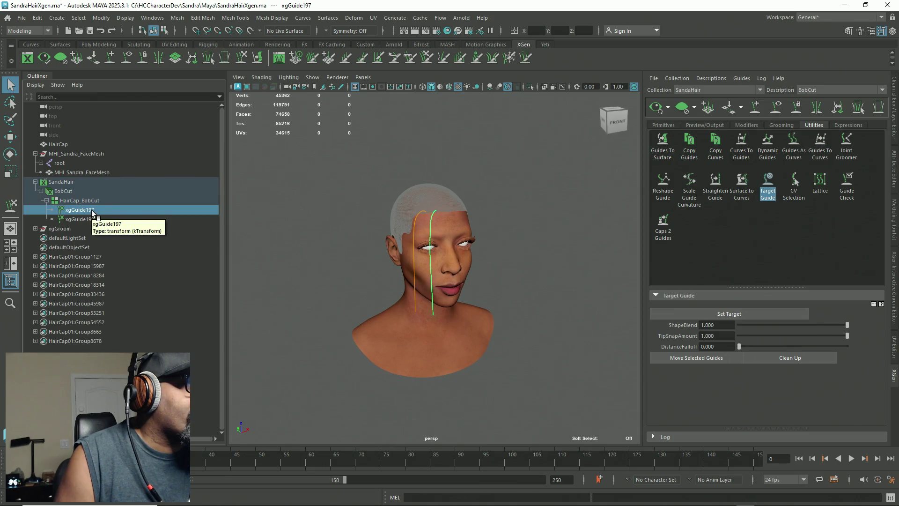
{"action": "left_click", "coordinate": [22, 18]}
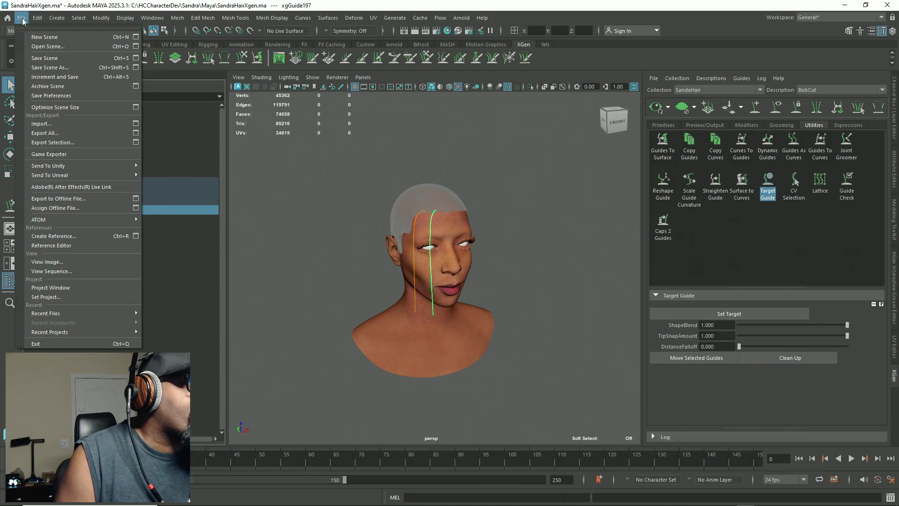
{"action": "left_click", "coordinate": [46, 61]}
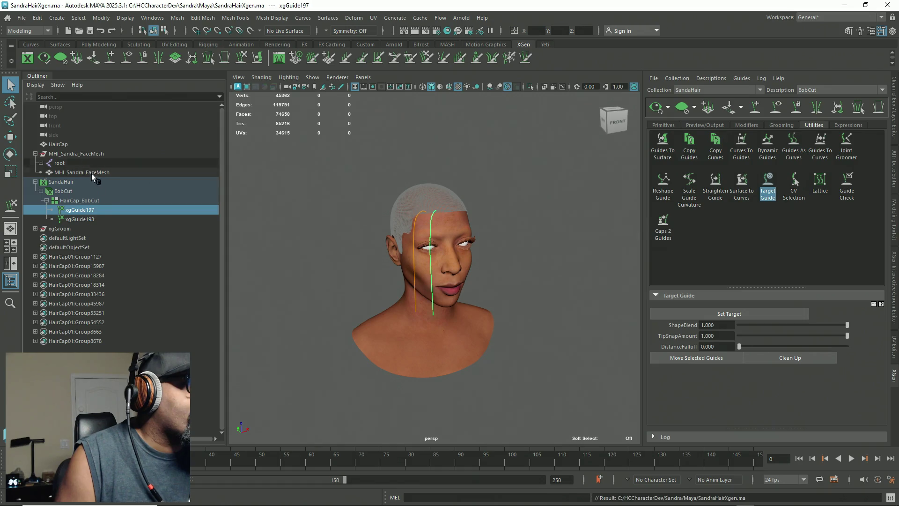
Rename xgGuide197 and xgGuide198 to xgGuide01 and xgGuide02, then activate Add or Move Guides
{"action": "double_click", "coordinate": [85, 210]}
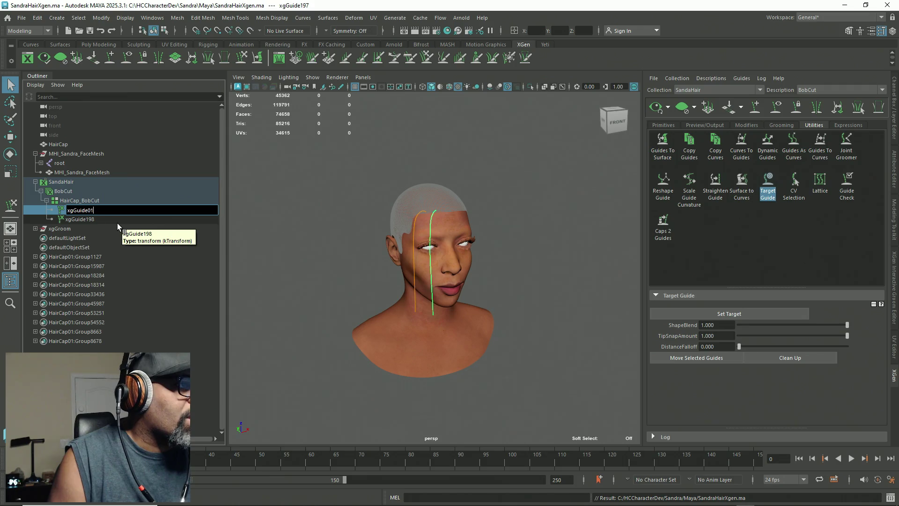
{"action": "left_click", "coordinate": [92, 219]}
{"action": "double_click", "coordinate": [93, 220]}
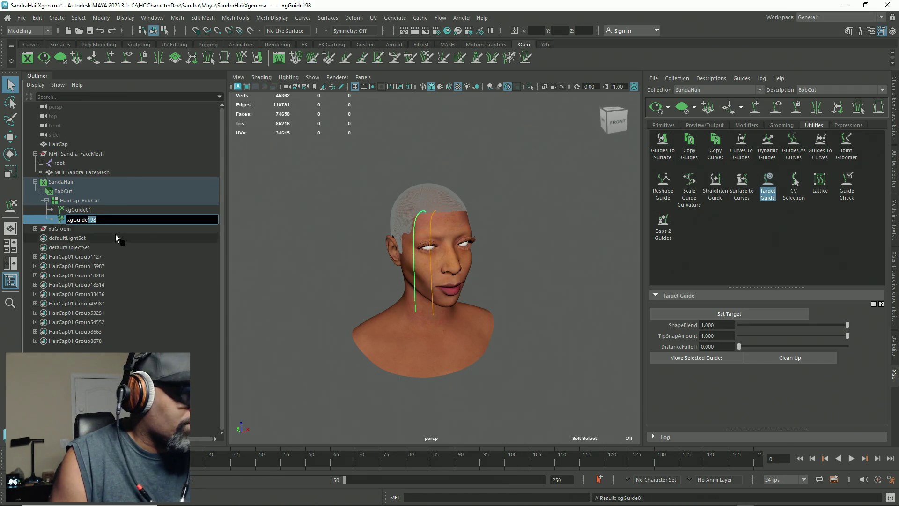
{"action": "type", "text": "02"}
{"action": "key", "text": "Return"}
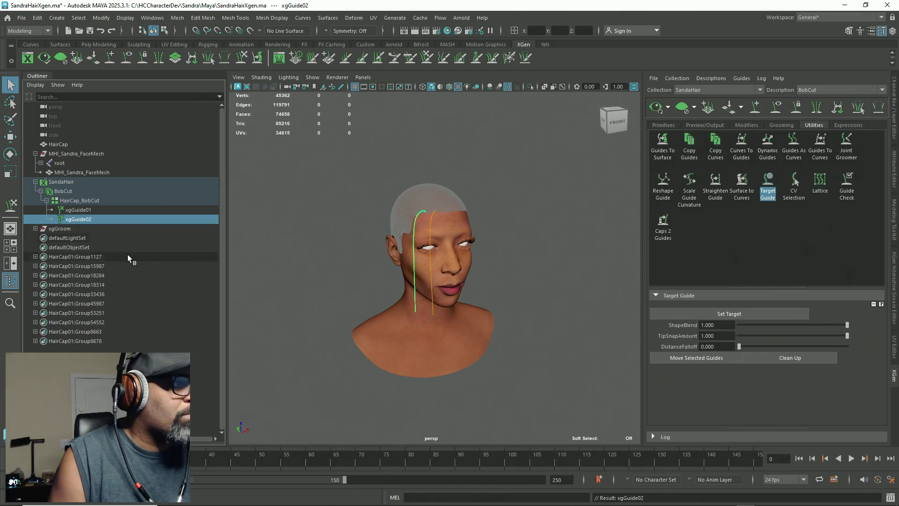
{"action": "mouse_move", "coordinate": [296, 139]}
{"action": "left_mouse_down", "text": "alt"}
{"action": "mouse_move", "coordinate": [399, 151]}
{"action": "mouse_move", "coordinate": [344, 182]}
{"action": "mouse_move", "coordinate": [354, 178]}
{"action": "mouse_move", "coordinate": [372, 193]}
{"action": "left_mouse_up", "text": "alt"}
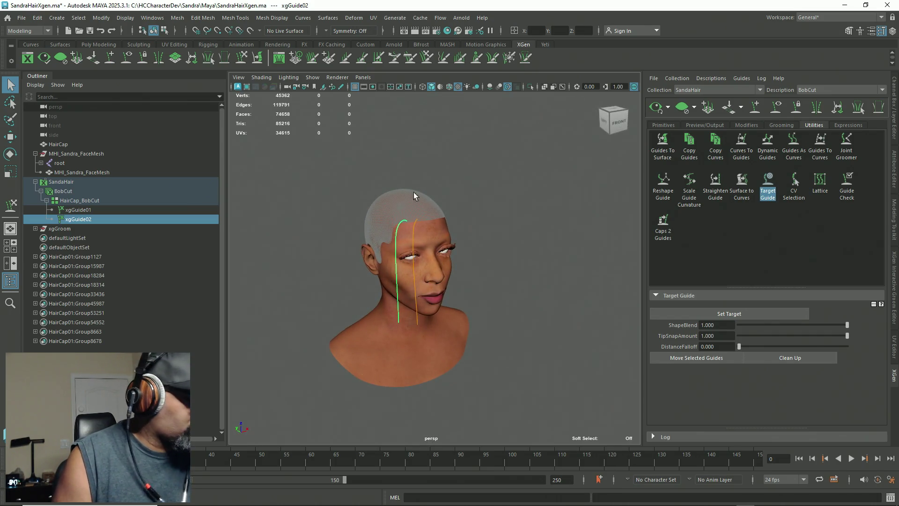
{"action": "left_click_drag", "start_coordinate": [399, 253], "coordinate": [503, 188], "text": "alt"}
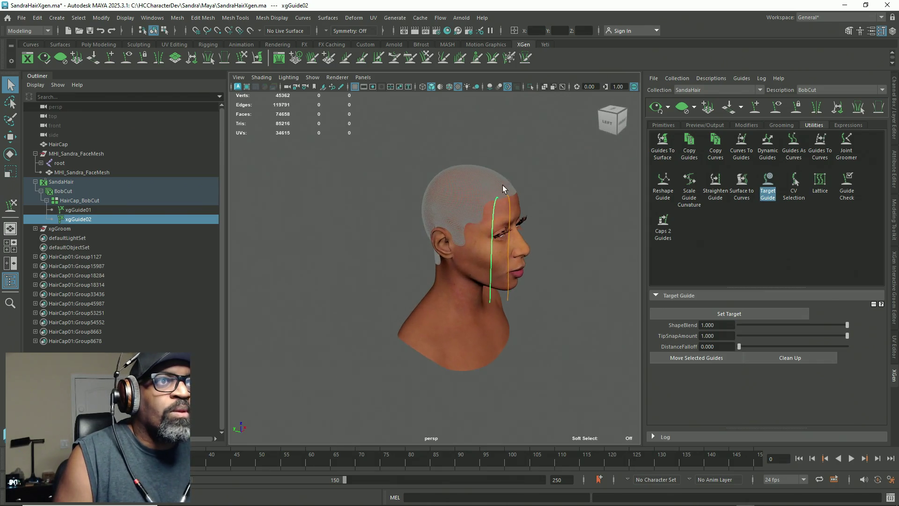
{"action": "left_click", "coordinate": [110, 59]}
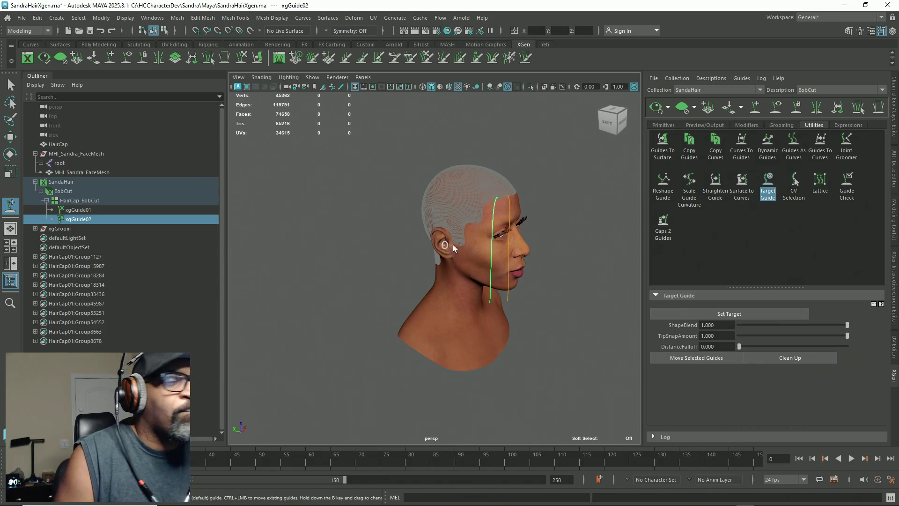
{"action": "scroll", "coordinate": [454, 248], "scroll_direction": "up", "scroll_amount": 5}
Place new guide xgGuide199 on the side of the scalp near the ear, briefly hiding the XGen editor
{"action": "mouse_move", "coordinate": [453, 248]}
{"action": "left_mouse_down", "text": "alt"}
{"action": "mouse_move", "coordinate": [492, 271]}
{"action": "mouse_move", "coordinate": [441, 238]}
{"action": "mouse_move", "coordinate": [422, 267]}
{"action": "mouse_move", "coordinate": [450, 220]}
{"action": "left_mouse_up", "text": "alt"}
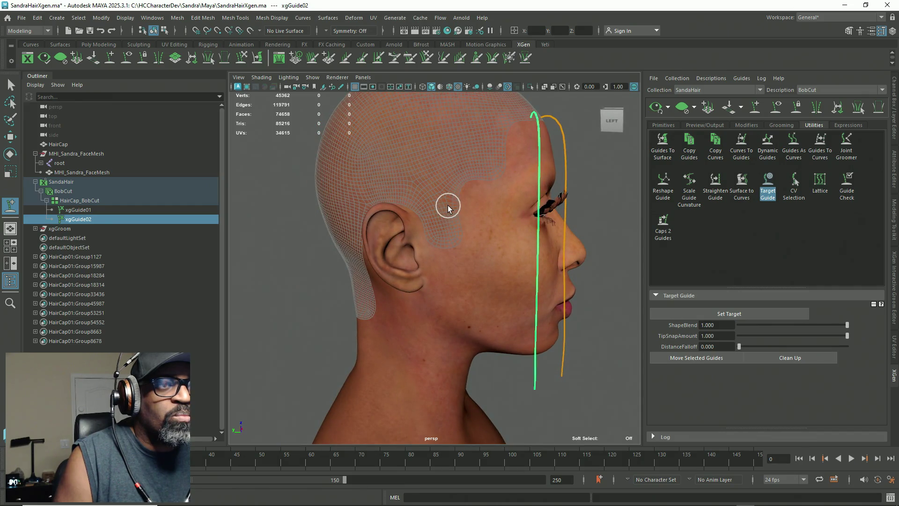
{"action": "left_click", "coordinate": [451, 205]}
{"action": "mouse_move", "coordinate": [440, 284]}
{"action": "left_mouse_down", "text": "alt"}
{"action": "mouse_move", "coordinate": [328, 292]}
{"action": "mouse_move", "coordinate": [422, 281]}
{"action": "mouse_move", "coordinate": [544, 306]}
{"action": "left_mouse_up", "text": "alt"}
{"action": "scroll", "coordinate": [421, 282], "scroll_direction": "down", "scroll_amount": 4}
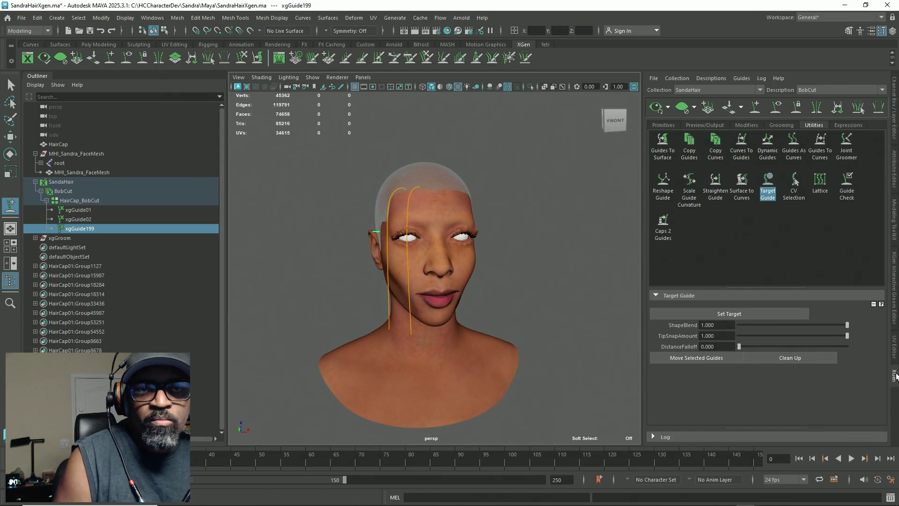
{"action": "left_click", "coordinate": [896, 376]}
{"action": "left_click", "coordinate": [896, 381]}
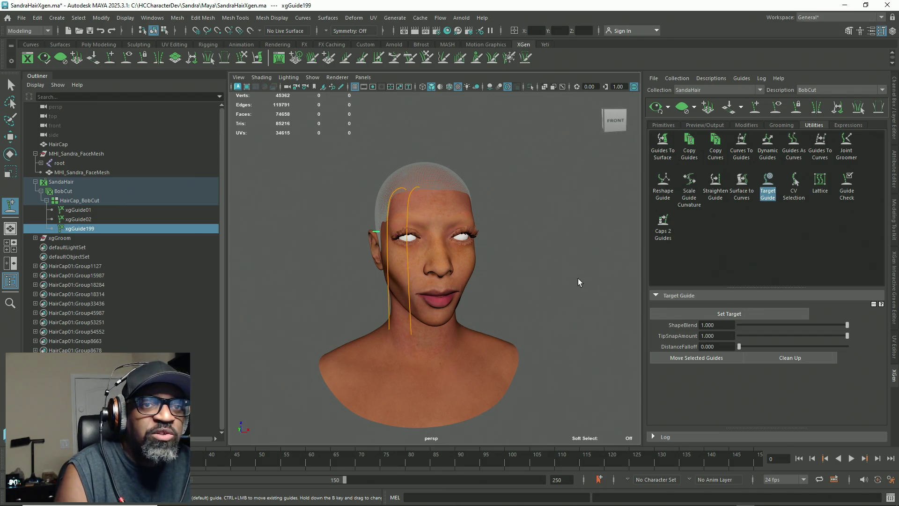
Set the BobCut Modifier CV Count to 10 in Primitives, inspect the hair, then clear the preview
{"action": "left_click", "coordinate": [664, 126]}
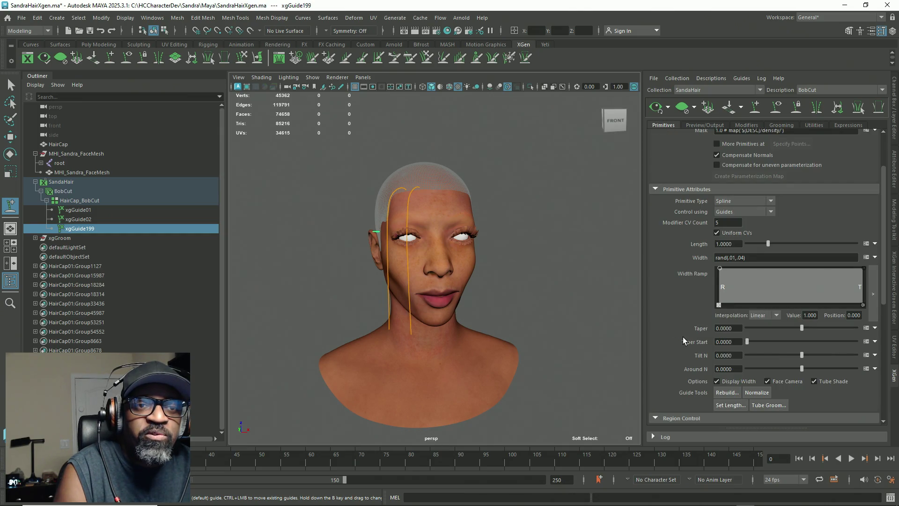
{"action": "scroll", "coordinate": [673, 340], "scroll_direction": "down", "scroll_amount": 1}
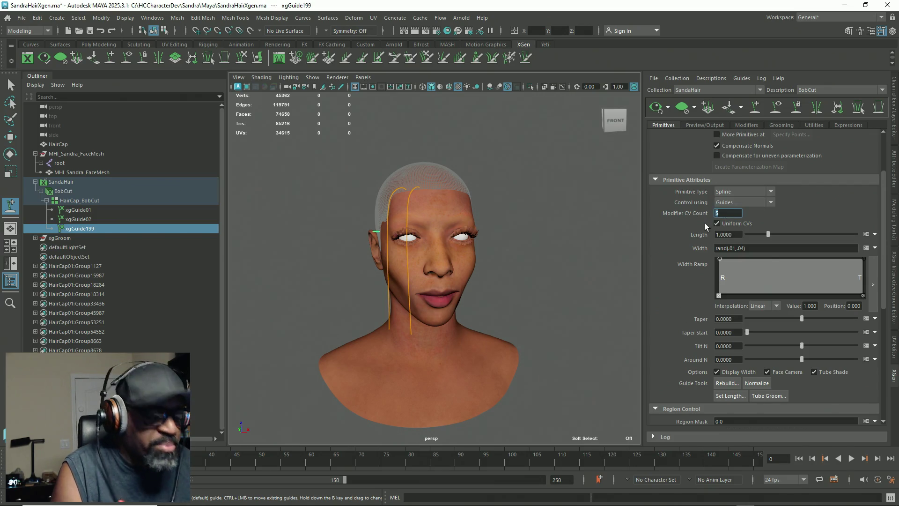
{"action": "type", "text": "10"}
{"action": "key", "text": "Return"}
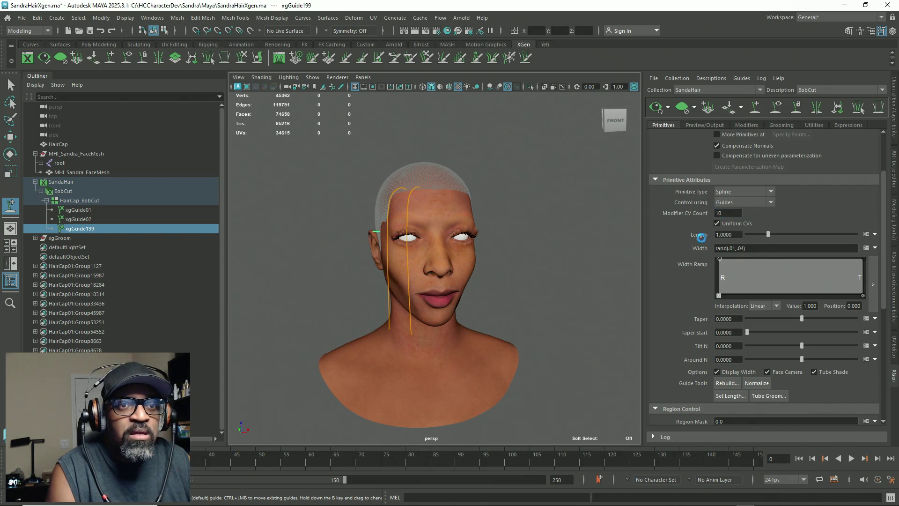
{"action": "mouse_move", "coordinate": [552, 257]}
{"action": "left_mouse_down", "text": "alt"}
{"action": "mouse_move", "coordinate": [536, 243]}
{"action": "mouse_move", "coordinate": [540, 252]}
{"action": "left_mouse_up", "text": "alt"}
{"action": "scroll", "coordinate": [536, 244], "scroll_direction": "up", "scroll_amount": 3}
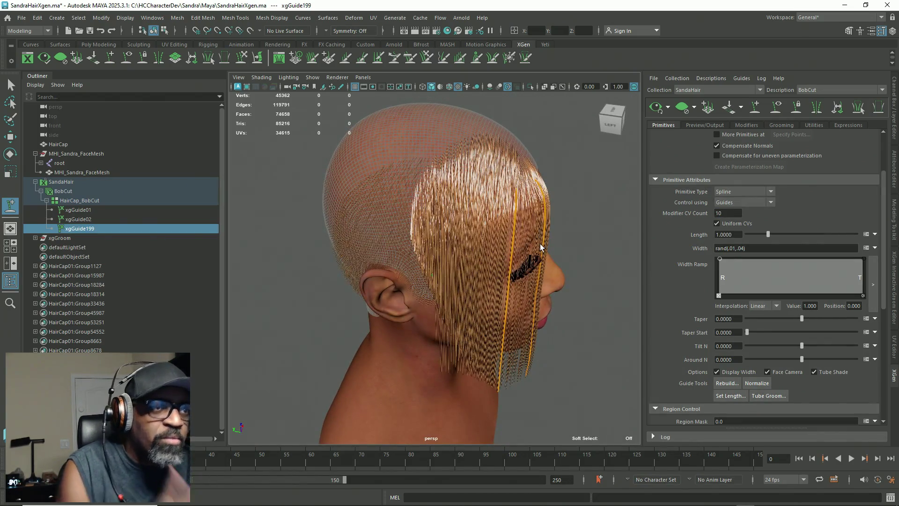
{"action": "left_click_drag", "start_coordinate": [444, 156], "coordinate": [648, 130], "text": "alt"}
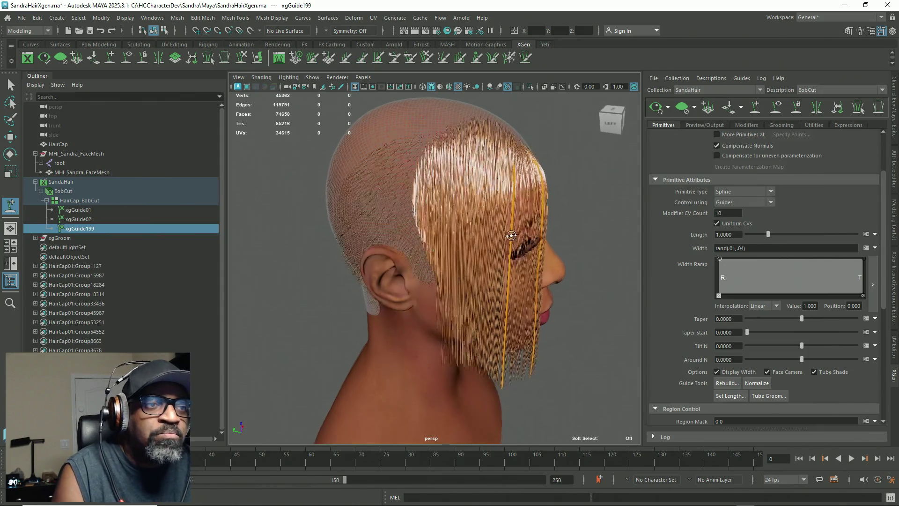
{"action": "left_click", "coordinate": [683, 109]}
Orbit and frame the head closely, turning it toward a profile view
{"action": "left_click_drag", "start_coordinate": [489, 223], "coordinate": [351, 251], "text": "alt"}
{"action": "right_click_drag", "start_coordinate": [351, 251], "coordinate": [389, 228], "text": "alt"}
{"action": "left_click_drag", "start_coordinate": [389, 228], "coordinate": [411, 201], "text": "alt"}
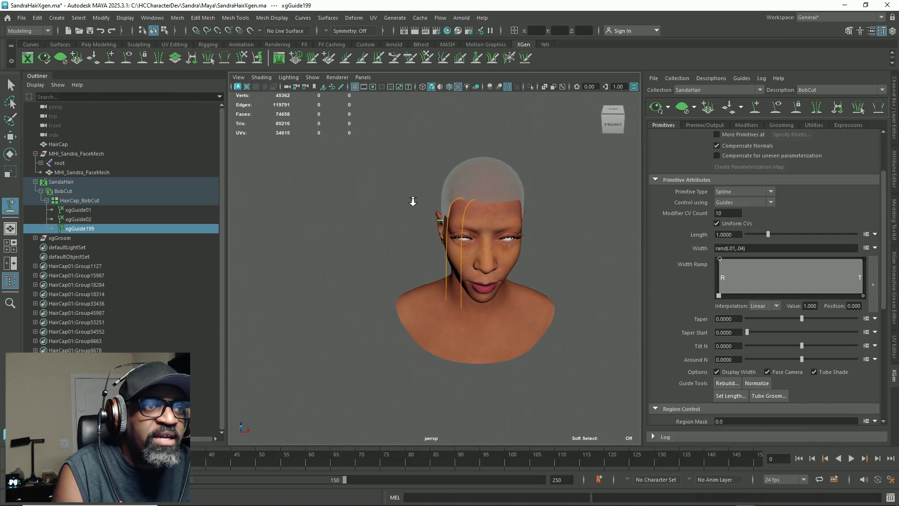
{"action": "right_click_drag", "start_coordinate": [412, 201], "coordinate": [461, 251], "text": "alt"}
{"action": "scroll", "coordinate": [462, 251], "scroll_direction": "up", "scroll_amount": 3}
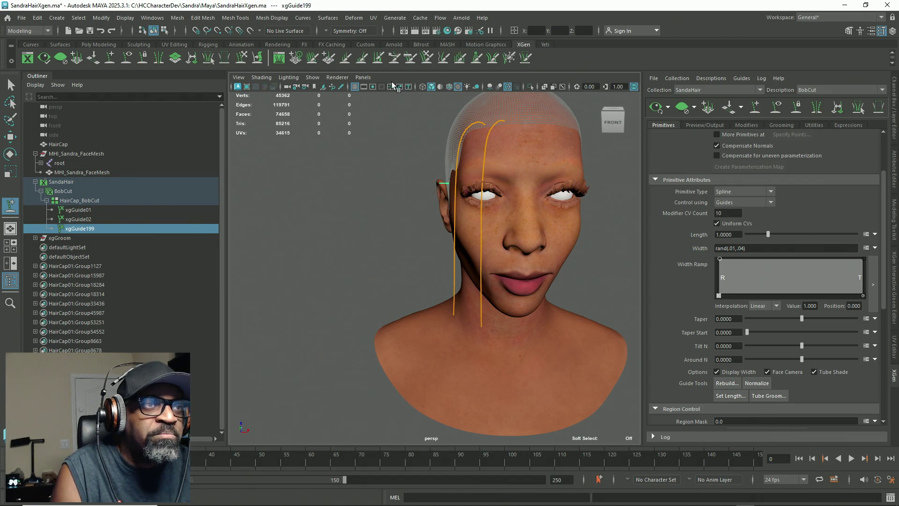
{"action": "left_click_drag", "start_coordinate": [349, 221], "coordinate": [353, 230], "text": "alt"}
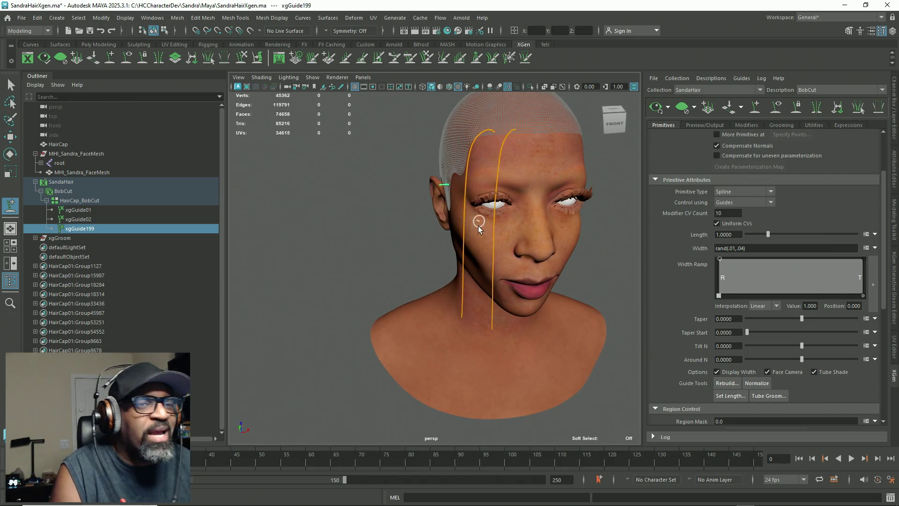
{"action": "left_click_drag", "start_coordinate": [376, 239], "coordinate": [426, 218], "text": "alt"}
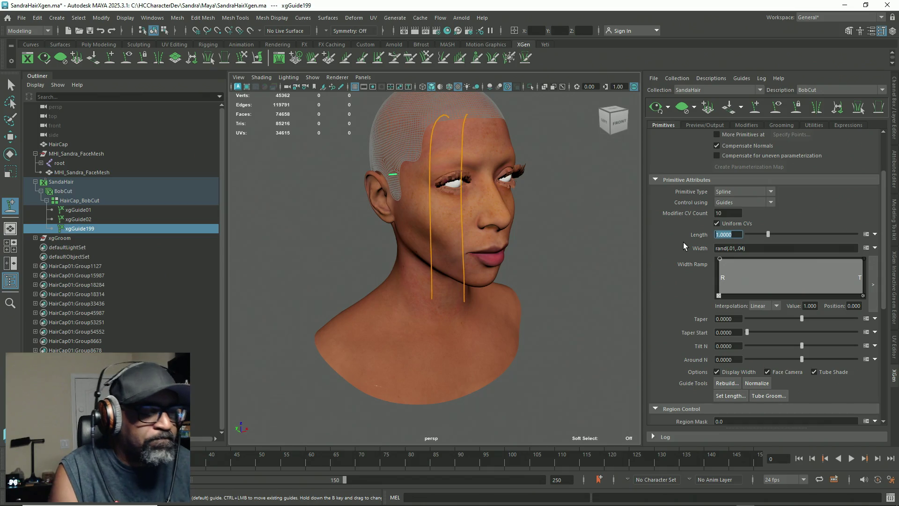
{"action": "type", "text": "5"}
Apply a hair length of 5, clear the preview, then toggle the hair preview on and off
{"action": "key", "text": "Return"}
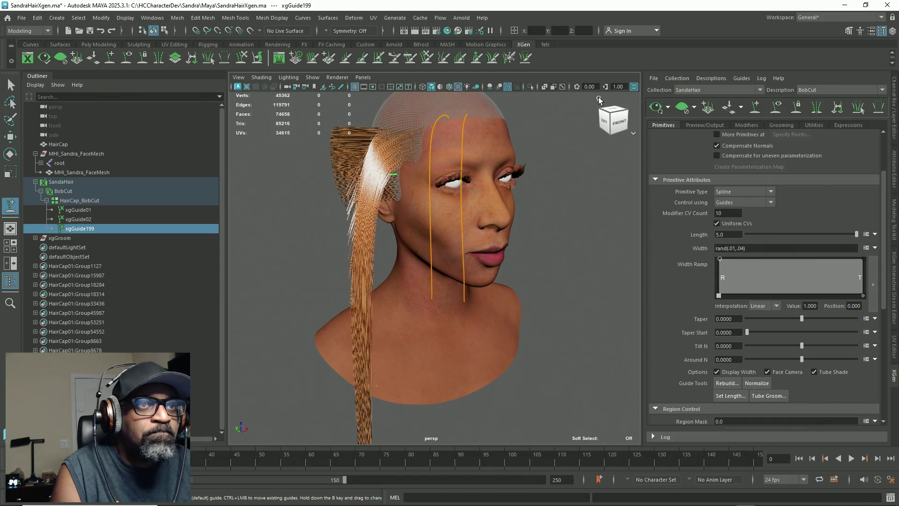
{"action": "left_click", "coordinate": [684, 111]}
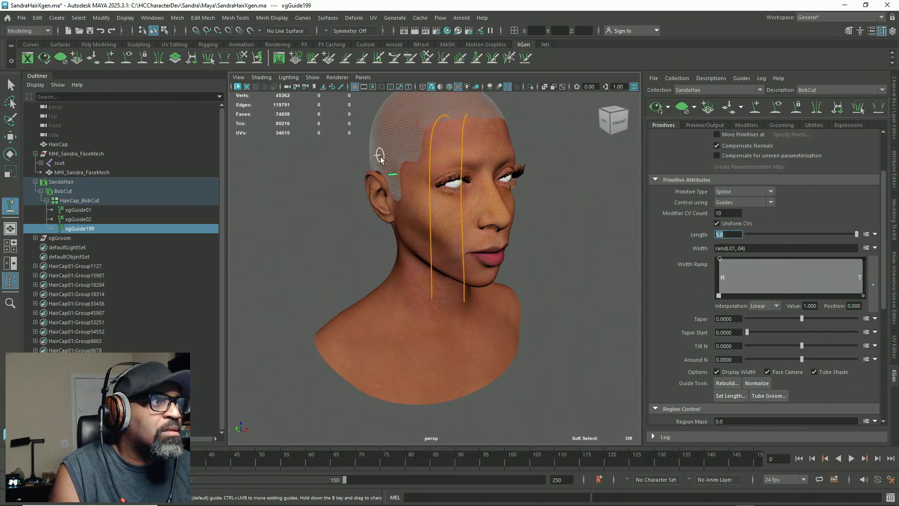
{"action": "key", "text": "Return"}
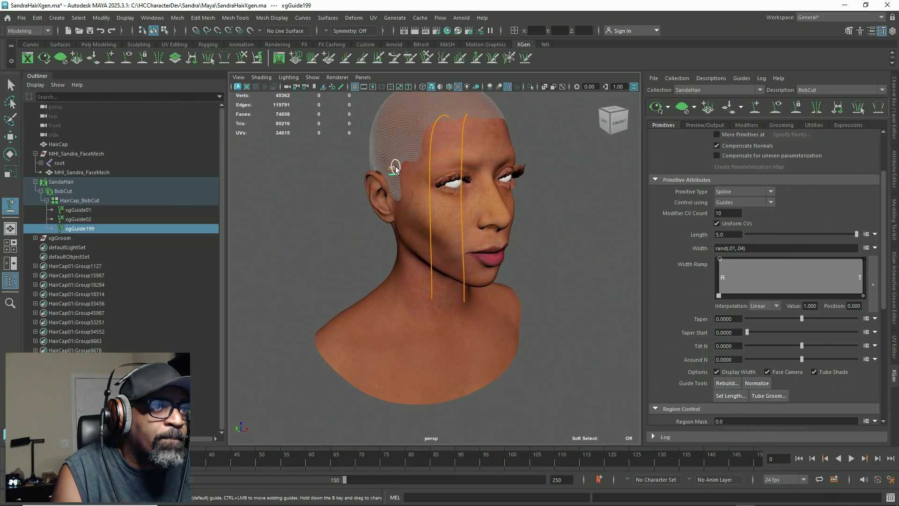
{"action": "left_click_drag", "start_coordinate": [401, 206], "coordinate": [427, 197], "text": "alt"}
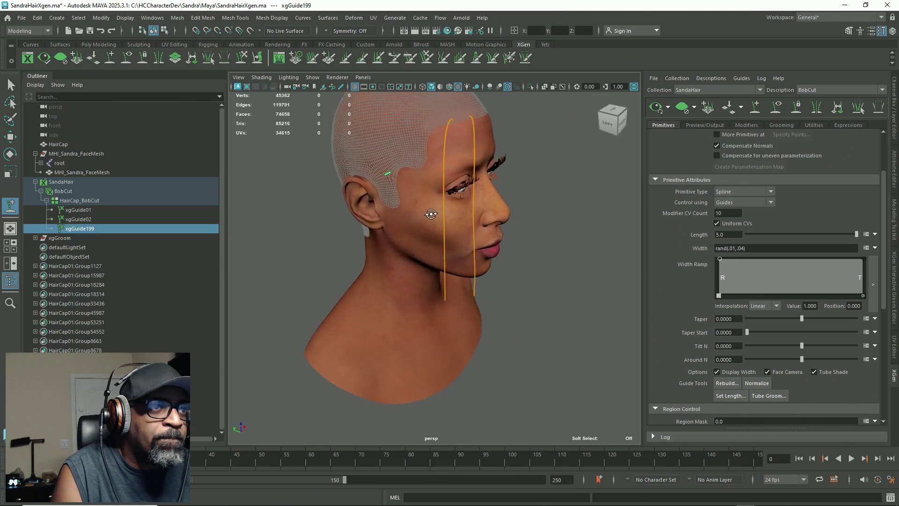
{"action": "left_click", "coordinate": [658, 111]}
{"action": "left_click", "coordinate": [691, 111]}
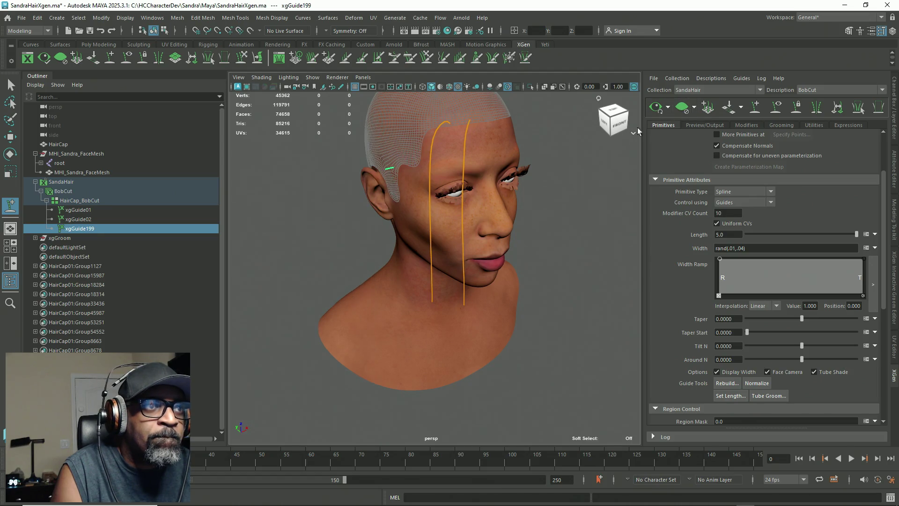
View the left profile and ear, then open Set Length for the temple guide xgGuide199
{"action": "left_click_drag", "start_coordinate": [394, 196], "coordinate": [438, 194], "text": "alt"}
{"action": "right_click_drag", "start_coordinate": [432, 200], "coordinate": [465, 192], "text": "alt"}
{"action": "mouse_move", "coordinate": [466, 192]}
{"action": "left_mouse_down", "text": "alt"}
{"action": "mouse_move", "coordinate": [437, 225]}
{"action": "mouse_move", "coordinate": [423, 227]}
{"action": "left_mouse_up", "text": "alt"}
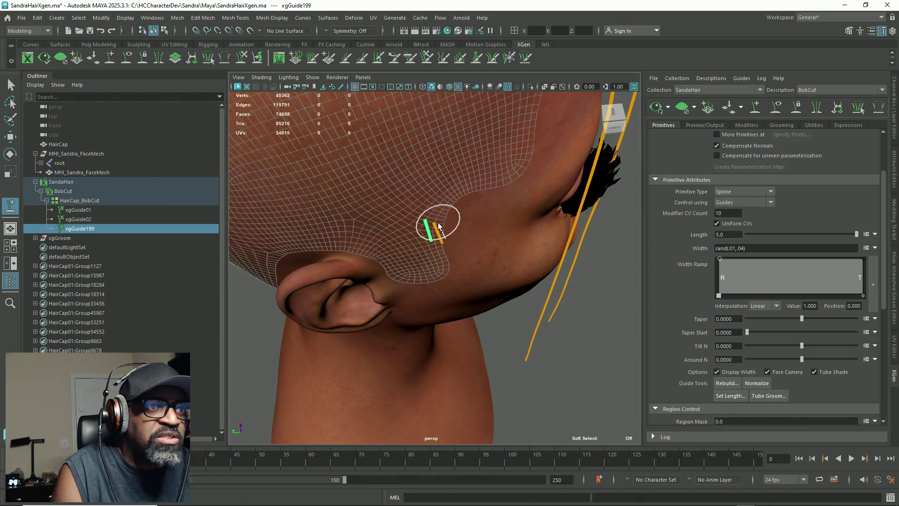
{"action": "left_click_drag", "start_coordinate": [506, 239], "coordinate": [522, 264], "text": "alt"}
{"action": "scroll", "coordinate": [521, 263], "scroll_direction": "down", "scroll_amount": 3}
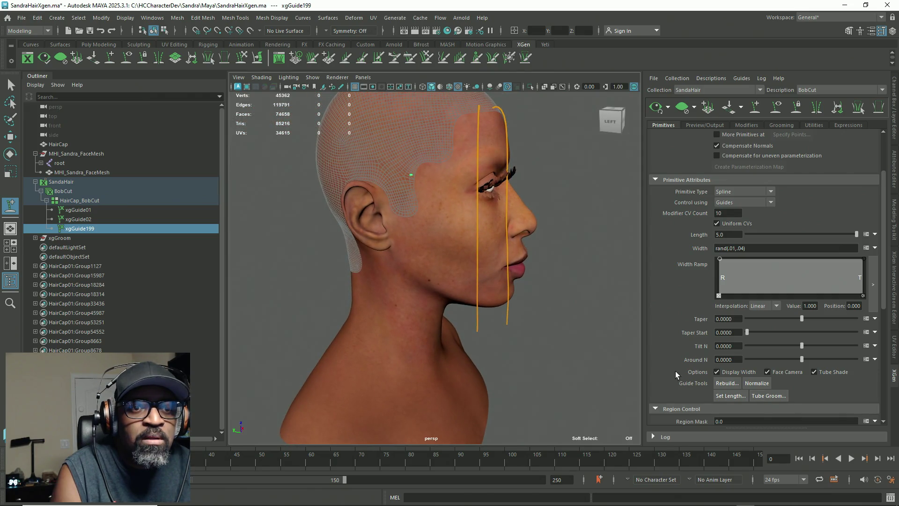
{"action": "left_click", "coordinate": [728, 397]}
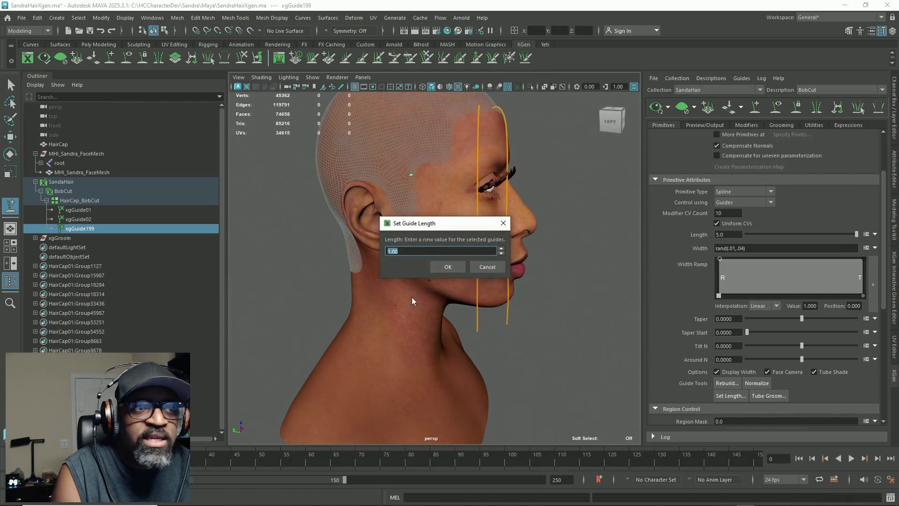
Confirm the guide length and switch to the Sculpt Guides brush, viewing the head three-quarter on
{"action": "left_click", "coordinate": [448, 266]}
{"action": "mouse_move", "coordinate": [422, 234]}
{"action": "left_mouse_down", "text": "alt"}
{"action": "mouse_move", "coordinate": [463, 278]}
{"action": "mouse_move", "coordinate": [452, 261]}
{"action": "mouse_move", "coordinate": [396, 267]}
{"action": "left_mouse_up", "text": "alt"}
{"action": "left_click", "coordinate": [245, 57]}
{"action": "left_click_drag", "start_coordinate": [321, 221], "coordinate": [303, 209], "text": "alt"}
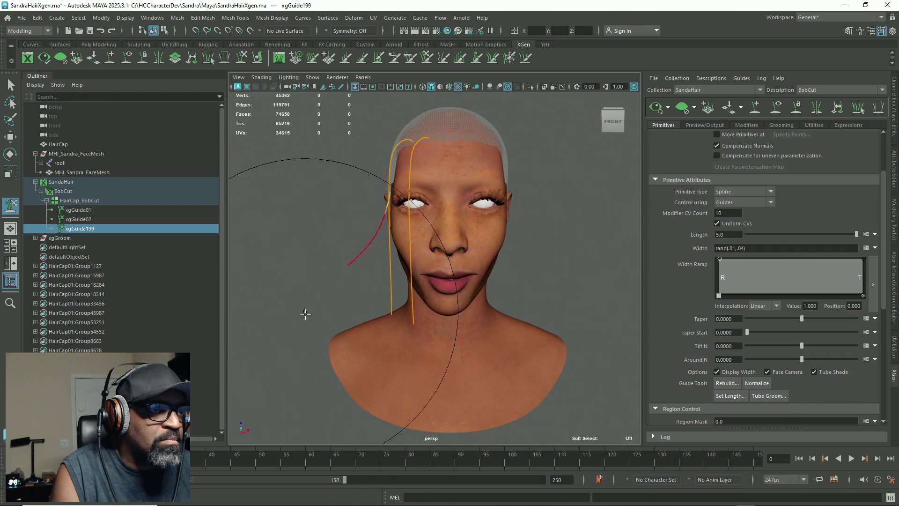
{"action": "mouse_move", "coordinate": [414, 309]}
{"action": "left_mouse_down", "text": "alt"}
{"action": "mouse_move", "coordinate": [428, 314]}
{"action": "mouse_move", "coordinate": [436, 343]}
{"action": "mouse_move", "coordinate": [535, 387]}
{"action": "left_mouse_up", "text": "alt"}
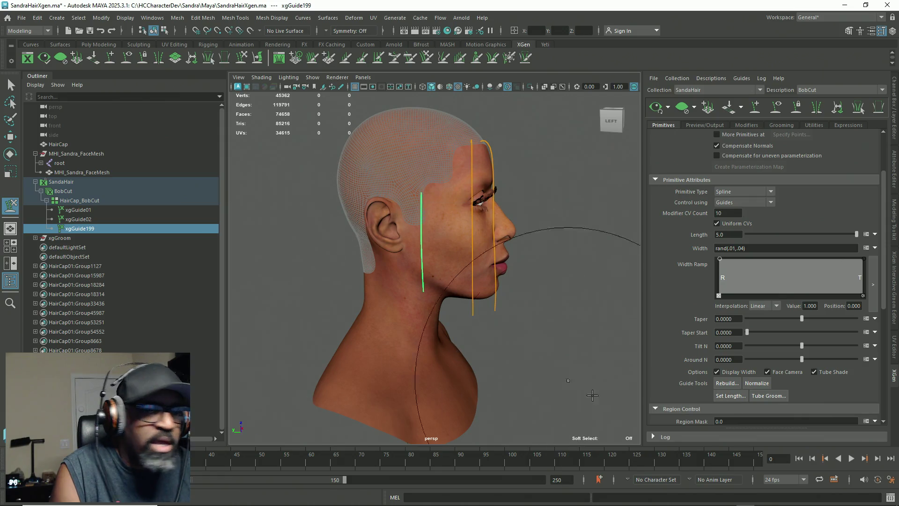
Set the side guide's length again so it hangs toward the jaw, then select front guide xgGuide02
{"action": "left_click", "coordinate": [727, 396]}
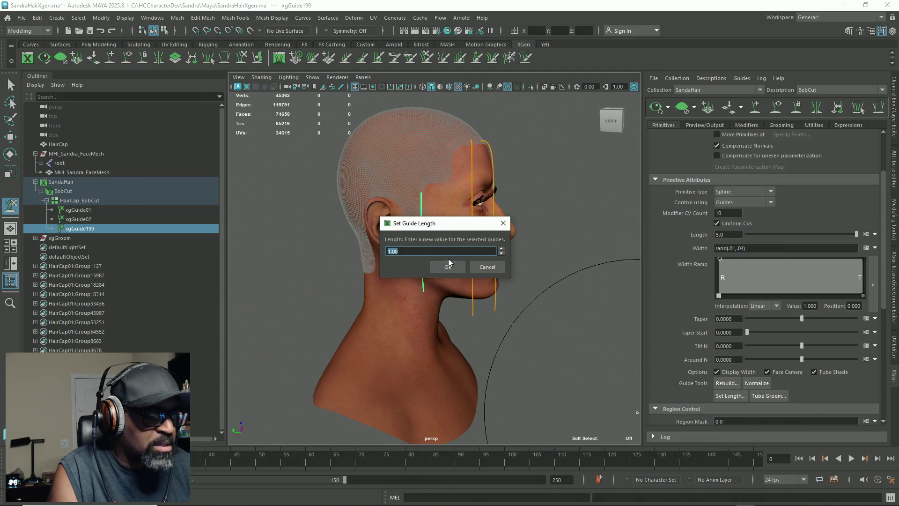
{"action": "left_click", "coordinate": [435, 268]}
{"action": "mouse_move", "coordinate": [456, 297]}
{"action": "left_mouse_down", "text": "alt"}
{"action": "mouse_move", "coordinate": [441, 293]}
{"action": "mouse_move", "coordinate": [404, 315]}
{"action": "mouse_move", "coordinate": [404, 209]}
{"action": "mouse_move", "coordinate": [476, 258]}
{"action": "mouse_move", "coordinate": [486, 249]}
{"action": "mouse_move", "coordinate": [410, 288]}
{"action": "mouse_move", "coordinate": [454, 368]}
{"action": "left_mouse_up", "text": "alt"}
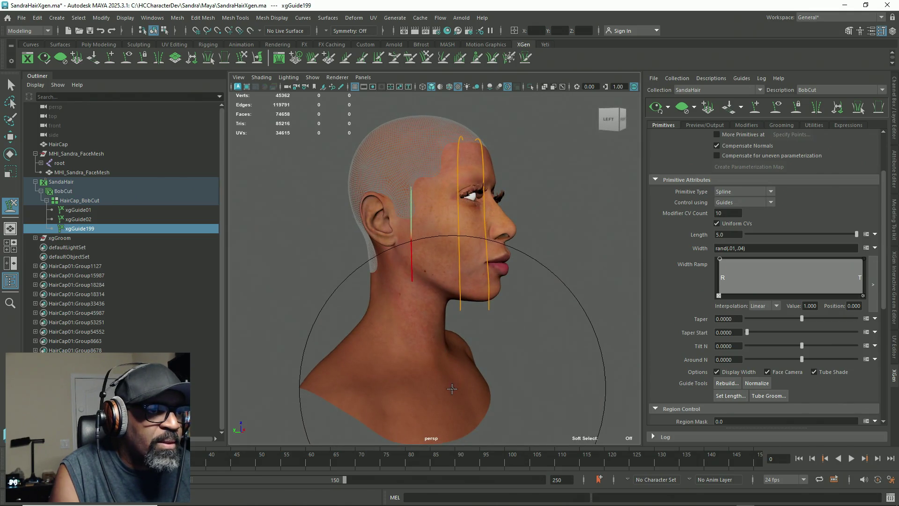
{"action": "key", "text": "q"}
{"action": "left_click", "coordinate": [460, 162]}
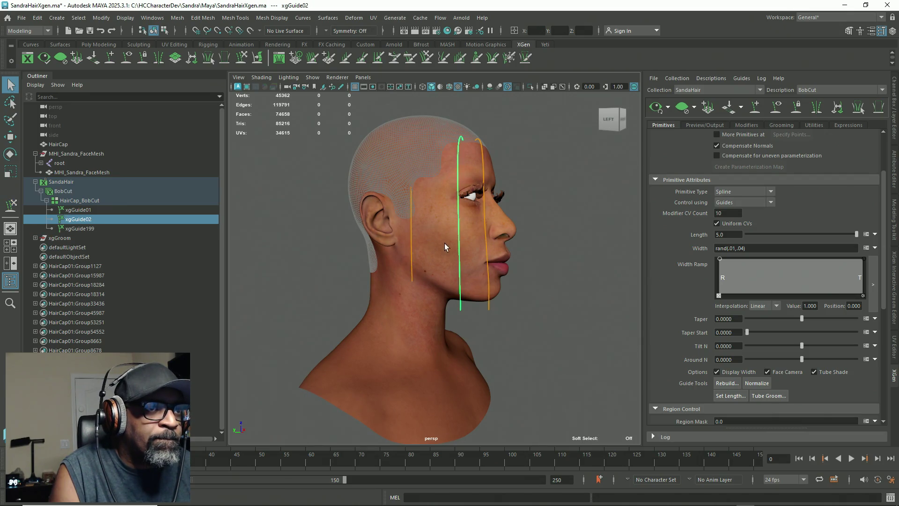
Copy xgGuide02's shape and paste it onto the side guide xgGuide199
{"action": "right_click_drag", "start_coordinate": [557, 162], "coordinate": [455, 238]}
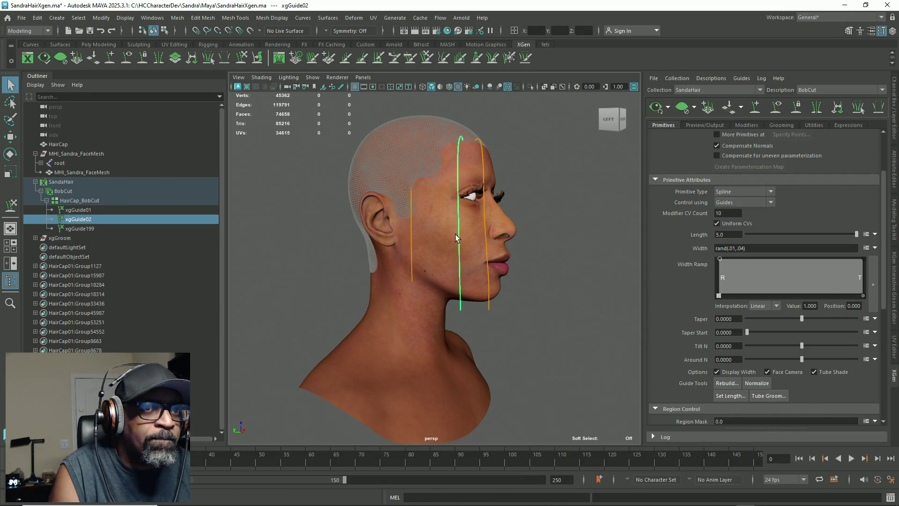
{"action": "left_click", "coordinate": [412, 251]}
{"action": "right_click", "coordinate": [571, 202]}
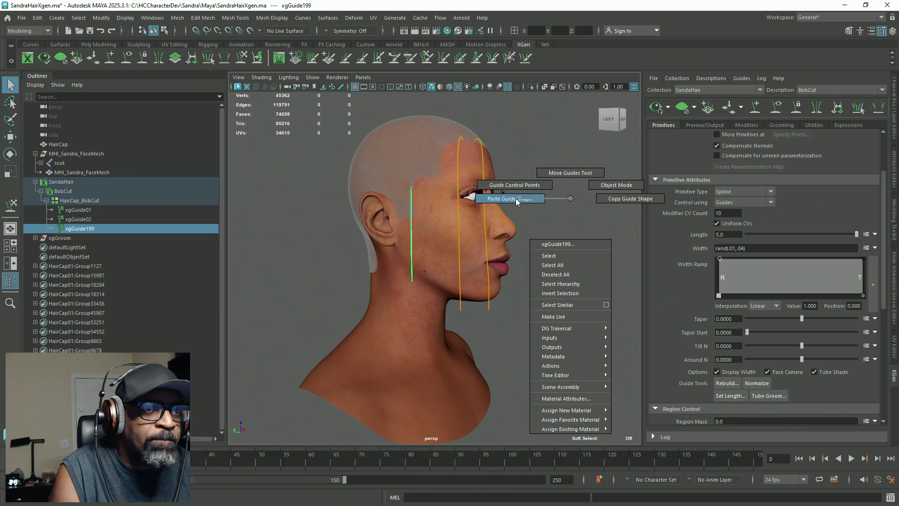
{"action": "right_click_drag", "start_coordinate": [516, 198], "coordinate": [515, 199]}
{"action": "mouse_move", "coordinate": [474, 267]}
{"action": "left_mouse_down", "text": "alt"}
{"action": "mouse_move", "coordinate": [534, 255]}
{"action": "mouse_move", "coordinate": [497, 259]}
{"action": "left_mouse_up", "text": "alt"}
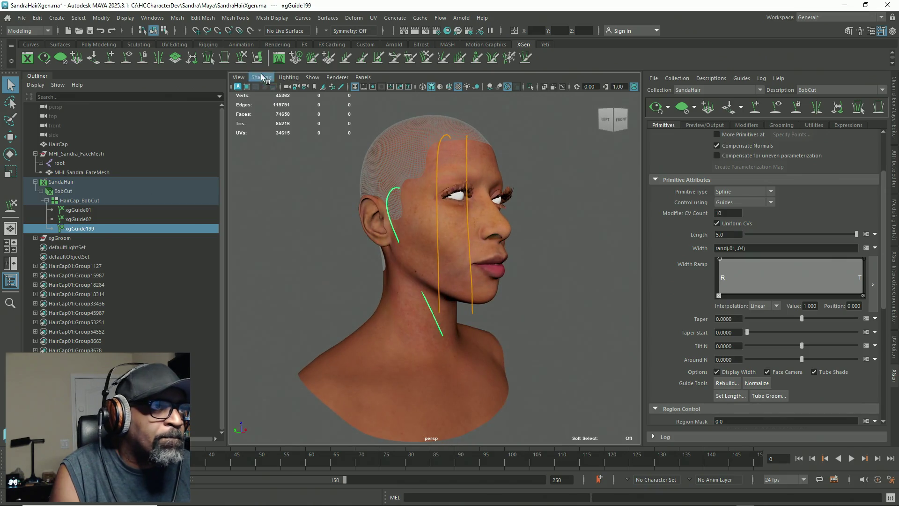
Comb xgGuide199 into a straight strand down to the neck, then open its Set Length prompt
{"action": "left_click", "coordinate": [246, 62]}
{"action": "left_click_drag", "start_coordinate": [572, 257], "coordinate": [539, 278], "text": "alt"}
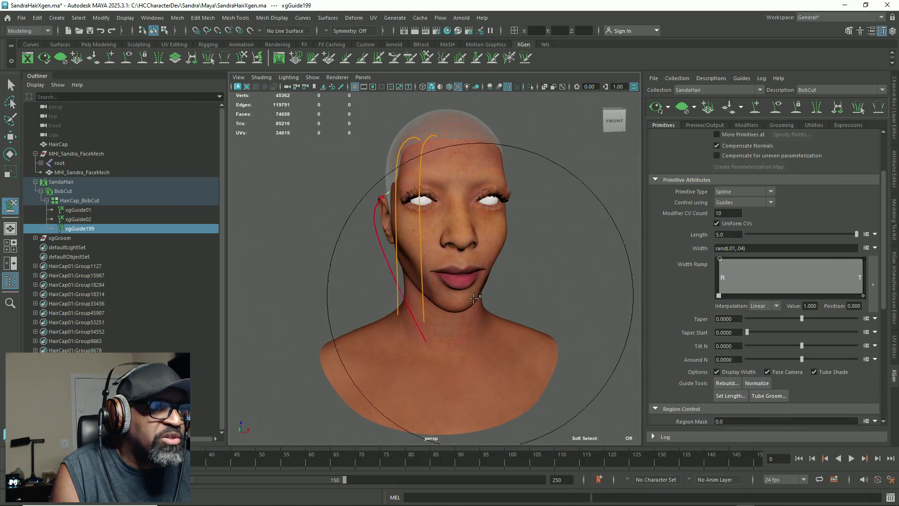
{"action": "mouse_move", "coordinate": [441, 355]}
{"action": "left_mouse_down"}
{"action": "mouse_move", "coordinate": [464, 342]}
{"action": "mouse_move", "coordinate": [546, 345]}
{"action": "mouse_move", "coordinate": [501, 448]}
{"action": "left_mouse_up"}
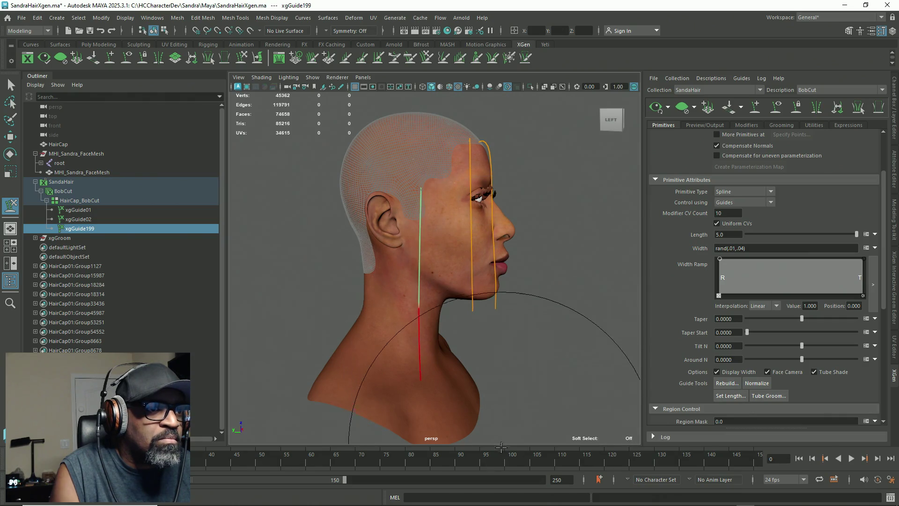
{"action": "scroll", "coordinate": [447, 295], "scroll_direction": "up", "scroll_amount": 3}
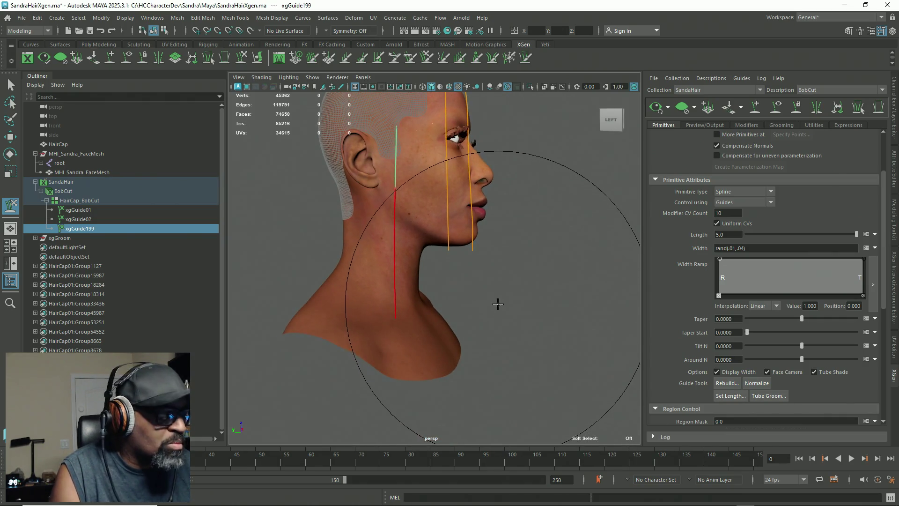
{"action": "middle_click_drag", "start_coordinate": [447, 295], "coordinate": [414, 327], "text": "alt"}
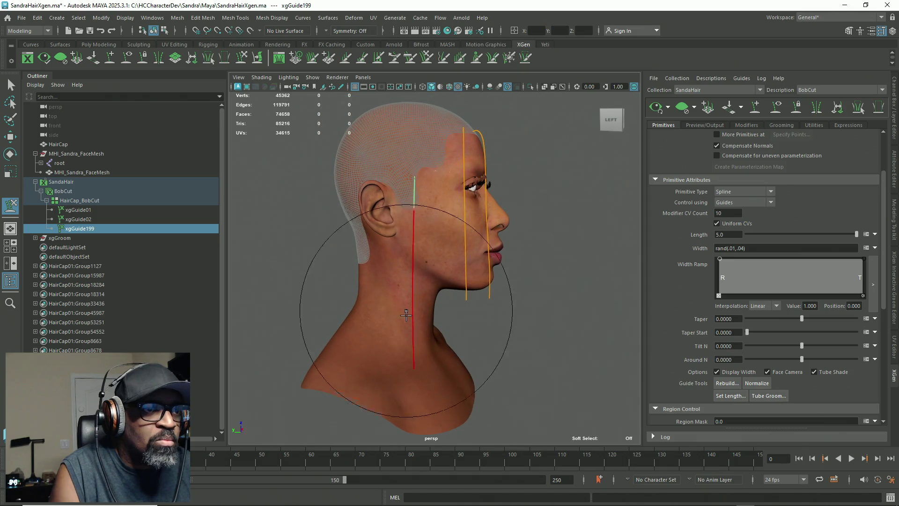
{"action": "left_click_drag", "start_coordinate": [421, 338], "coordinate": [422, 262]}
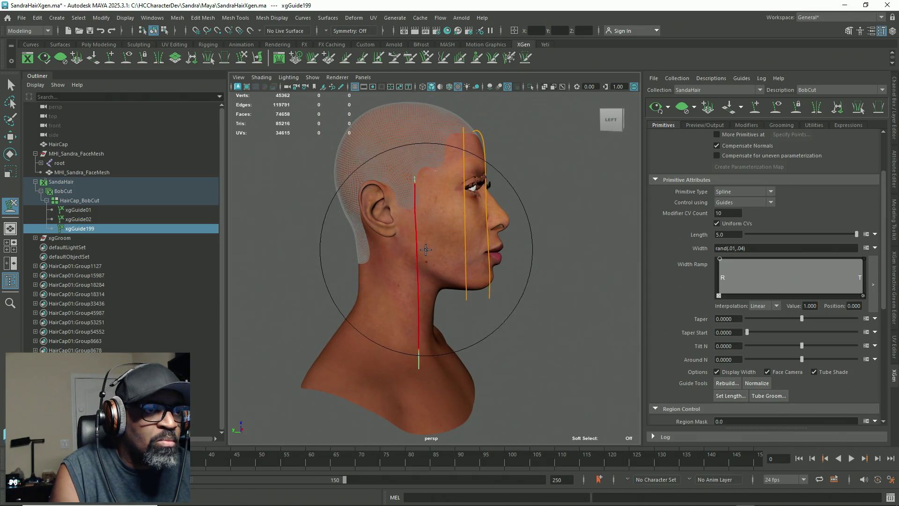
{"action": "left_click", "coordinate": [735, 397]}
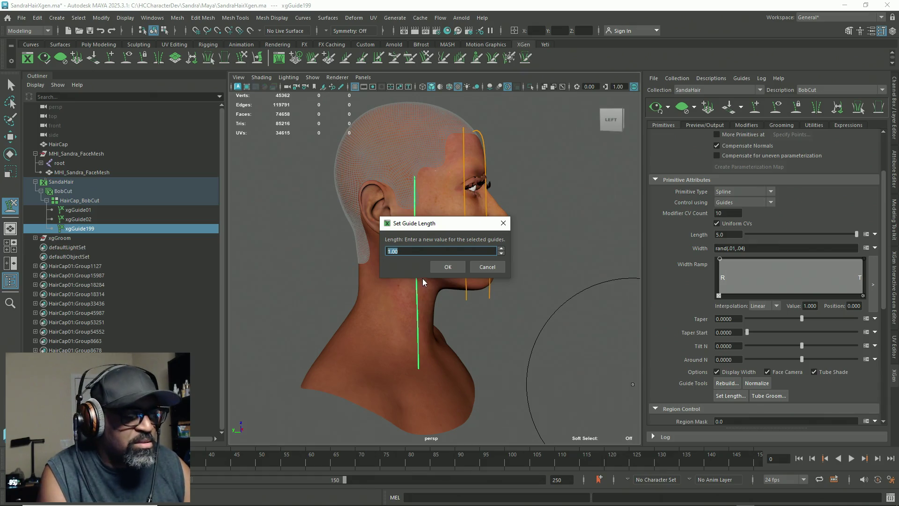
Apply the shorter length to xgGuide199 and comb it back into a straight strand down to the neck
{"action": "left_click", "coordinate": [459, 269]}
{"action": "left_click_drag", "start_coordinate": [457, 267], "coordinate": [422, 313]}
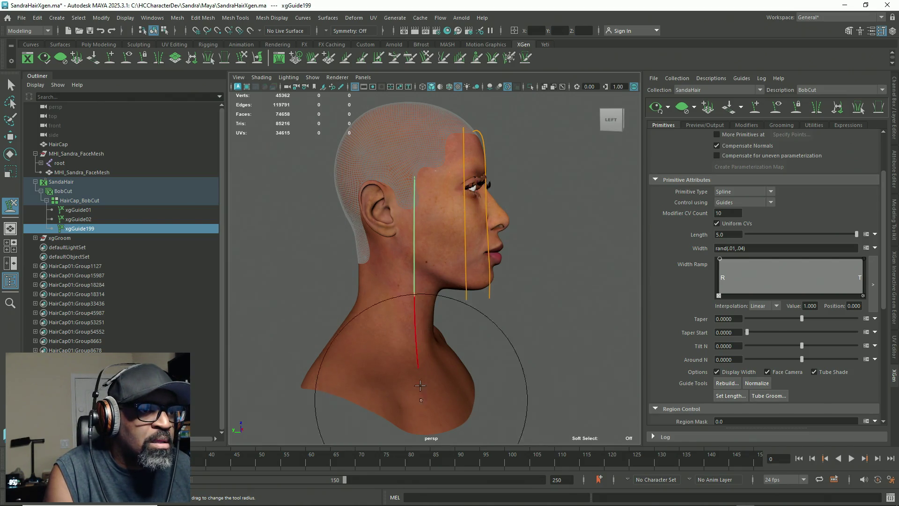
{"action": "left_click_drag", "start_coordinate": [428, 364], "coordinate": [422, 294]}
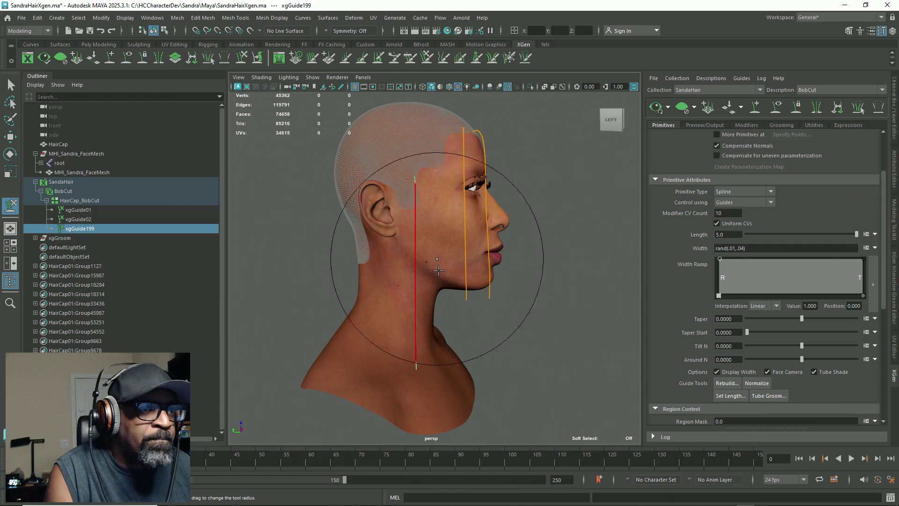
{"action": "left_click_drag", "start_coordinate": [412, 261], "coordinate": [420, 323]}
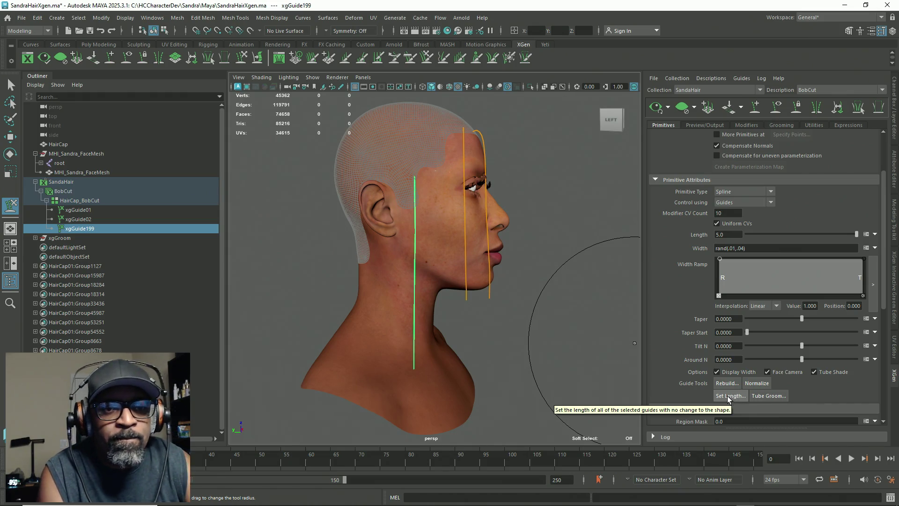
{"action": "scroll", "coordinate": [694, 314], "scroll_direction": "up", "scroll_amount": 2}
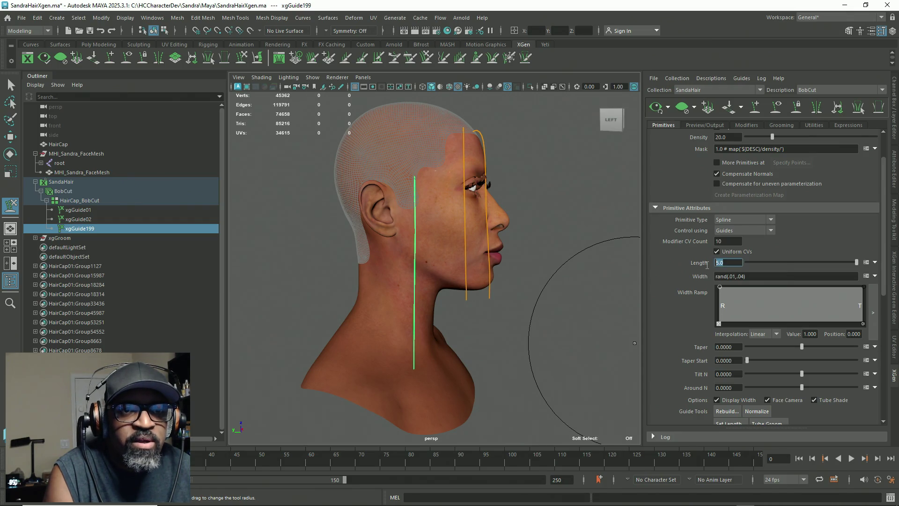
{"action": "type", "text": "10"}
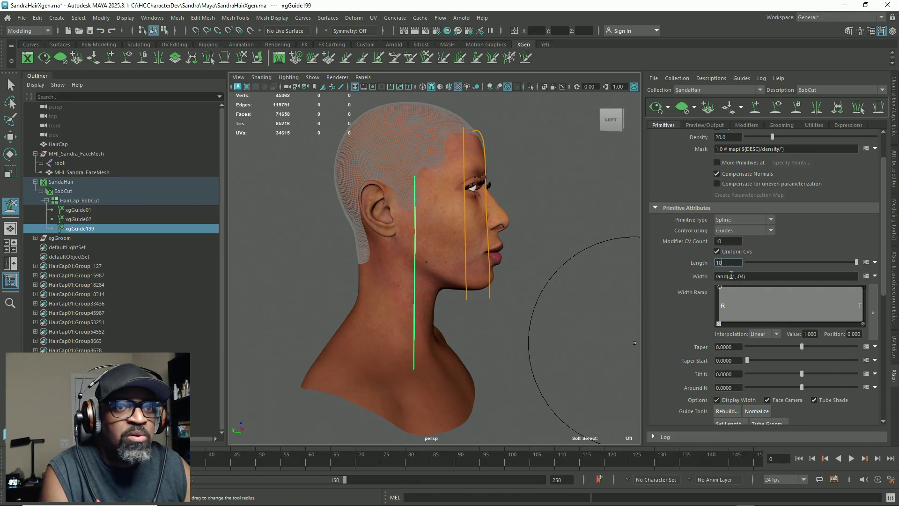
Commit BobCut Length 10.0, hide the hair preview and check the head from a three-quarter front view
{"action": "key", "text": "Return"}
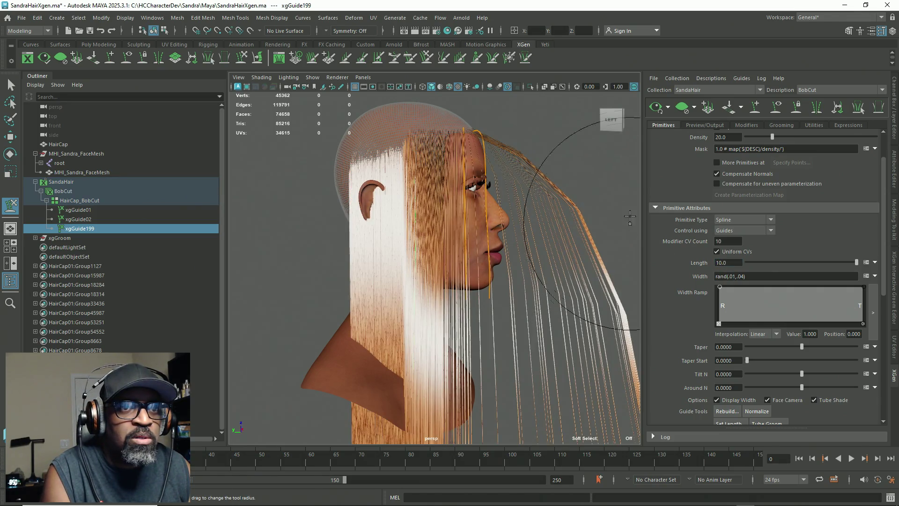
{"action": "left_click", "coordinate": [688, 111]}
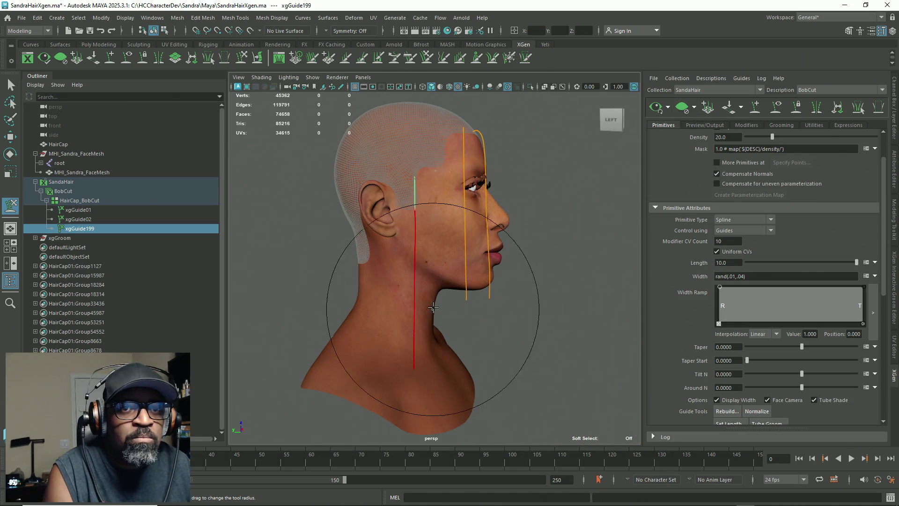
{"action": "left_click_drag", "start_coordinate": [446, 296], "coordinate": [492, 309], "text": "alt"}
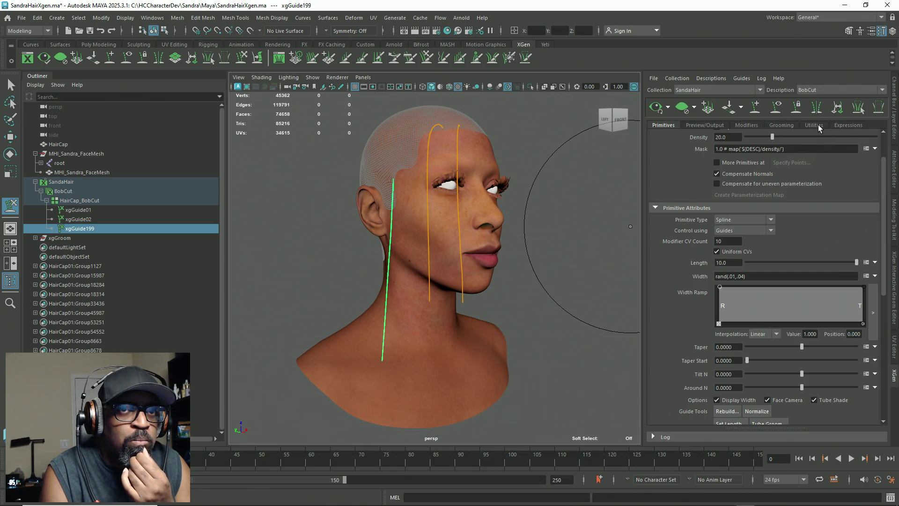
Visit the Utilities tools, comb xgGuide199 straighter down the neck, and ready the Scale tool on it
{"action": "left_click", "coordinate": [816, 125]}
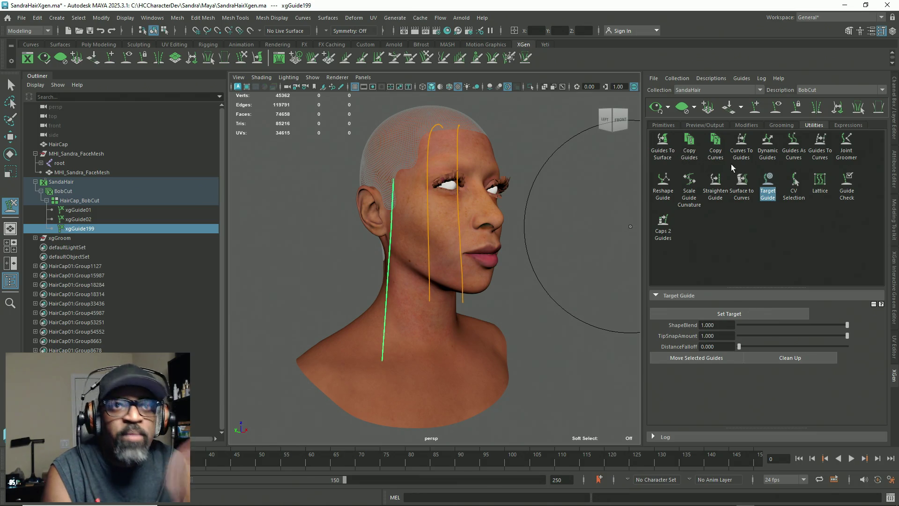
{"action": "left_click", "coordinate": [663, 125]}
{"action": "mouse_move", "coordinate": [362, 305]}
{"action": "left_mouse_down"}
{"action": "mouse_move", "coordinate": [403, 333]}
{"action": "mouse_move", "coordinate": [398, 367]}
{"action": "left_mouse_up"}
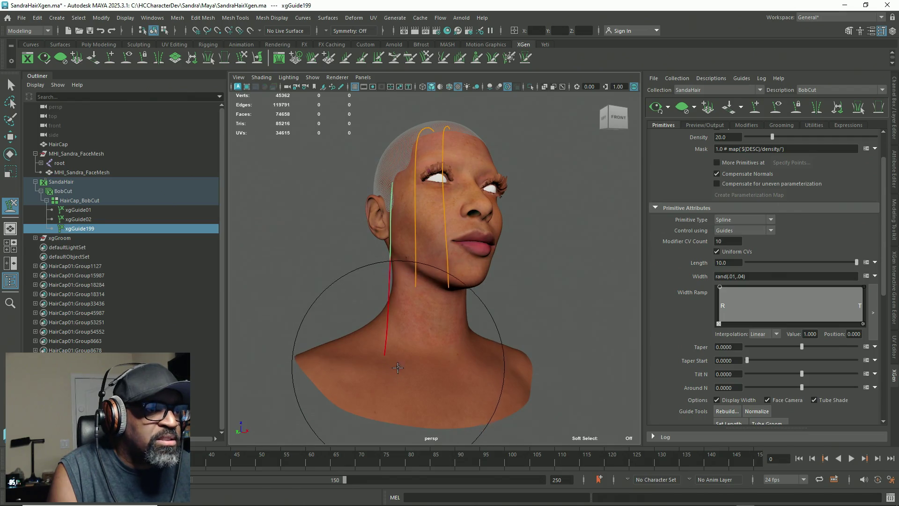
{"action": "left_click_drag", "start_coordinate": [411, 305], "coordinate": [485, 311], "text": "alt"}
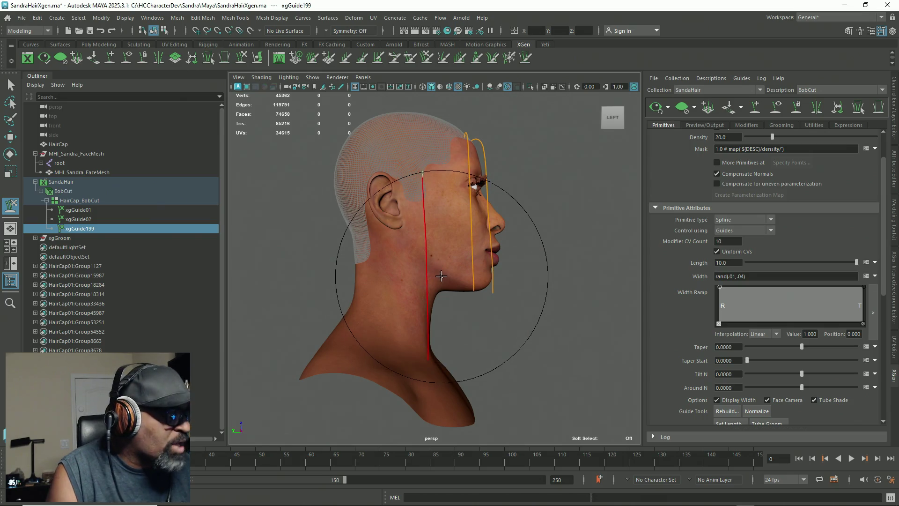
{"action": "key", "text": "r"}
{"action": "mouse_move", "coordinate": [442, 276]}
{"action": "left_mouse_down", "text": "alt"}
{"action": "mouse_move", "coordinate": [317, 204]}
{"action": "mouse_move", "coordinate": [451, 241]}
{"action": "left_mouse_up", "text": "alt"}
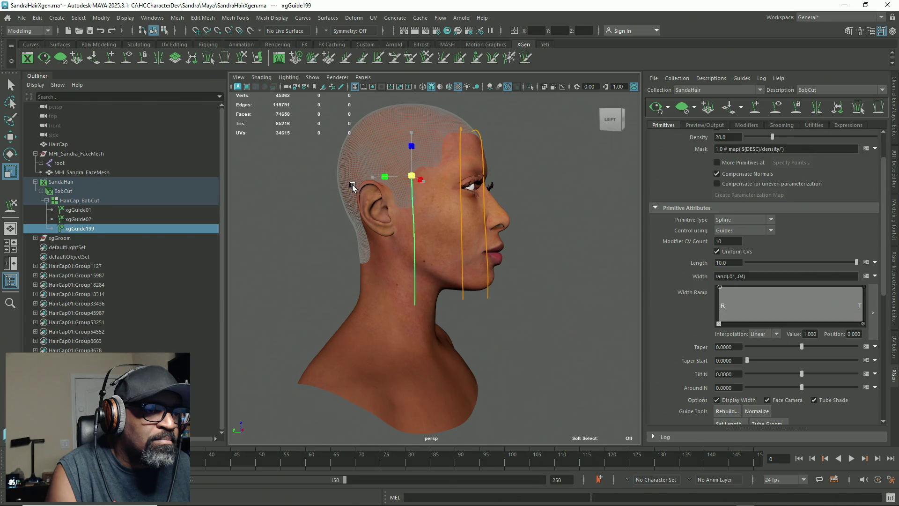
Cycle Move, Rotate and Scale on xgGuide199 while orbiting between front and side views
{"action": "mouse_move", "coordinate": [348, 189]}
{"action": "left_mouse_down", "text": "alt"}
{"action": "mouse_move", "coordinate": [396, 287]}
{"action": "mouse_move", "coordinate": [482, 319]}
{"action": "left_mouse_up", "text": "alt"}
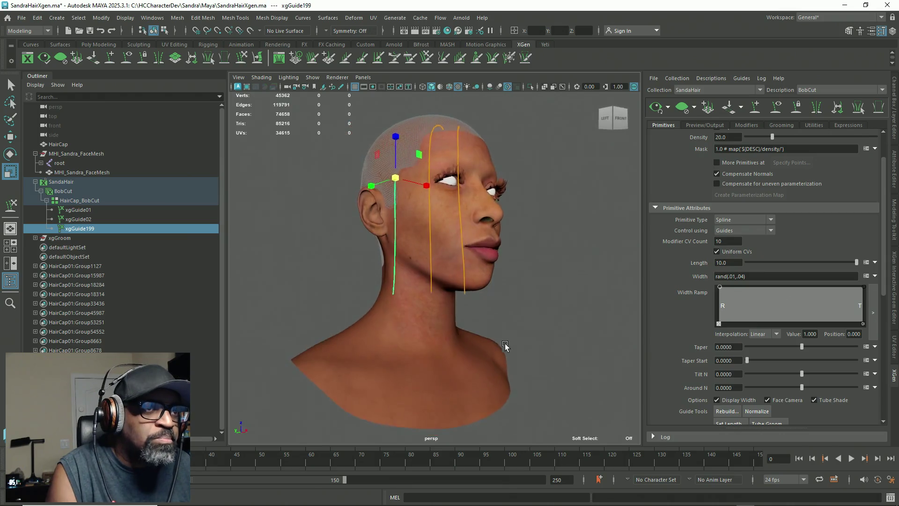
{"action": "key", "text": "w"}
{"action": "key", "text": "e"}
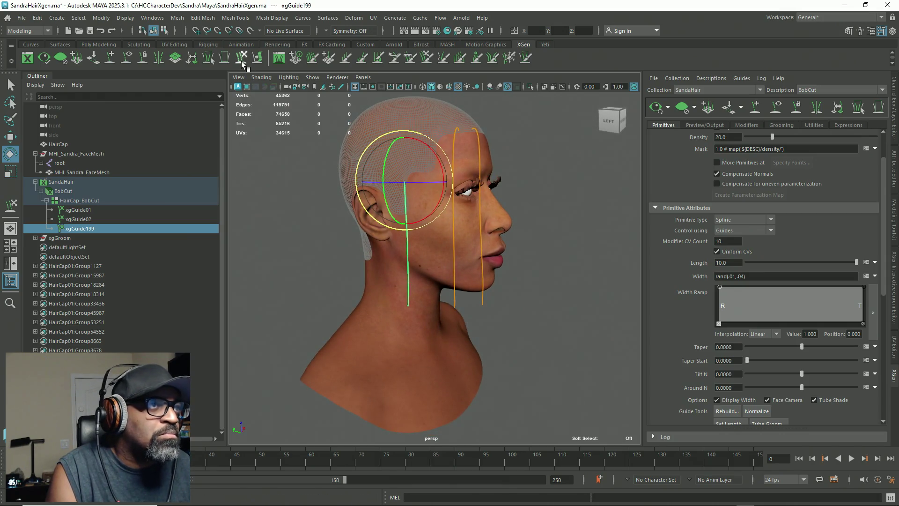
{"action": "key", "text": "y"}
{"action": "mouse_move", "coordinate": [333, 185]}
{"action": "left_mouse_down", "text": "alt"}
{"action": "mouse_move", "coordinate": [387, 258]}
{"action": "mouse_move", "coordinate": [432, 261]}
{"action": "left_mouse_up", "text": "alt"}
{"action": "key", "text": "r"}
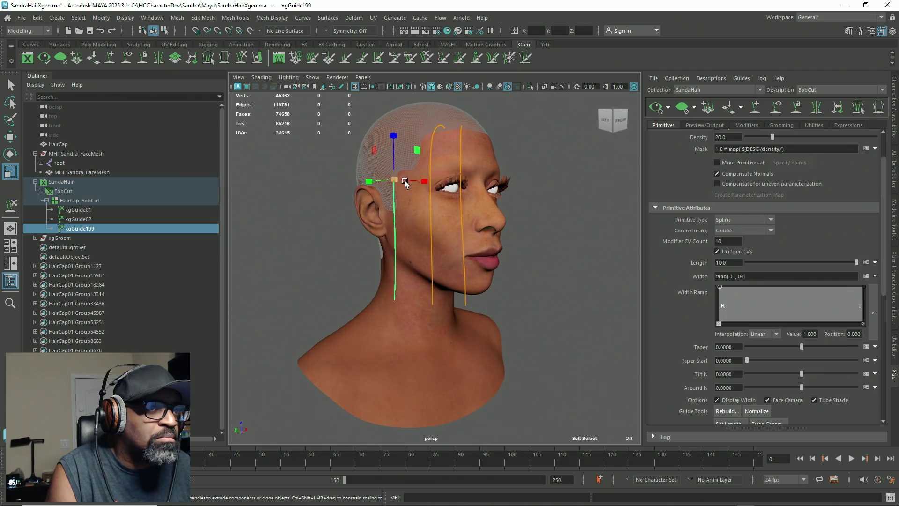
{"action": "left_click_drag", "start_coordinate": [422, 298], "coordinate": [457, 306], "text": "alt"}
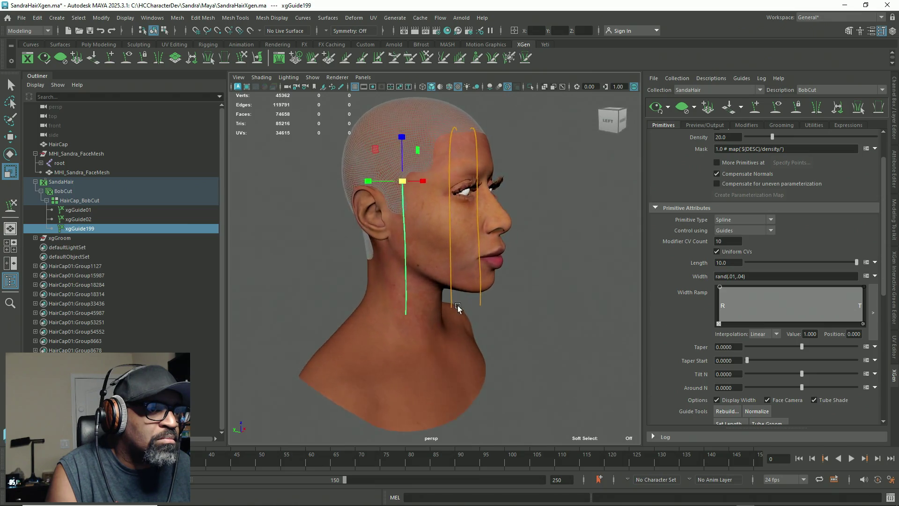
Nudge xgGuide199 into place beside the ear with rotate and move, then return to the guide brush at the left profile
{"action": "key", "text": "e"}
{"action": "key", "text": "q"}
{"action": "key", "text": "e"}
{"action": "key", "text": "w"}
{"action": "key", "text": "e"}
{"action": "mouse_move", "coordinate": [424, 195]}
{"action": "left_mouse_down", "text": "alt"}
{"action": "mouse_move", "coordinate": [446, 262]}
{"action": "mouse_move", "coordinate": [394, 281]}
{"action": "left_mouse_up", "text": "alt"}
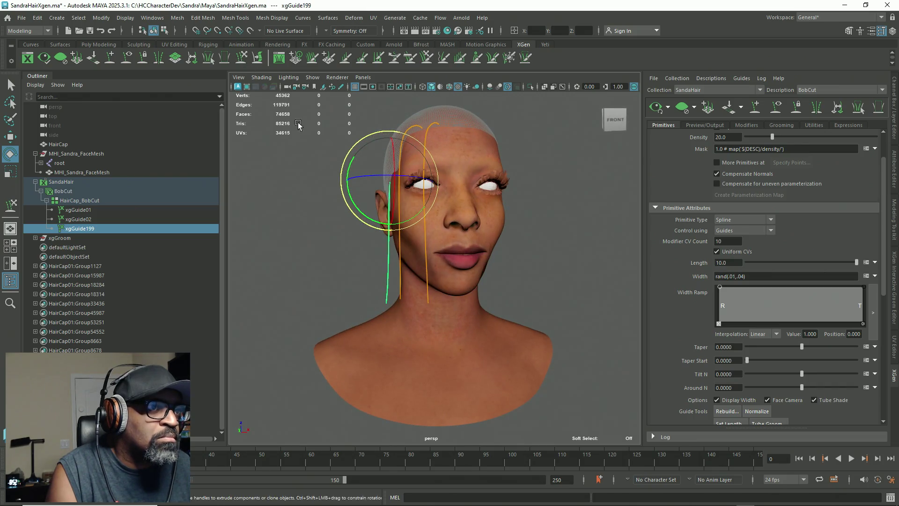
{"action": "key", "text": "y"}
{"action": "left_click_drag", "start_coordinate": [299, 125], "coordinate": [519, 227], "text": "alt"}
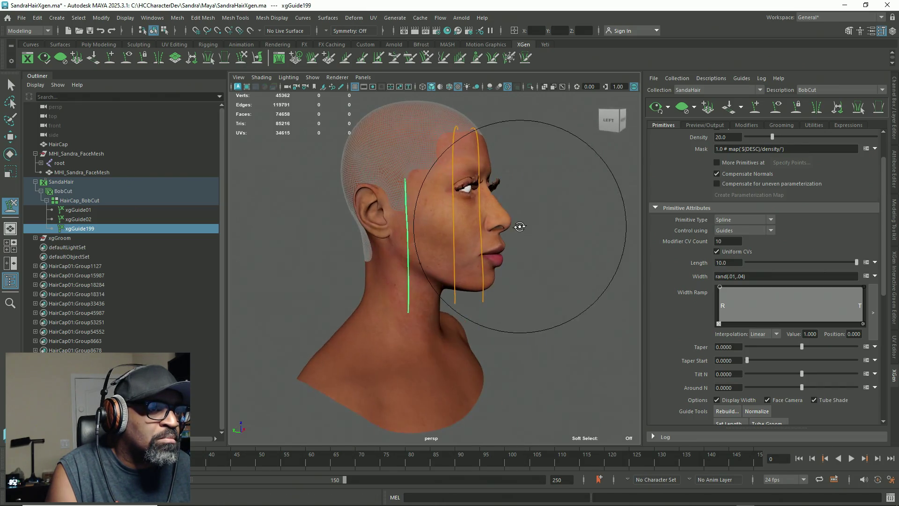
Sculpt xgGuide199 so its top tilts back and it drops straight in front of the ear from temple to neck
{"action": "mouse_move", "coordinate": [419, 237]}
{"action": "left_mouse_down"}
{"action": "mouse_move", "coordinate": [418, 257]}
{"action": "mouse_move", "coordinate": [418, 243]}
{"action": "left_mouse_up"}
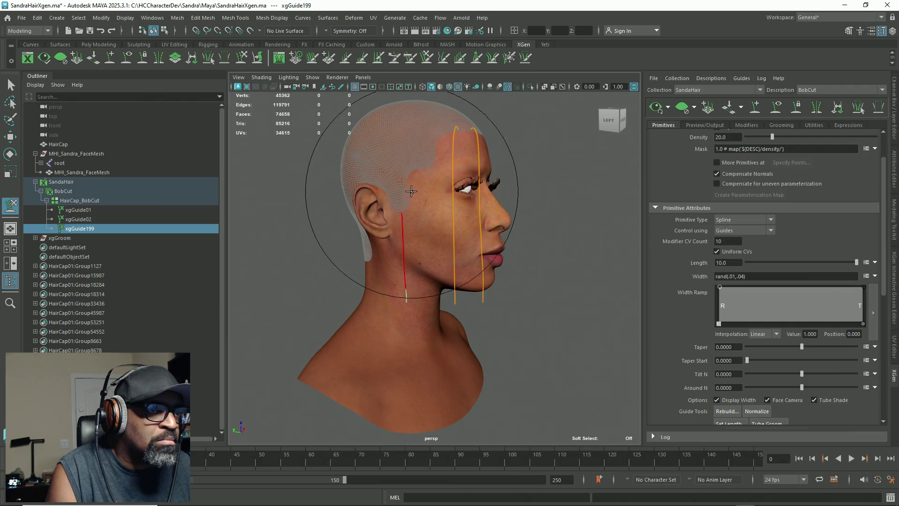
{"action": "mouse_move", "coordinate": [412, 194]}
{"action": "left_mouse_down", "text": "alt"}
{"action": "mouse_move", "coordinate": [396, 217]}
{"action": "mouse_move", "coordinate": [404, 140]}
{"action": "mouse_move", "coordinate": [479, 267]}
{"action": "left_mouse_up", "text": "alt"}
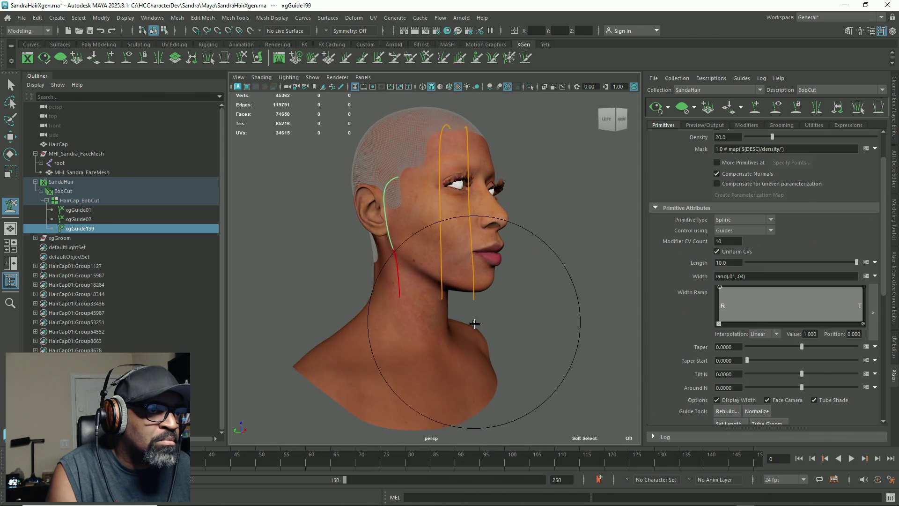
{"action": "left_click_drag", "start_coordinate": [502, 321], "coordinate": [502, 311], "text": "alt"}
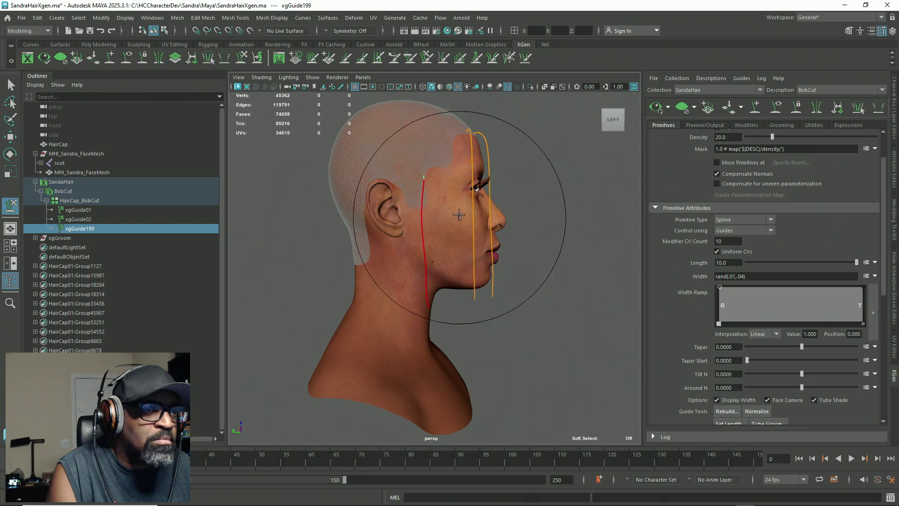
{"action": "left_click_drag", "start_coordinate": [458, 234], "coordinate": [456, 199]}
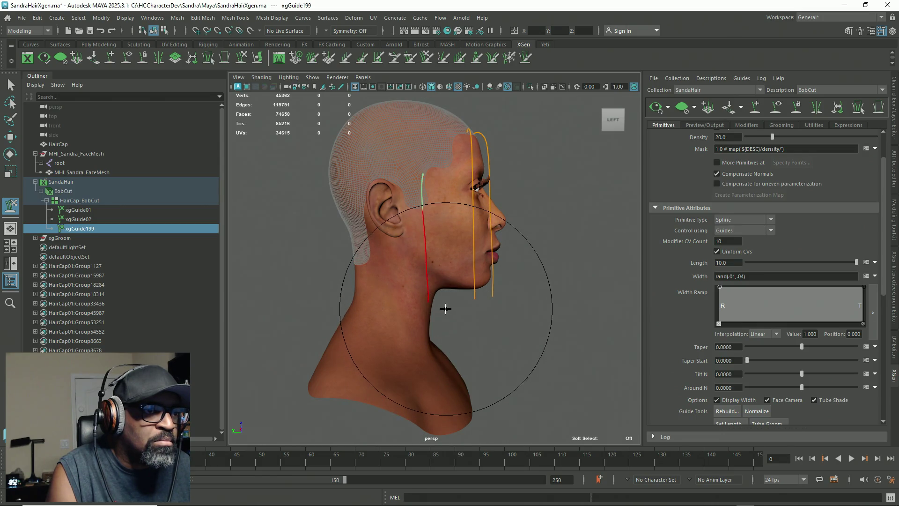
{"action": "mouse_move", "coordinate": [444, 308]}
{"action": "left_mouse_down", "text": "alt"}
{"action": "mouse_move", "coordinate": [420, 332]}
{"action": "mouse_move", "coordinate": [456, 325]}
{"action": "left_mouse_up", "text": "alt"}
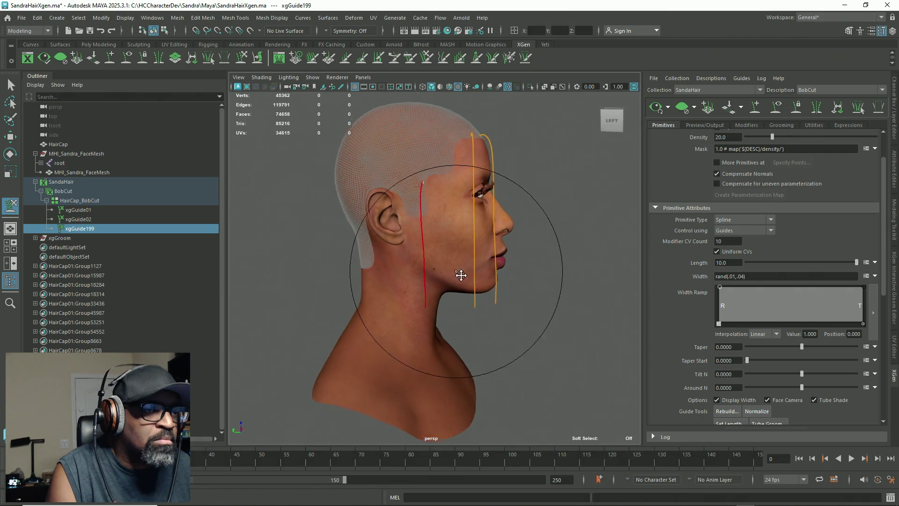
{"action": "right_click_drag", "start_coordinate": [444, 245], "coordinate": [495, 301], "text": "alt"}
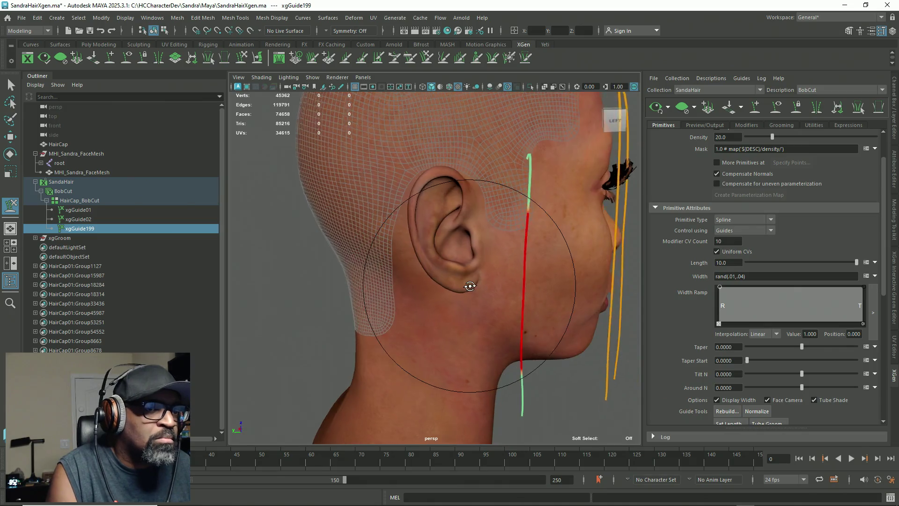
{"action": "scroll", "coordinate": [495, 301], "scroll_direction": "down", "scroll_amount": 5}
{"action": "scroll", "coordinate": [458, 275], "scroll_direction": "up", "scroll_amount": 2}
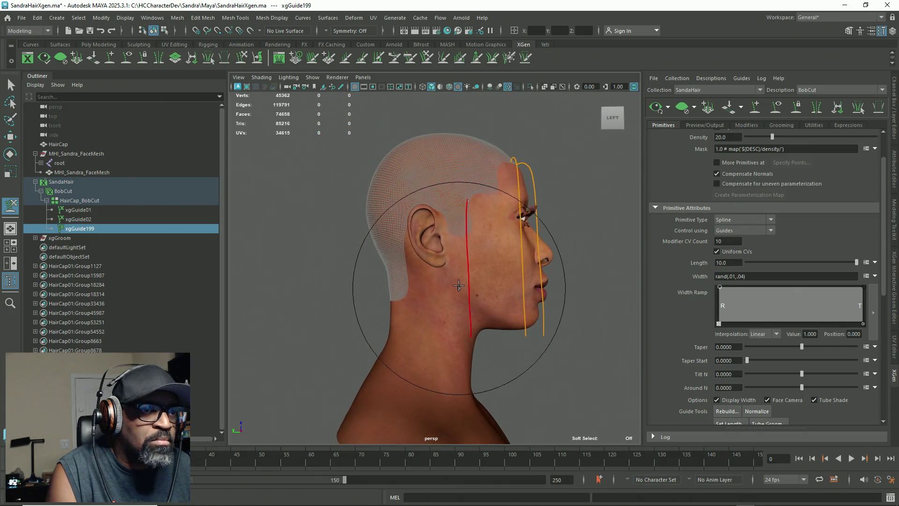
{"action": "scroll", "coordinate": [485, 315], "scroll_direction": "up", "scroll_amount": 2}
{"action": "key", "text": "q"}
{"action": "middle_click_drag", "start_coordinate": [484, 315], "coordinate": [451, 287], "text": "alt"}
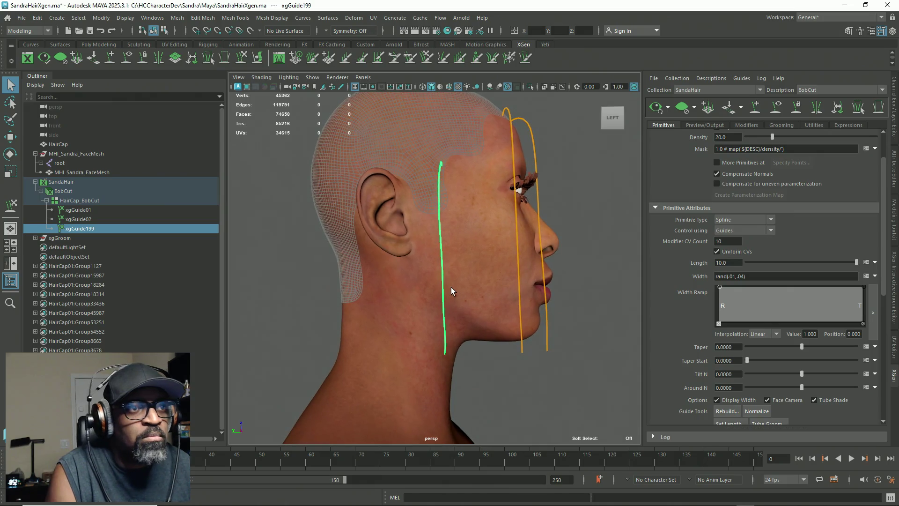
With a smaller sculpt brush radius, curve xgGuide199 down the side of the neck and in near the temple
{"action": "left_click", "coordinate": [242, 59]}
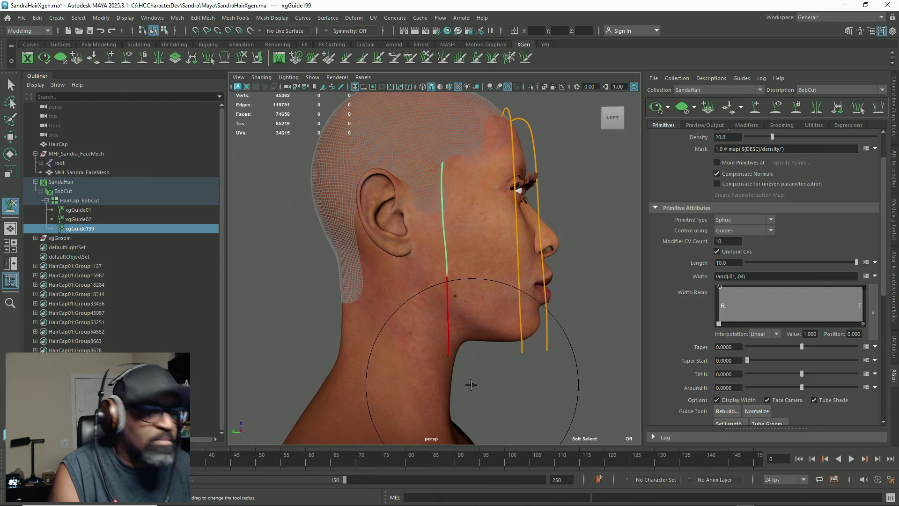
{"action": "left_click_drag", "start_coordinate": [457, 377], "coordinate": [402, 372]}
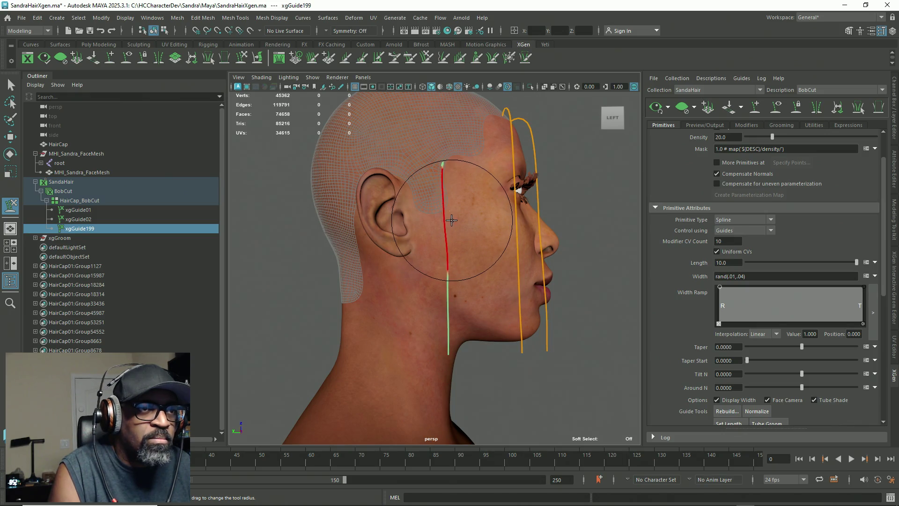
{"action": "left_click_drag", "start_coordinate": [457, 305], "coordinate": [459, 305], "text": "alt"}
{"action": "mouse_move", "coordinate": [435, 191]}
{"action": "left_mouse_down", "text": "alt"}
{"action": "mouse_move", "coordinate": [473, 234]}
{"action": "mouse_move", "coordinate": [448, 138]}
{"action": "left_mouse_up", "text": "alt"}
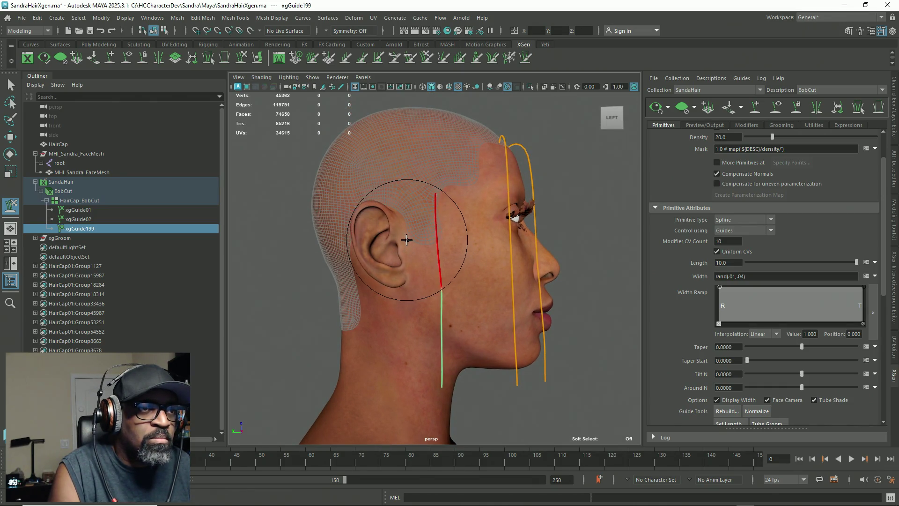
{"action": "middle_click_drag", "start_coordinate": [421, 326], "coordinate": [427, 305], "text": "alt"}
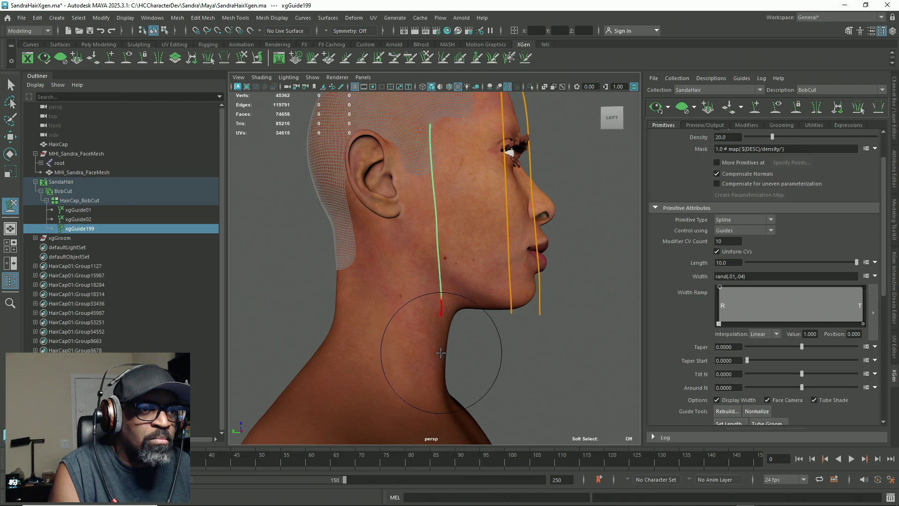
{"action": "mouse_move", "coordinate": [441, 352]}
{"action": "left_mouse_down", "text": "alt"}
{"action": "mouse_move", "coordinate": [393, 330]}
{"action": "mouse_move", "coordinate": [378, 310]}
{"action": "left_mouse_up", "text": "alt"}
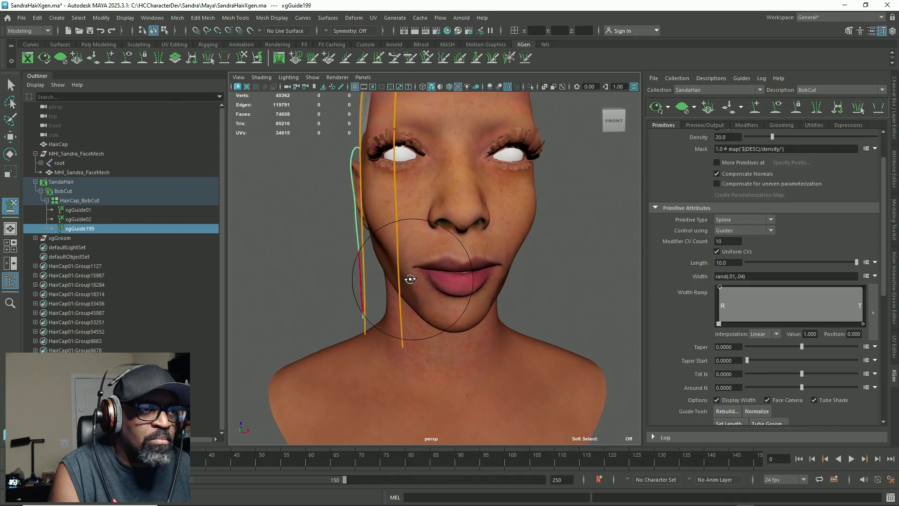
Straighten xgGuide199 into one clean strand from ear to neck, checking from back, front and profile
{"action": "left_click_drag", "start_coordinate": [391, 256], "coordinate": [407, 278], "text": "alt"}
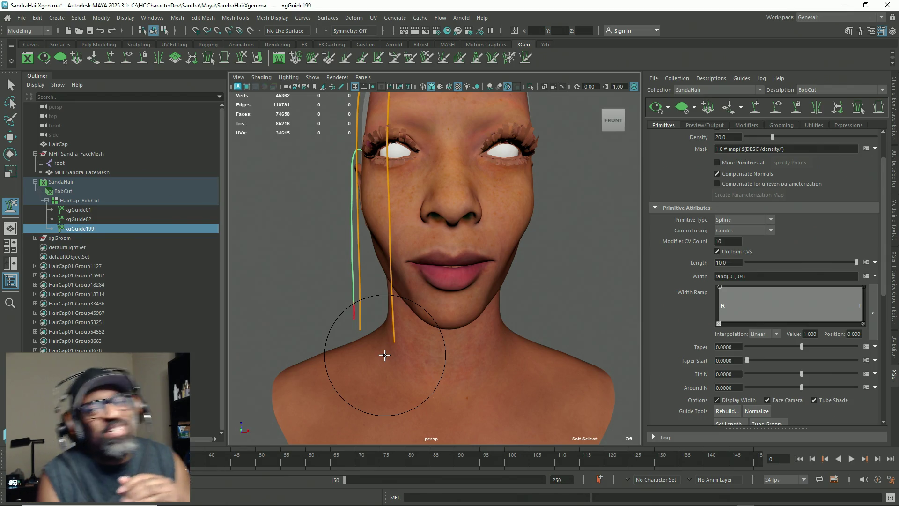
{"action": "mouse_move", "coordinate": [362, 201]}
{"action": "left_mouse_down", "text": "alt"}
{"action": "mouse_move", "coordinate": [559, 260]}
{"action": "mouse_move", "coordinate": [351, 257]}
{"action": "mouse_move", "coordinate": [516, 261]}
{"action": "mouse_move", "coordinate": [471, 267]}
{"action": "left_mouse_up", "text": "alt"}
{"action": "mouse_move", "coordinate": [415, 201]}
{"action": "left_mouse_down", "text": "alt"}
{"action": "mouse_move", "coordinate": [476, 239]}
{"action": "mouse_move", "coordinate": [461, 257]}
{"action": "mouse_move", "coordinate": [471, 235]}
{"action": "mouse_move", "coordinate": [485, 305]}
{"action": "mouse_move", "coordinate": [442, 311]}
{"action": "mouse_move", "coordinate": [454, 342]}
{"action": "left_mouse_up", "text": "alt"}
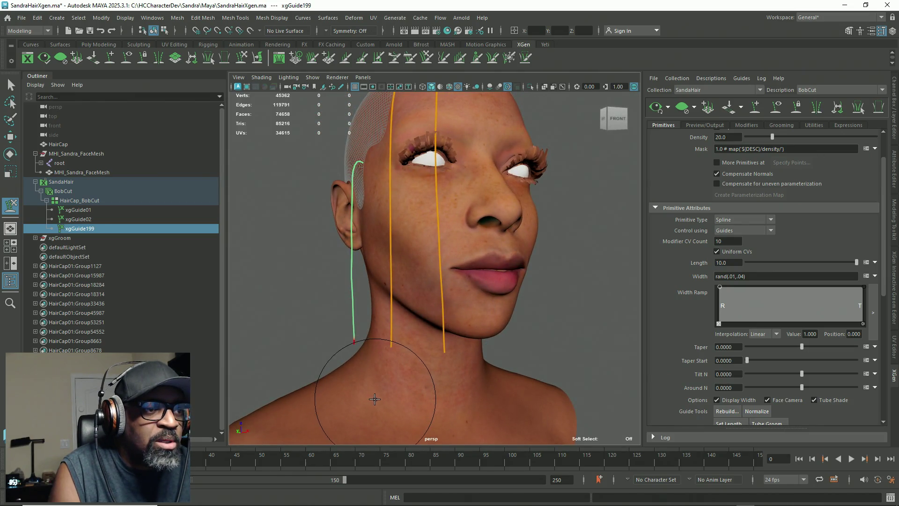
{"action": "mouse_move", "coordinate": [401, 382]}
{"action": "left_mouse_down", "text": "alt"}
{"action": "mouse_move", "coordinate": [455, 297]}
{"action": "mouse_move", "coordinate": [450, 225]}
{"action": "left_mouse_up", "text": "alt"}
{"action": "scroll", "coordinate": [450, 225], "scroll_direction": "up", "scroll_amount": 2}
{"action": "key", "text": "q"}
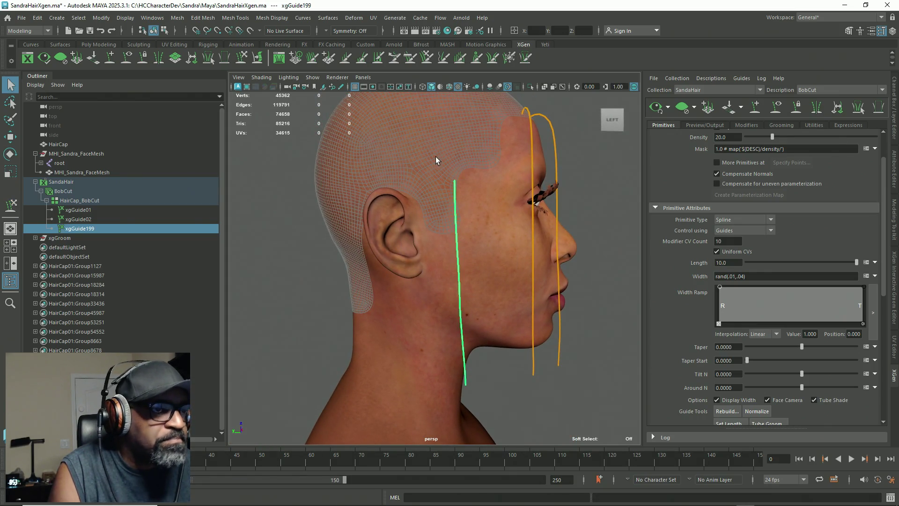
Place a fourth guide, xgGuide200, on the scalp just in front of the ear beside xgGuide199
{"action": "key", "text": "y"}
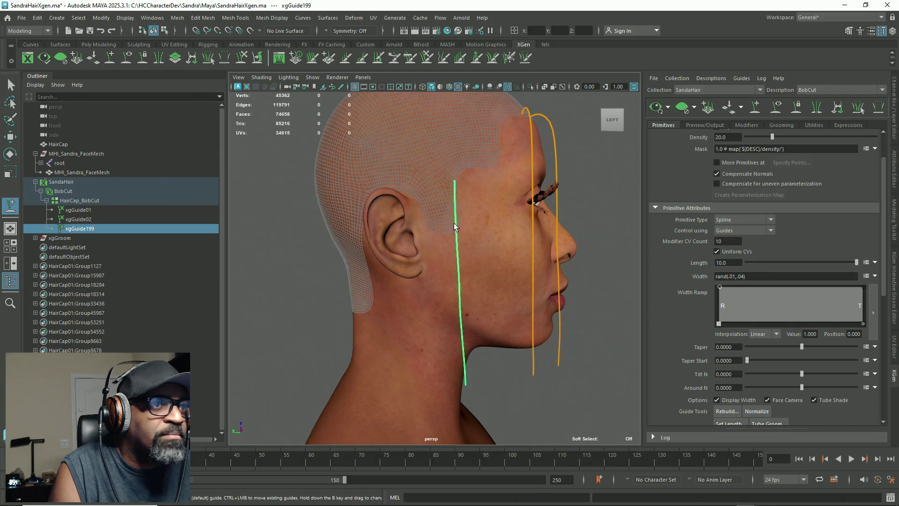
{"action": "left_click", "coordinate": [438, 193]}
{"action": "mouse_move", "coordinate": [402, 291]}
{"action": "left_mouse_down", "text": "alt"}
{"action": "mouse_move", "coordinate": [406, 307]}
{"action": "mouse_move", "coordinate": [353, 302]}
{"action": "mouse_move", "coordinate": [446, 267]}
{"action": "left_mouse_up", "text": "alt"}
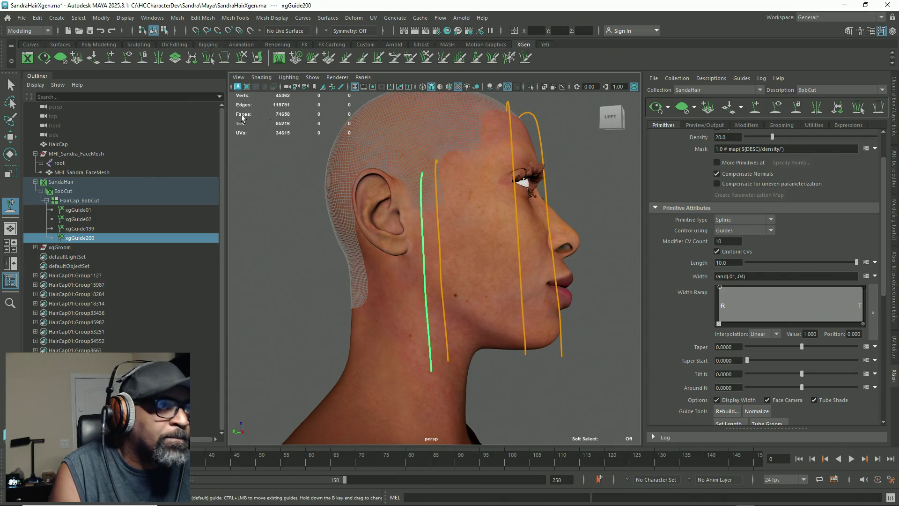
{"action": "left_click", "coordinate": [241, 58]}
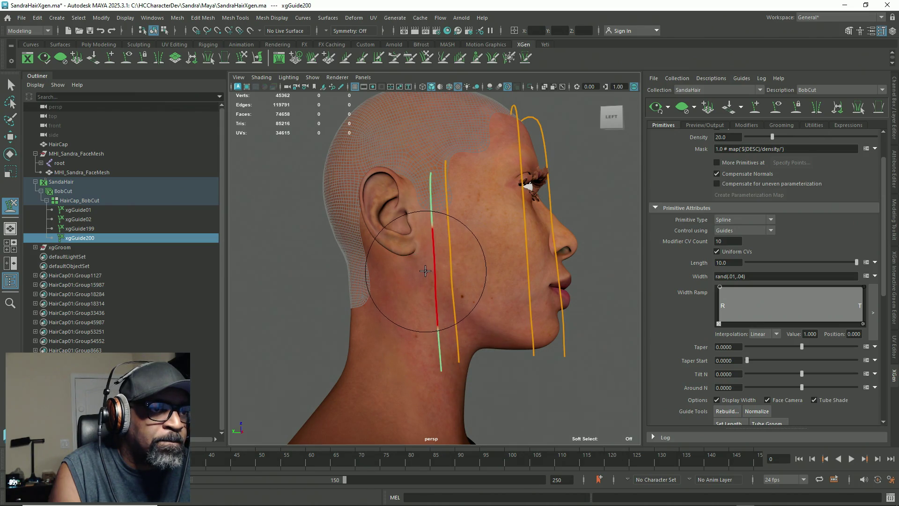
Brush xgGuide200 so it runs from above the ear down the neck close beside xgGuide199
{"action": "mouse_move", "coordinate": [429, 216]}
{"action": "left_mouse_down", "text": "alt"}
{"action": "mouse_move", "coordinate": [351, 250]}
{"action": "mouse_move", "coordinate": [350, 232]}
{"action": "left_mouse_up", "text": "alt"}
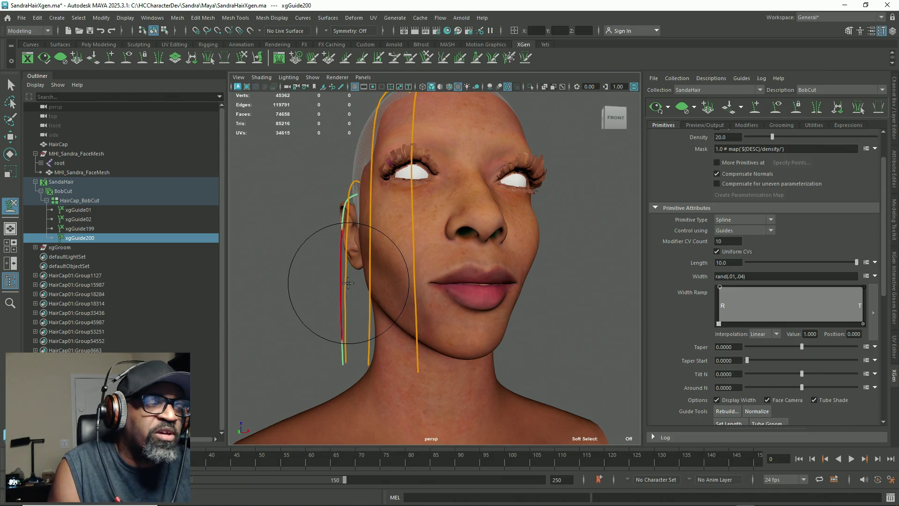
{"action": "left_click_drag", "start_coordinate": [347, 283], "coordinate": [542, 291], "text": "alt"}
{"action": "scroll", "coordinate": [458, 291], "scroll_direction": "down", "scroll_amount": 5}
{"action": "mouse_move", "coordinate": [457, 291]}
{"action": "left_mouse_down", "text": "alt"}
{"action": "mouse_move", "coordinate": [401, 211]}
{"action": "mouse_move", "coordinate": [488, 235]}
{"action": "left_mouse_up", "text": "alt"}
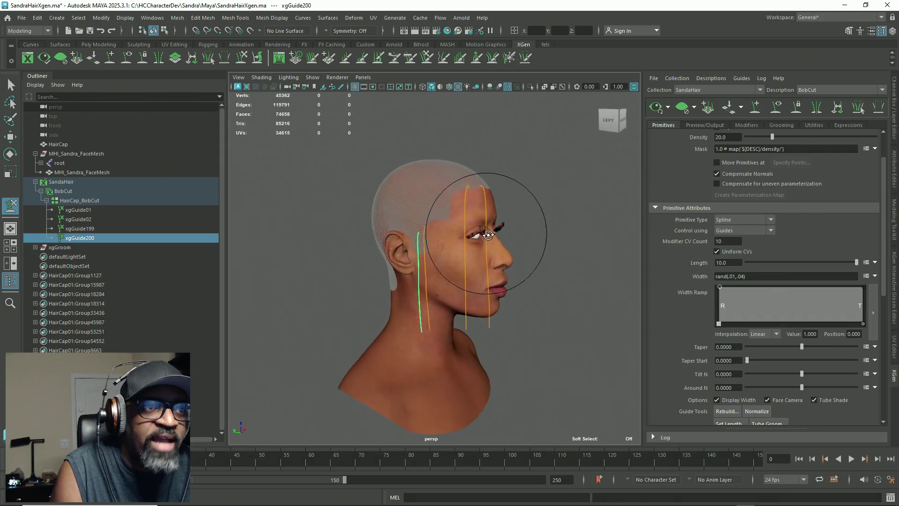
{"action": "scroll", "coordinate": [437, 188], "scroll_direction": "up", "scroll_amount": 3}
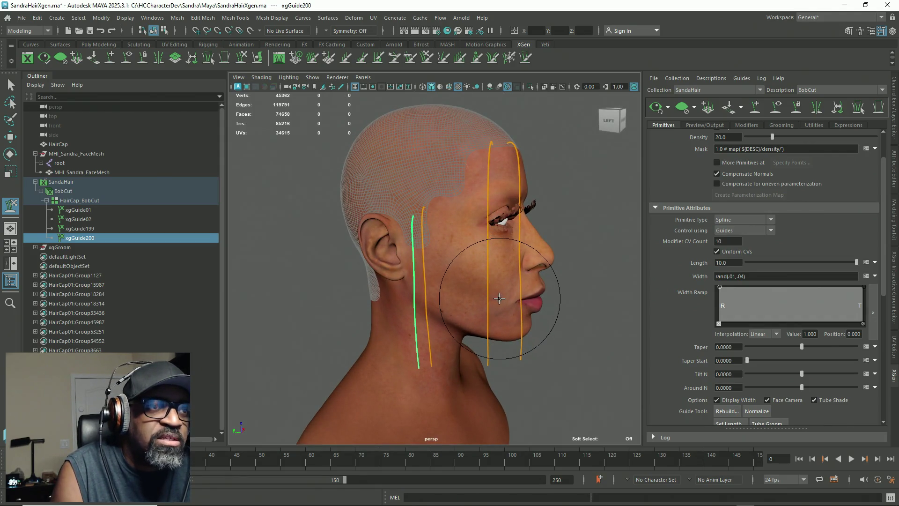
{"action": "mouse_move", "coordinate": [500, 299]}
{"action": "left_mouse_down", "text": "alt"}
{"action": "mouse_move", "coordinate": [437, 317]}
{"action": "mouse_move", "coordinate": [447, 299]}
{"action": "left_mouse_up", "text": "alt"}
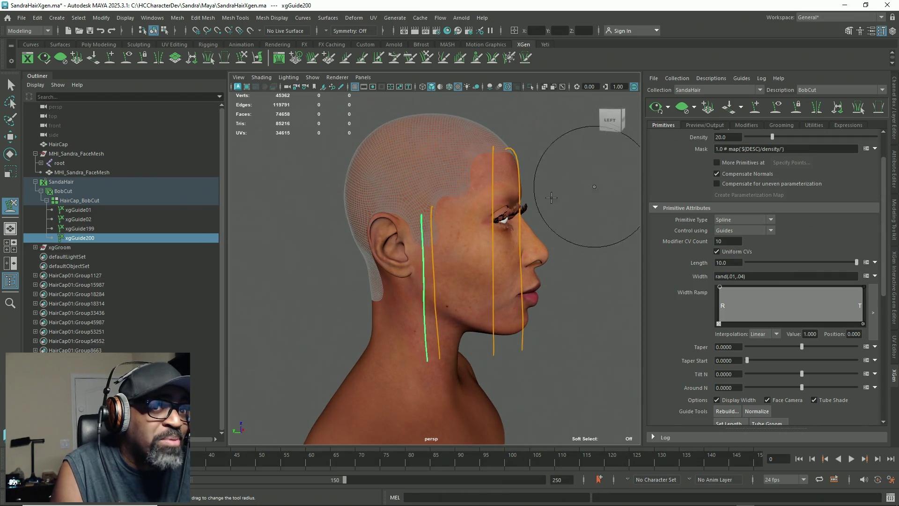
{"action": "middle_click_drag", "start_coordinate": [531, 253], "coordinate": [571, 246], "text": "alt"}
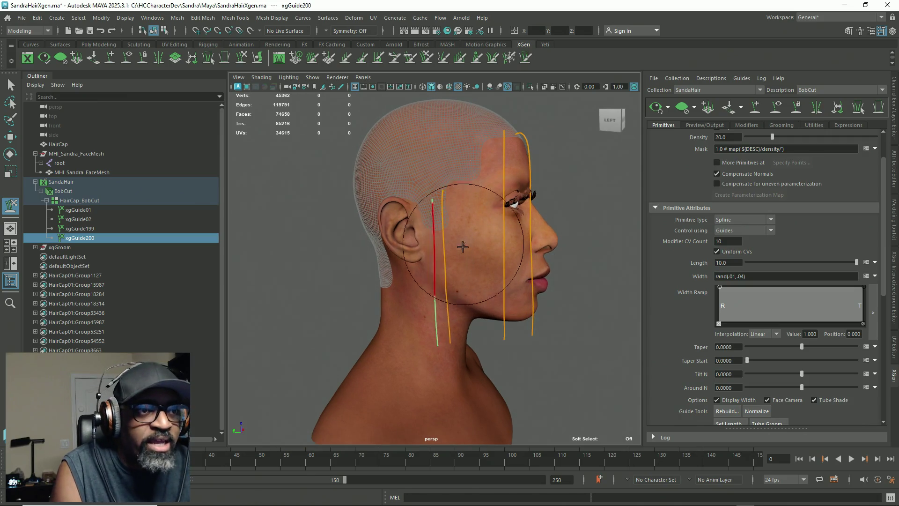
Straighten xgGuide200 parallel to xgGuide199 in front of the ear and let the BobCut preview regenerate
{"action": "middle_click_drag", "start_coordinate": [531, 274], "coordinate": [471, 223], "text": "alt"}
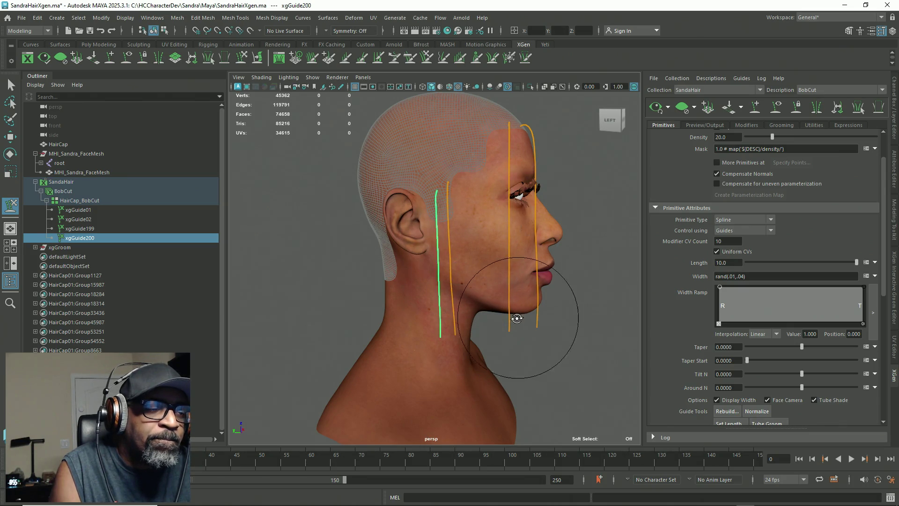
{"action": "left_click_drag", "start_coordinate": [572, 299], "coordinate": [443, 337], "text": "alt"}
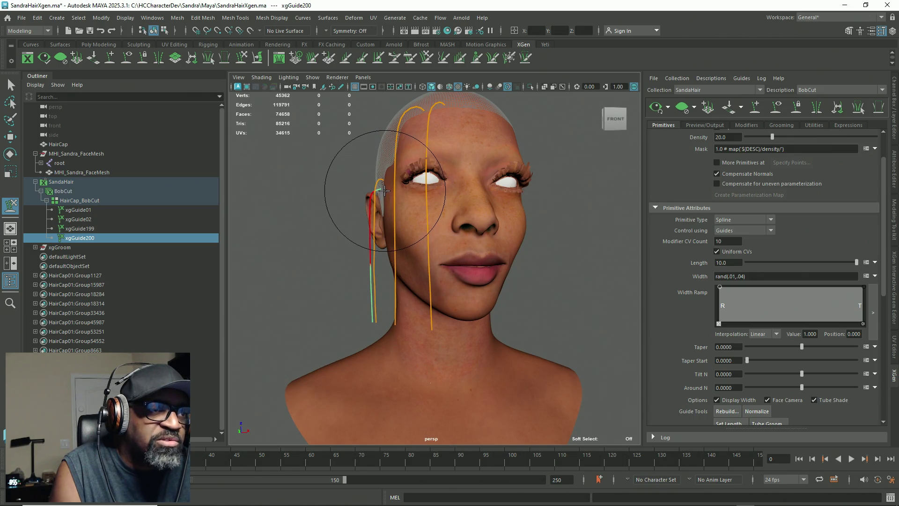
{"action": "mouse_move", "coordinate": [381, 188]}
{"action": "left_mouse_down", "text": "alt"}
{"action": "mouse_move", "coordinate": [488, 336]}
{"action": "mouse_move", "coordinate": [499, 272]}
{"action": "left_mouse_up", "text": "alt"}
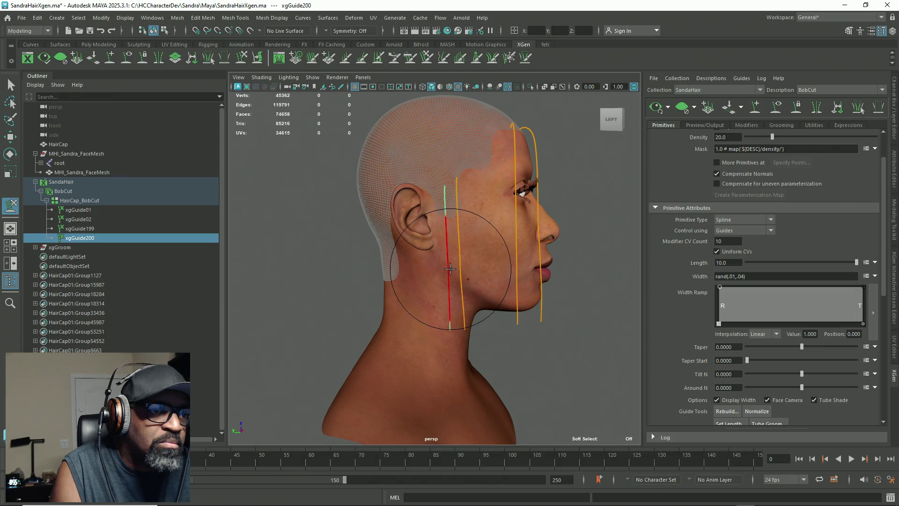
{"action": "scroll", "coordinate": [457, 225], "scroll_direction": "up", "scroll_amount": 2}
{"action": "left_click", "coordinate": [111, 59]}
{"action": "scroll", "coordinate": [436, 211], "scroll_direction": "up", "scroll_amount": 3}
{"action": "middle_click_drag", "start_coordinate": [468, 162], "coordinate": [472, 281], "text": "alt"}
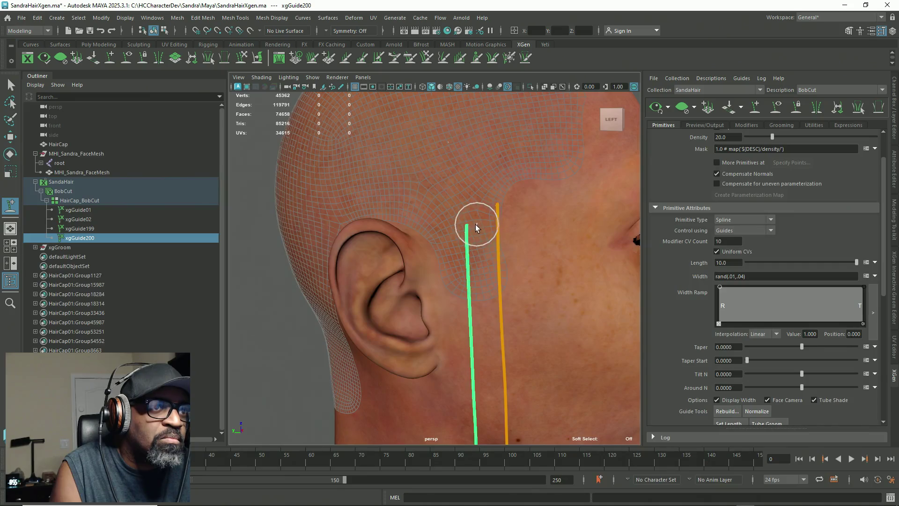
{"action": "scroll", "coordinate": [453, 219], "scroll_direction": "down", "scroll_amount": 1}
{"action": "scroll", "coordinate": [492, 253], "scroll_direction": "down", "scroll_amount": 3}
{"action": "mouse_move", "coordinate": [471, 225]}
{"action": "left_mouse_down", "text": "alt"}
{"action": "mouse_move", "coordinate": [492, 230]}
{"action": "mouse_move", "coordinate": [476, 237]}
{"action": "mouse_move", "coordinate": [466, 225]}
{"action": "left_mouse_up", "text": "alt"}
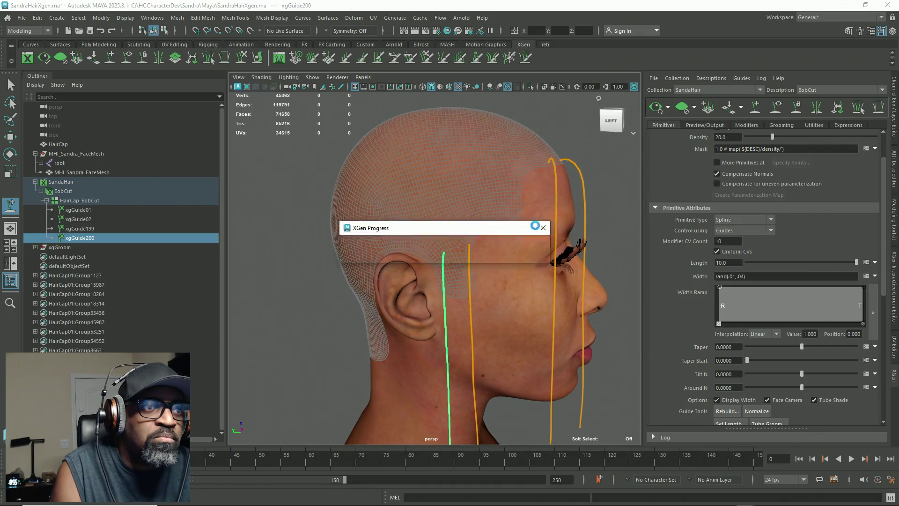
Commit BobCut Length 1.0, inspect the shorter hair from front, back and side, then hide the preview
{"action": "mouse_move", "coordinate": [535, 226]}
{"action": "left_mouse_down", "text": "alt"}
{"action": "mouse_move", "coordinate": [312, 252]}
{"action": "mouse_move", "coordinate": [342, 251]}
{"action": "left_mouse_up", "text": "alt"}
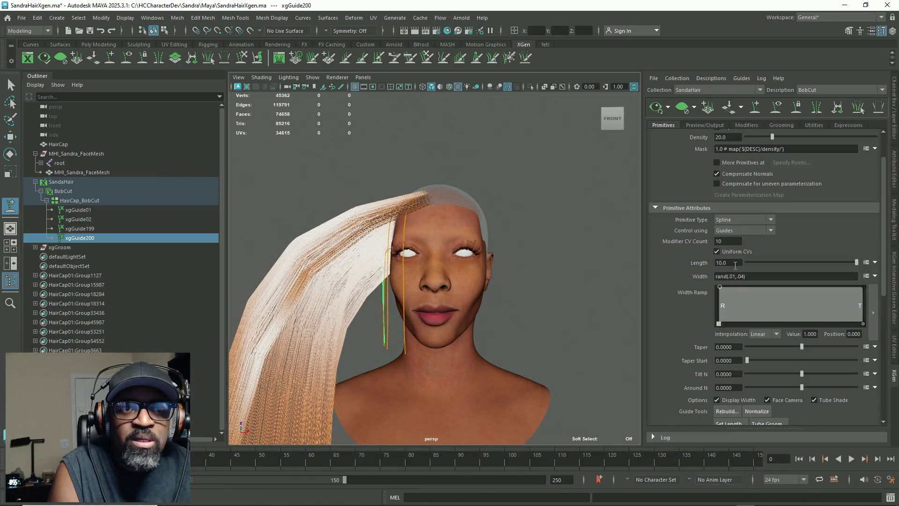
{"action": "type", "text": "1"}
{"action": "key", "text": "Return"}
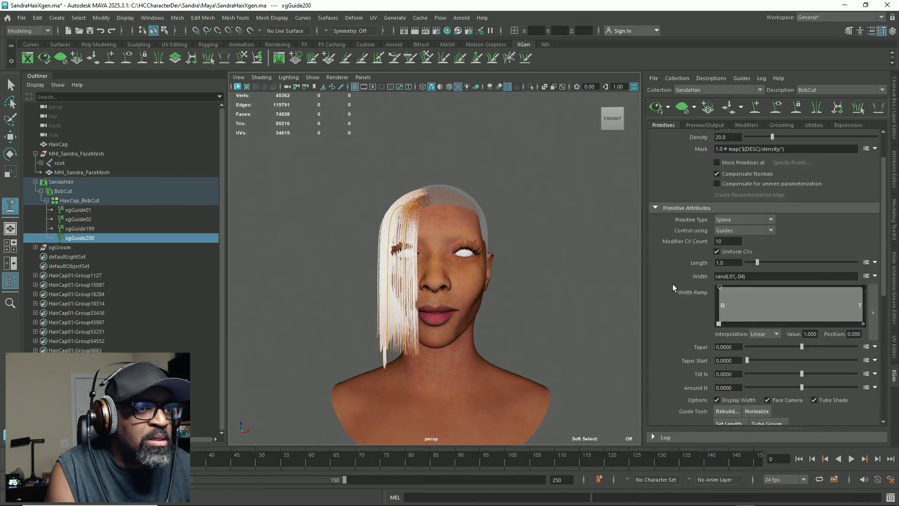
{"action": "mouse_move", "coordinate": [394, 229]}
{"action": "left_mouse_down", "text": "alt"}
{"action": "mouse_move", "coordinate": [568, 255]}
{"action": "mouse_move", "coordinate": [365, 261]}
{"action": "mouse_move", "coordinate": [222, 211]}
{"action": "left_mouse_up", "text": "alt"}
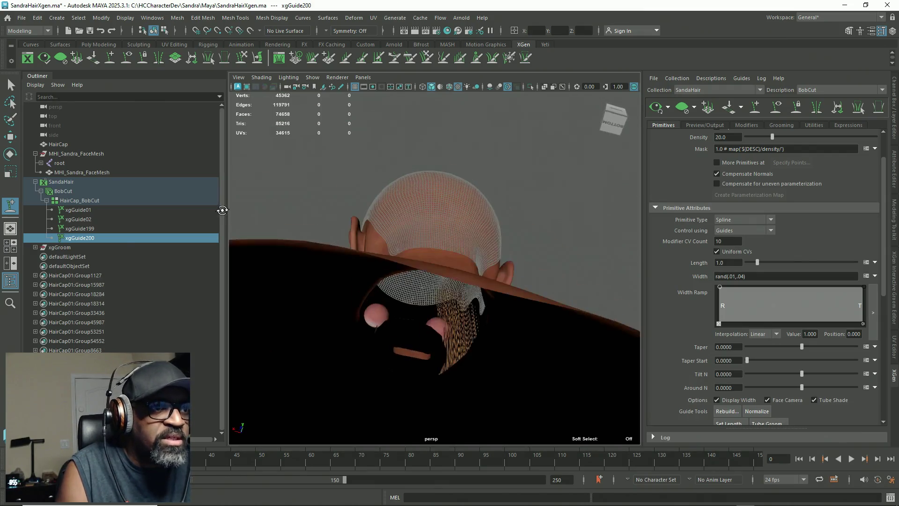
{"action": "left_click_drag", "start_coordinate": [379, 293], "coordinate": [425, 242], "text": "alt"}
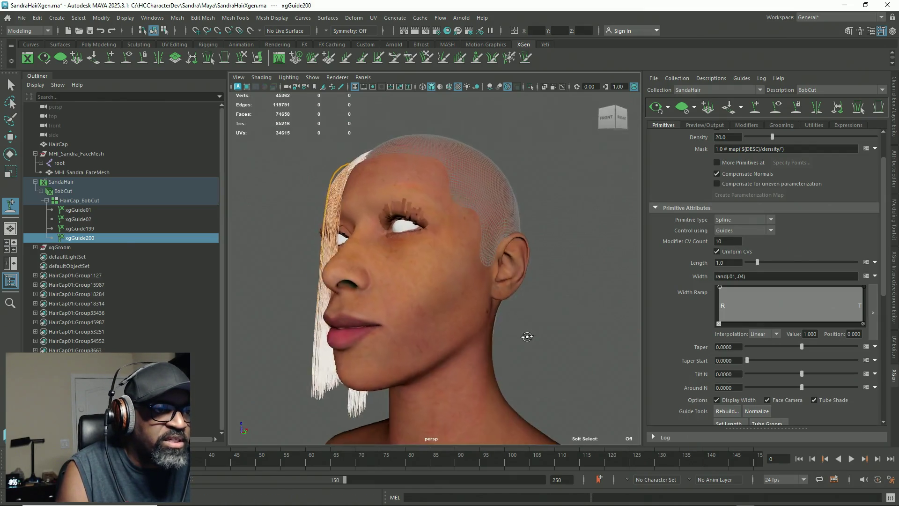
{"action": "middle_click_drag", "start_coordinate": [425, 242], "coordinate": [494, 236], "text": "alt"}
{"action": "mouse_move", "coordinate": [524, 237]}
{"action": "left_mouse_down", "text": "alt"}
{"action": "mouse_move", "coordinate": [480, 256]}
{"action": "mouse_move", "coordinate": [400, 252]}
{"action": "left_mouse_up", "text": "alt"}
{"action": "mouse_move", "coordinate": [337, 151]}
{"action": "left_mouse_down", "text": "alt"}
{"action": "mouse_move", "coordinate": [375, 161]}
{"action": "mouse_move", "coordinate": [542, 125]}
{"action": "mouse_move", "coordinate": [610, 148]}
{"action": "left_mouse_up", "text": "alt"}
{"action": "left_click", "coordinate": [681, 107]}
Select front guides xgGuide02 and xgGuide01 and add xgGuide201 at the front hairline
{"action": "mouse_move", "coordinate": [422, 232]}
{"action": "left_mouse_down", "text": "alt"}
{"action": "mouse_move", "coordinate": [459, 241]}
{"action": "mouse_move", "coordinate": [462, 229]}
{"action": "mouse_move", "coordinate": [405, 231]}
{"action": "left_mouse_up", "text": "alt"}
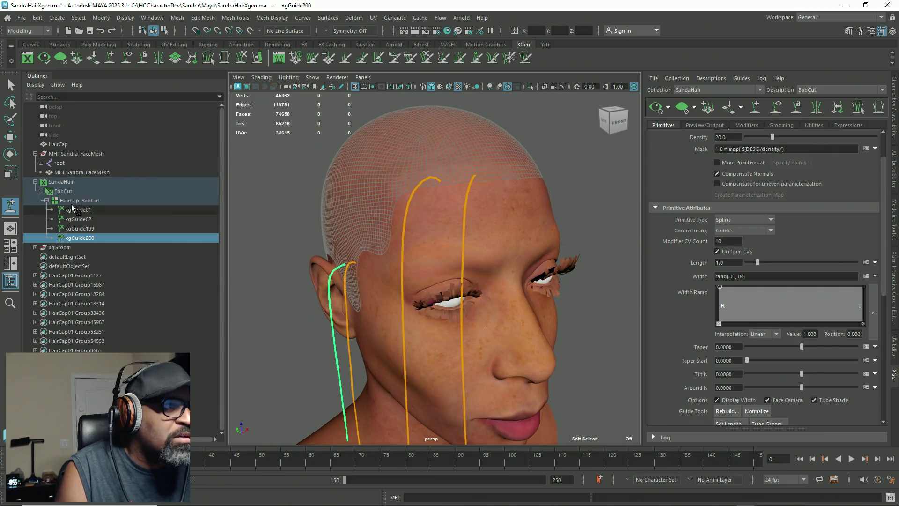
{"action": "key", "text": "q"}
{"action": "left_click", "coordinate": [426, 181]}
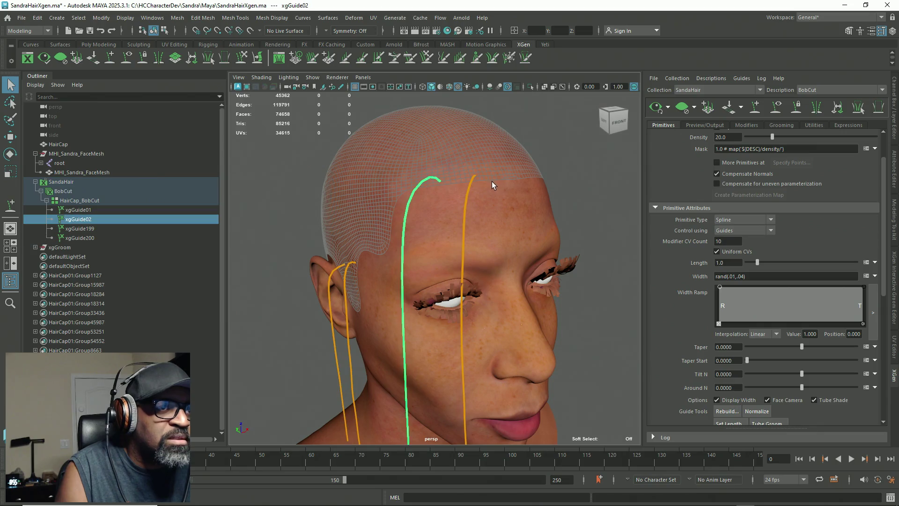
{"action": "left_click", "coordinate": [474, 179], "text": "shift"}
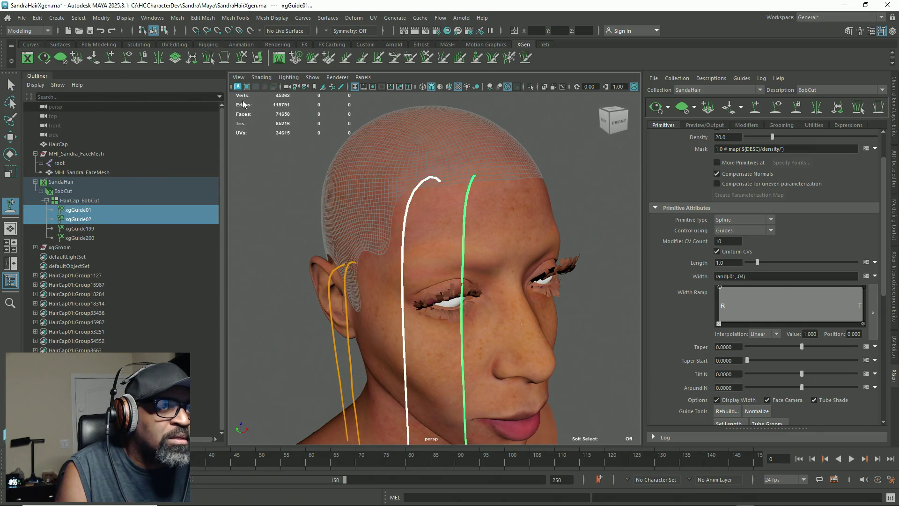
{"action": "left_click", "coordinate": [458, 166]}
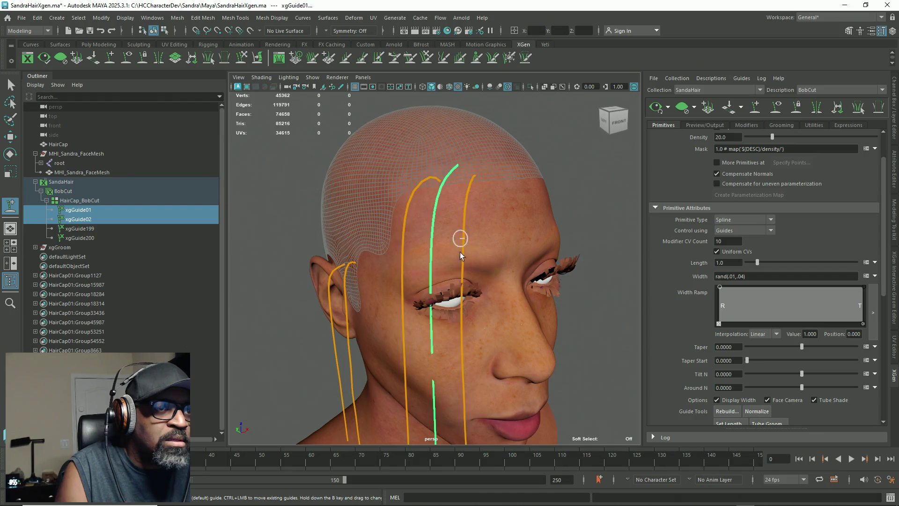
{"action": "mouse_move", "coordinate": [458, 168]}
{"action": "left_mouse_down", "text": "alt"}
{"action": "mouse_move", "coordinate": [420, 294]}
{"action": "mouse_move", "coordinate": [342, 281]}
{"action": "mouse_move", "coordinate": [172, 60]}
{"action": "left_mouse_up", "text": "alt"}
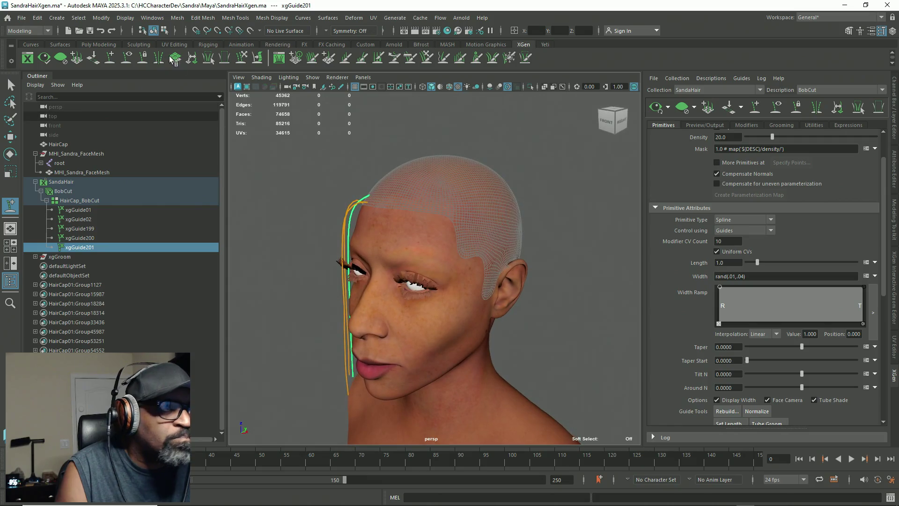
Sculpt the front guides with the brush so they arc off the hairline past the cheek
{"action": "key", "text": "y"}
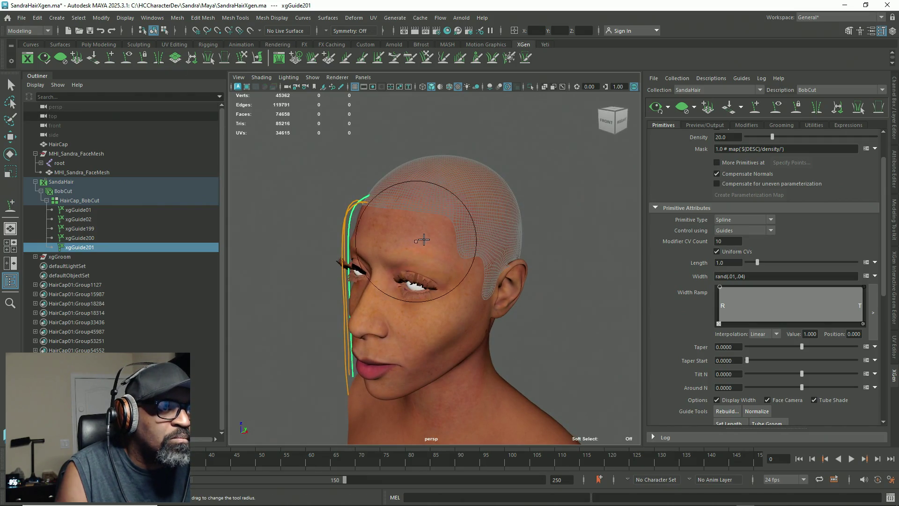
{"action": "mouse_move", "coordinate": [592, 215]}
{"action": "left_mouse_down", "text": "alt"}
{"action": "mouse_move", "coordinate": [583, 181]}
{"action": "mouse_move", "coordinate": [351, 281]}
{"action": "left_mouse_up", "text": "alt"}
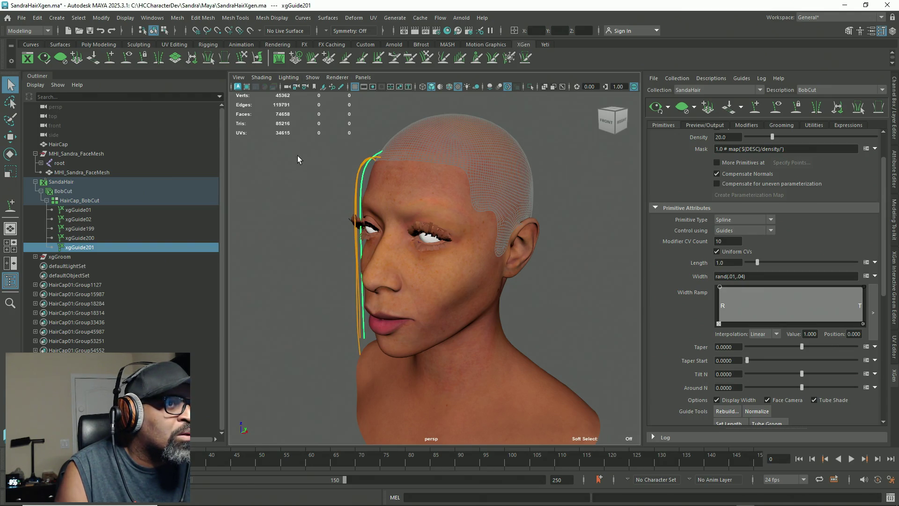
{"action": "mouse_move", "coordinate": [320, 228]}
{"action": "left_mouse_down", "text": "alt"}
{"action": "mouse_move", "coordinate": [328, 215]}
{"action": "mouse_move", "coordinate": [243, 205]}
{"action": "left_mouse_up", "text": "alt"}
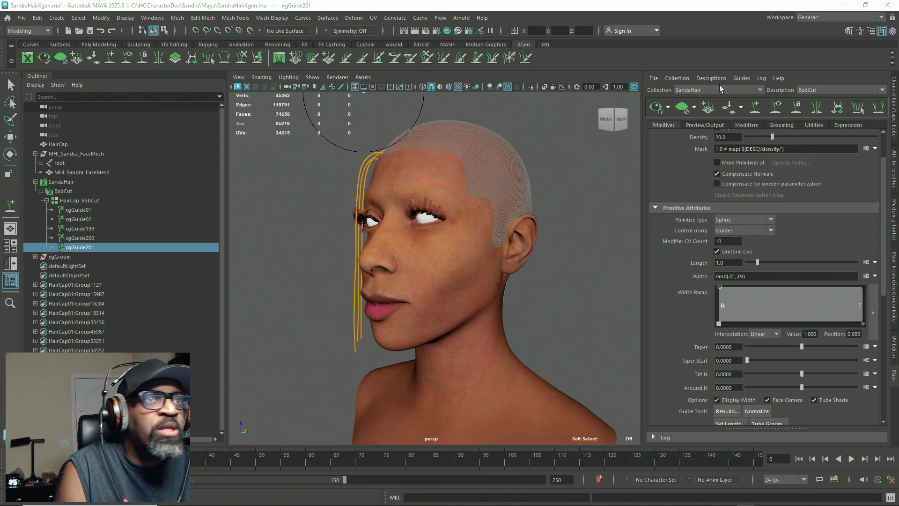
Save the SandraHairXgen scene via File > Save Scene and return to the Select tool
{"action": "left_click", "coordinate": [21, 18]}
{"action": "left_click", "coordinate": [48, 60]}
{"action": "left_click", "coordinate": [21, 18]}
{"action": "key", "text": "Escape"}
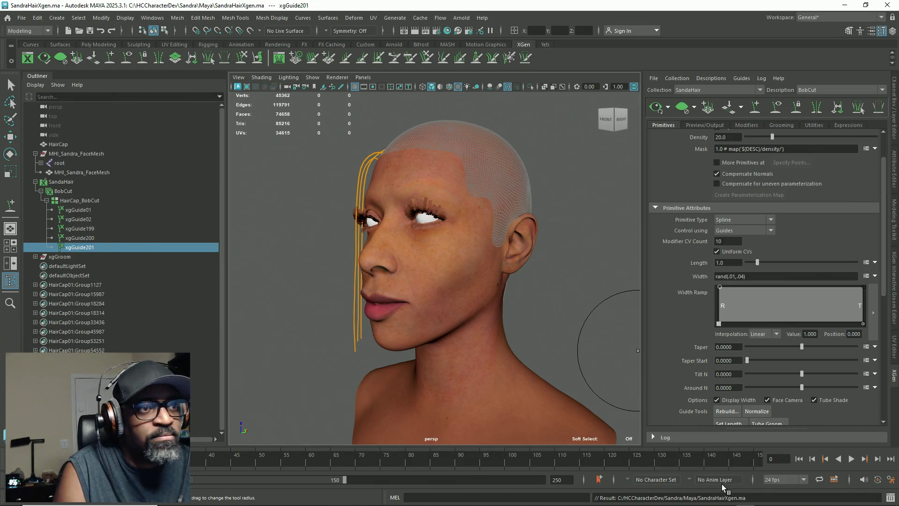
{"action": "left_click", "coordinate": [23, 18]}
{"action": "key", "text": "Escape"}
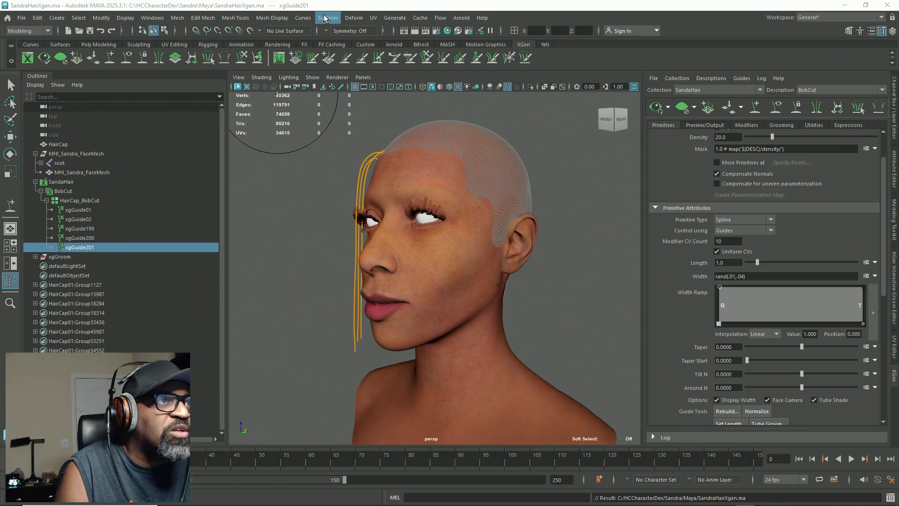
{"action": "left_click", "coordinate": [11, 86]}
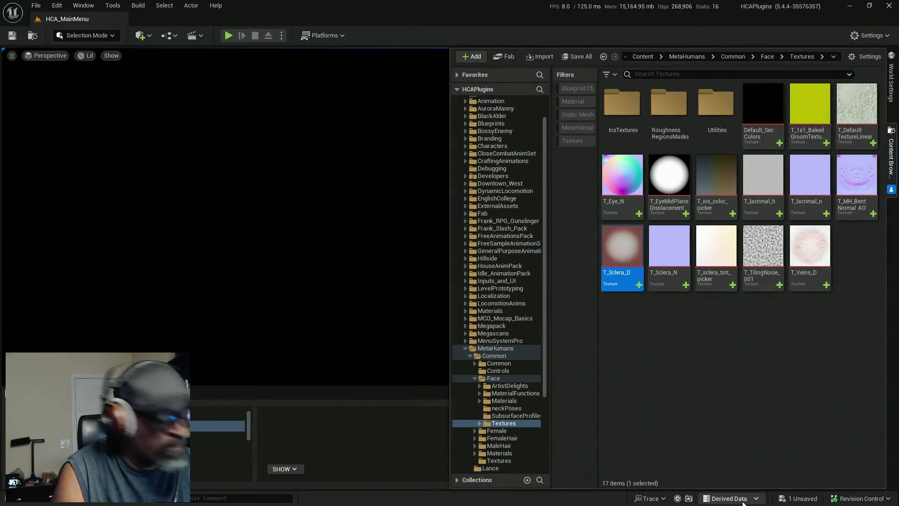
Relaunch Maya 2025 from the Windows Start menu
{"action": "key", "text": "super"}
{"action": "left_click", "coordinate": [761, 496]}
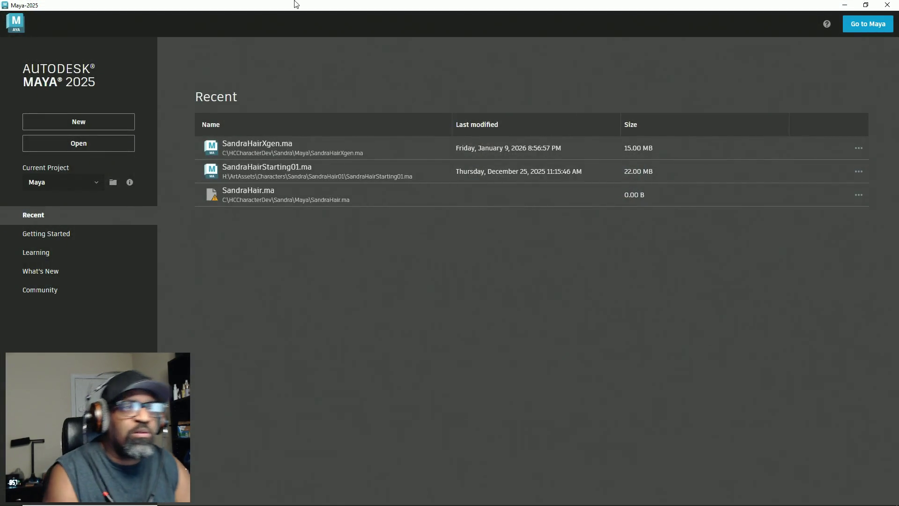
Reopen SandraHairXgen.ma from Recent and turn the head to a side profile
{"action": "left_click", "coordinate": [294, 146]}
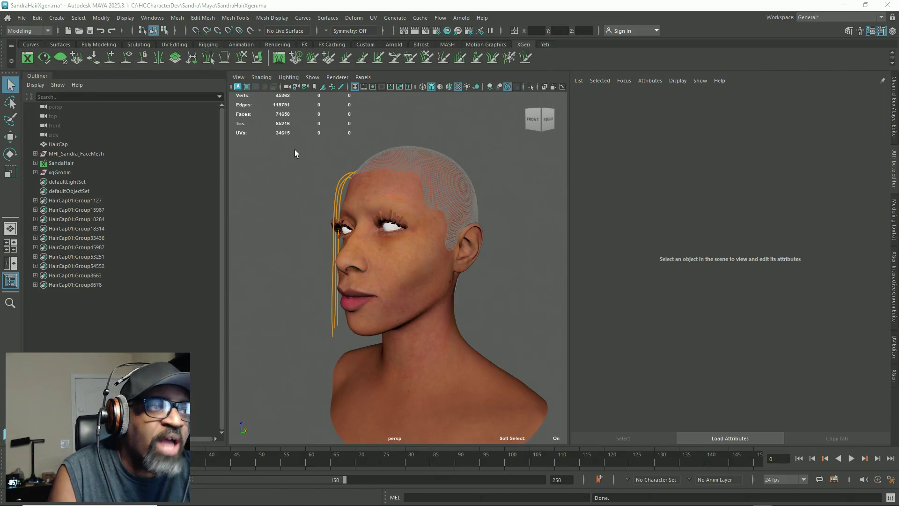
{"action": "left_click_drag", "start_coordinate": [351, 246], "coordinate": [726, 286], "text": "alt"}
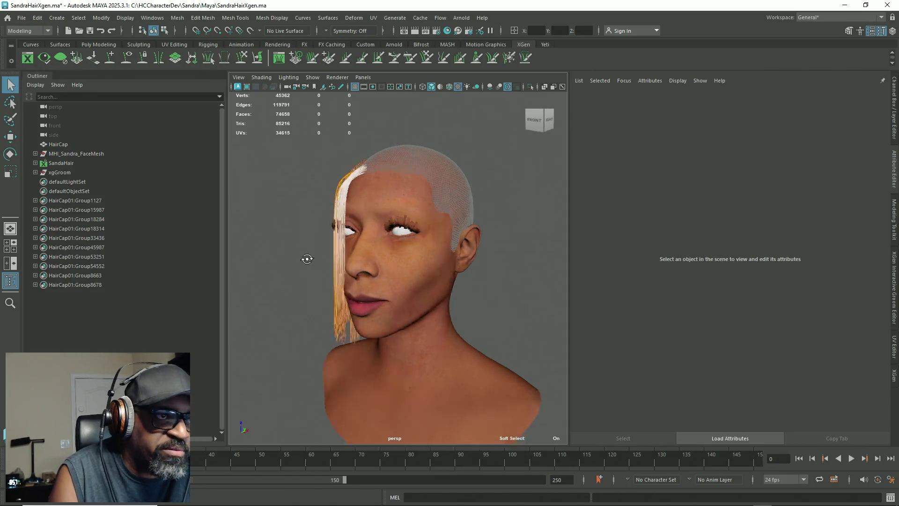
Bring back the XGen Editor for BobCut and clear the hair preview
{"action": "left_click", "coordinate": [891, 376]}
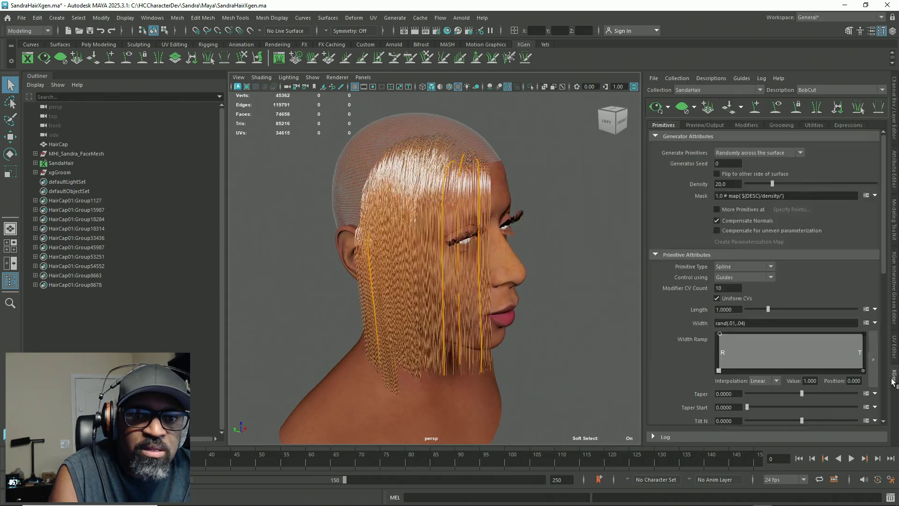
{"action": "left_click_drag", "start_coordinate": [506, 291], "coordinate": [402, 291], "text": "alt"}
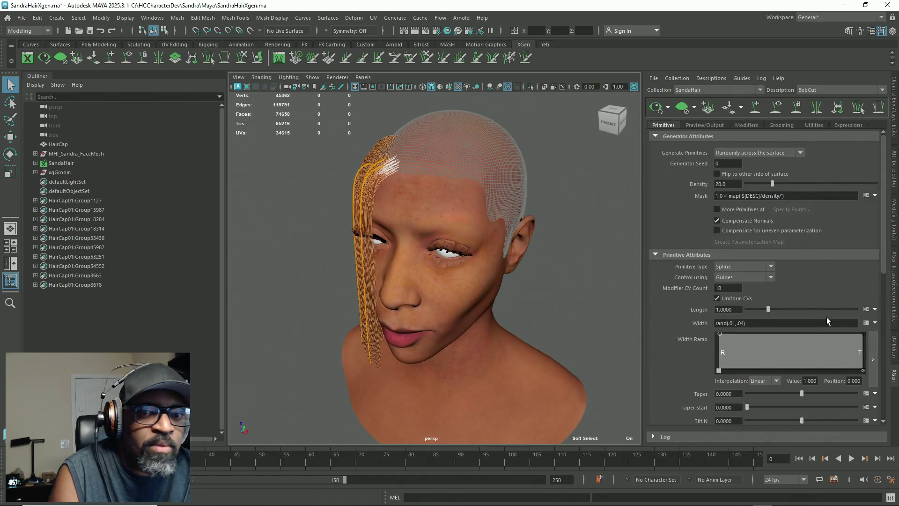
{"action": "left_click", "coordinate": [683, 110]}
{"action": "left_click_drag", "start_coordinate": [496, 237], "coordinate": [473, 237], "text": "alt"}
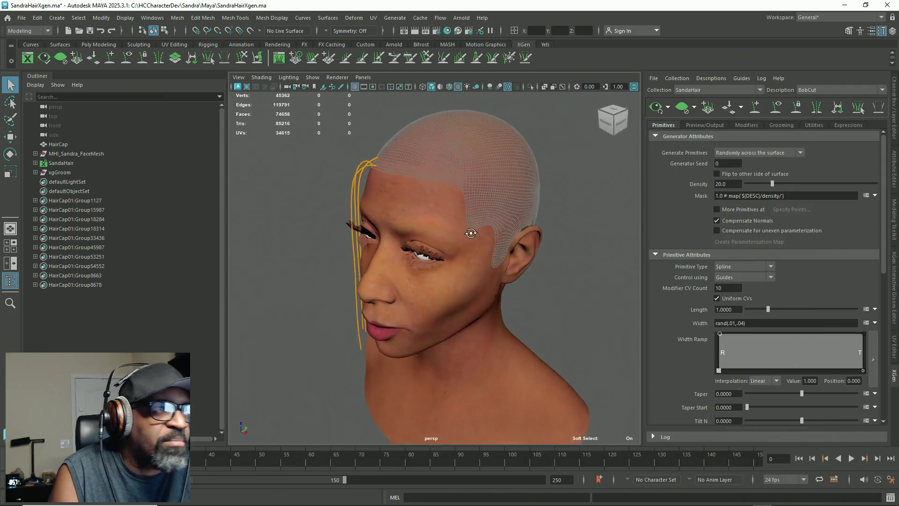
Return to selection and pick the front guide xgGuide201
{"action": "left_click", "coordinate": [243, 60]}
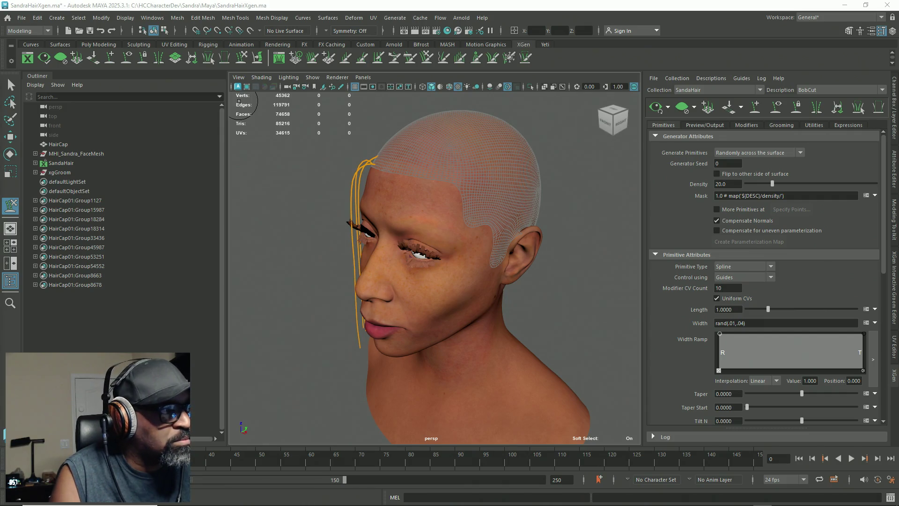
{"action": "mouse_move", "coordinate": [351, 211]}
{"action": "left_mouse_down", "text": "alt"}
{"action": "mouse_move", "coordinate": [325, 221]}
{"action": "mouse_move", "coordinate": [321, 251]}
{"action": "mouse_move", "coordinate": [300, 246]}
{"action": "mouse_move", "coordinate": [311, 253]}
{"action": "left_mouse_up", "text": "alt"}
{"action": "key", "text": "q"}
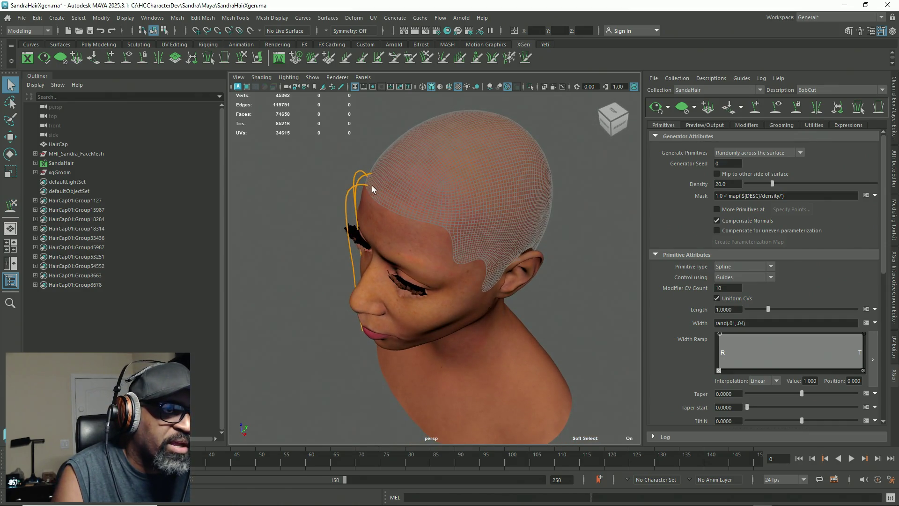
{"action": "left_click", "coordinate": [366, 175]}
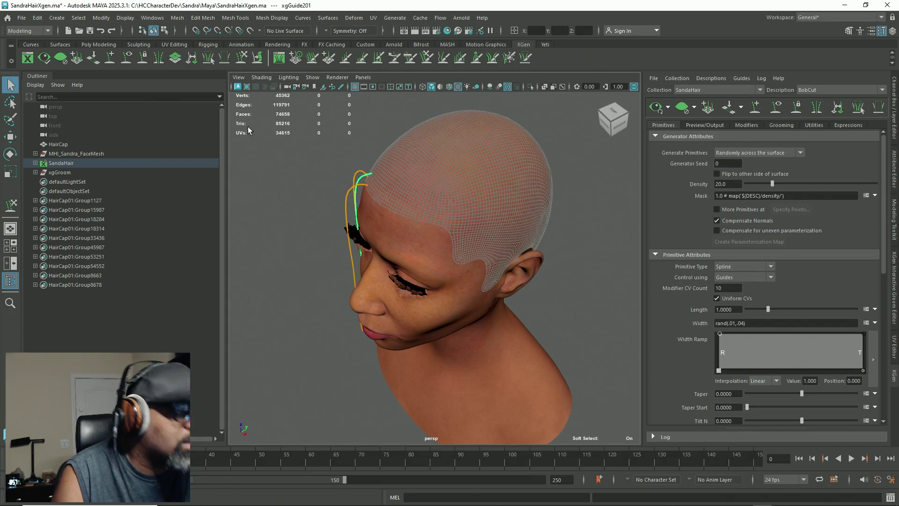
Sculpt the front guides over the forehead and sweep their tips down toward the chin
{"action": "left_click_drag", "start_coordinate": [321, 240], "coordinate": [337, 235], "text": "alt"}
{"action": "key", "text": "y"}
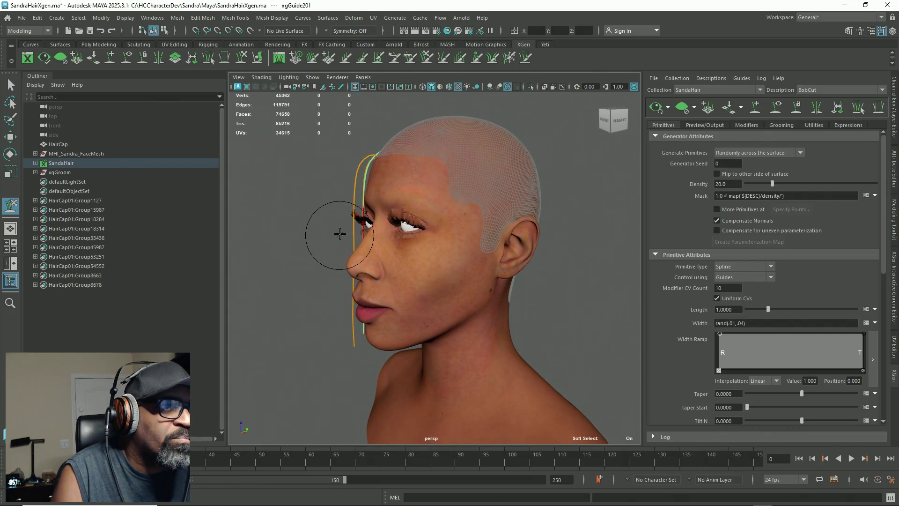
{"action": "mouse_move", "coordinate": [371, 172]}
{"action": "left_mouse_down"}
{"action": "mouse_move", "coordinate": [357, 193]}
{"action": "mouse_move", "coordinate": [362, 177]}
{"action": "mouse_move", "coordinate": [371, 226]}
{"action": "left_mouse_up"}
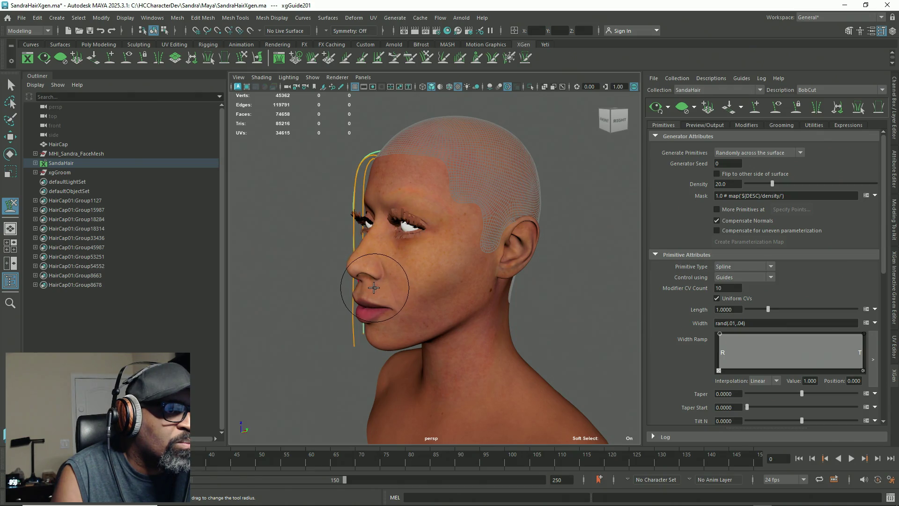
{"action": "left_click_drag", "start_coordinate": [367, 288], "coordinate": [372, 343]}
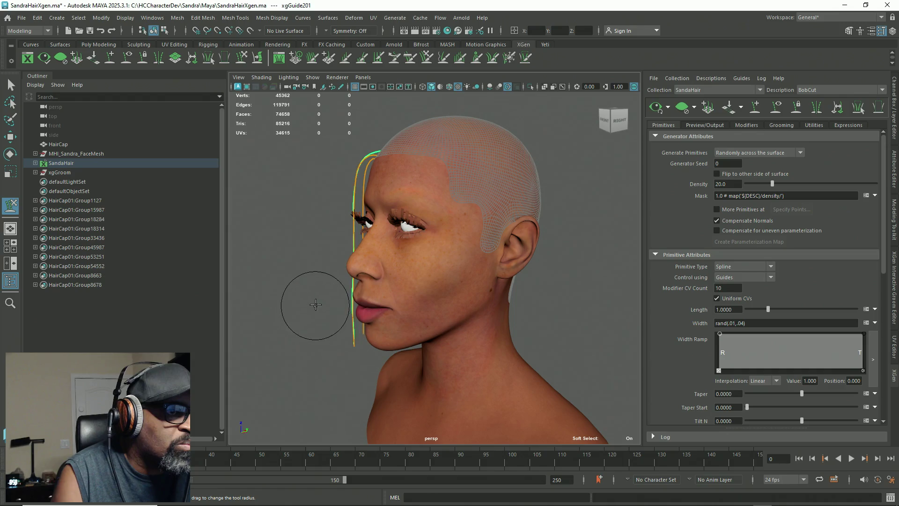
{"action": "left_click_drag", "start_coordinate": [329, 300], "coordinate": [532, 345], "text": "alt"}
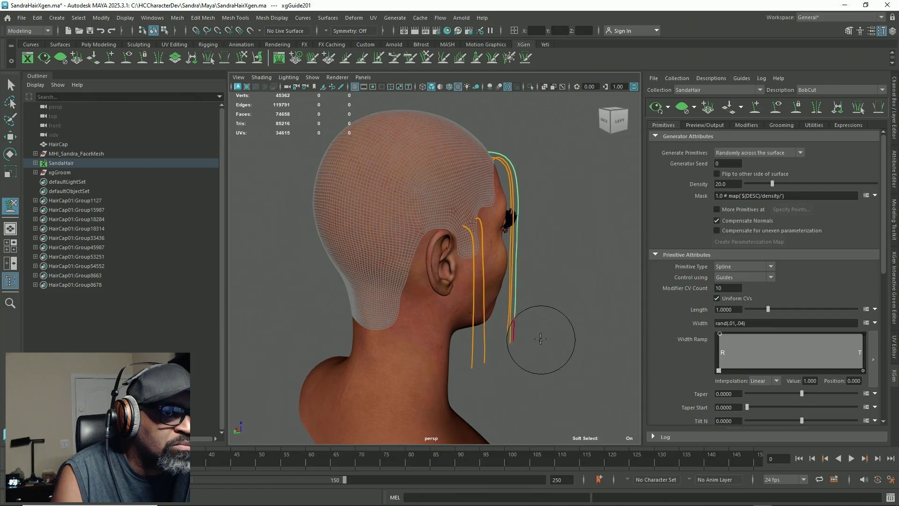
{"action": "left_click_drag", "start_coordinate": [532, 275], "coordinate": [370, 145], "text": "alt"}
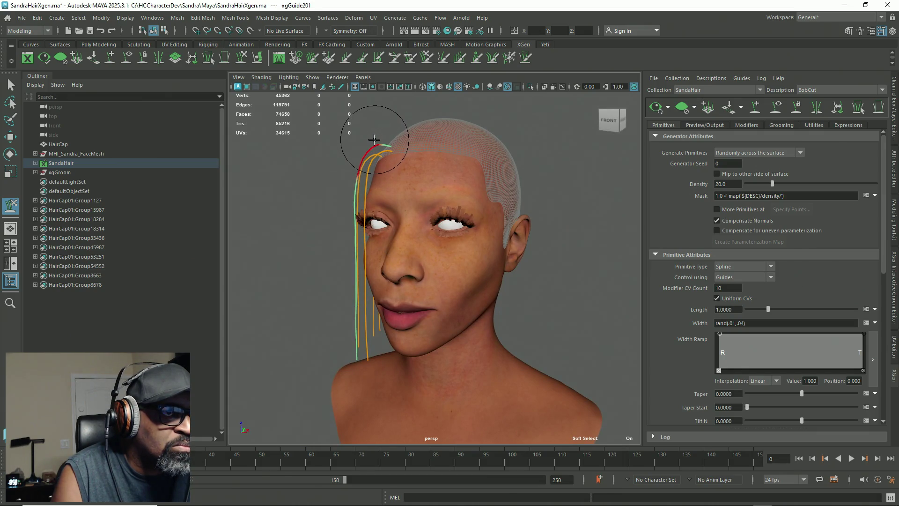
Preview the generated bob on the head, then select the leftmost front guide
{"action": "mouse_move", "coordinate": [362, 212]}
{"action": "left_mouse_down", "text": "alt"}
{"action": "mouse_move", "coordinate": [314, 208]}
{"action": "mouse_move", "coordinate": [315, 307]}
{"action": "mouse_move", "coordinate": [462, 311]}
{"action": "mouse_move", "coordinate": [466, 357]}
{"action": "mouse_move", "coordinate": [353, 358]}
{"action": "mouse_move", "coordinate": [336, 241]}
{"action": "mouse_move", "coordinate": [345, 297]}
{"action": "mouse_move", "coordinate": [562, 264]}
{"action": "mouse_move", "coordinate": [639, 275]}
{"action": "left_mouse_up", "text": "alt"}
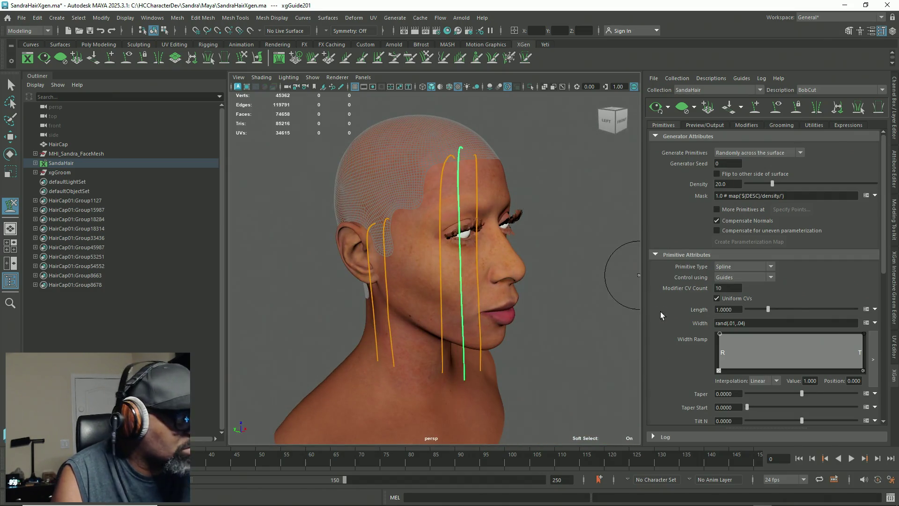
{"action": "left_click", "coordinate": [657, 106]}
{"action": "mouse_move", "coordinate": [541, 291]}
{"action": "left_mouse_down", "text": "alt"}
{"action": "mouse_move", "coordinate": [428, 271]}
{"action": "mouse_move", "coordinate": [382, 201]}
{"action": "mouse_move", "coordinate": [302, 225]}
{"action": "mouse_move", "coordinate": [438, 280]}
{"action": "mouse_move", "coordinate": [548, 302]}
{"action": "mouse_move", "coordinate": [622, 342]}
{"action": "mouse_move", "coordinate": [641, 277]}
{"action": "left_mouse_up", "text": "alt"}
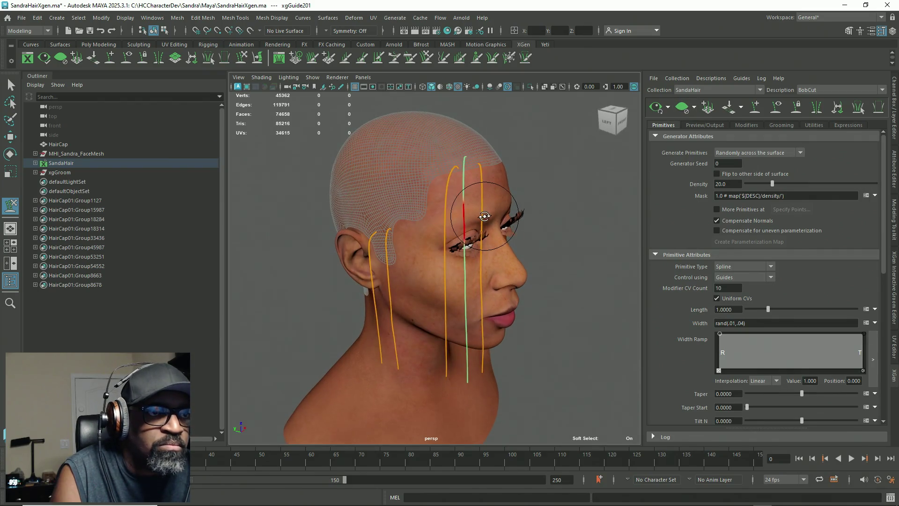
{"action": "key", "text": "q"}
{"action": "left_click", "coordinate": [449, 175]}
Check the hair preview against the guides from below, then clear it again
{"action": "left_click_drag", "start_coordinate": [407, 210], "coordinate": [453, 224], "text": "alt"}
{"action": "left_click", "coordinate": [111, 58]}
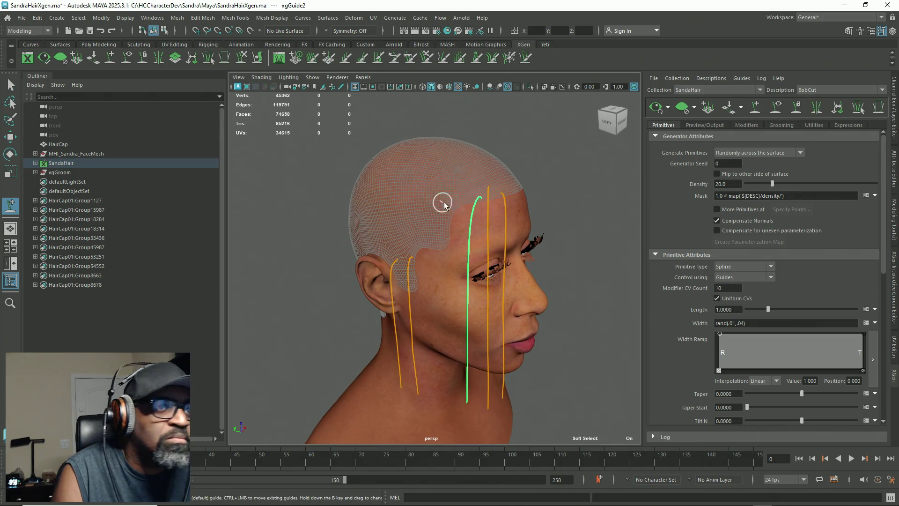
{"action": "mouse_move", "coordinate": [452, 328]}
{"action": "left_mouse_down", "text": "alt"}
{"action": "mouse_move", "coordinate": [409, 255]}
{"action": "mouse_move", "coordinate": [476, 276]}
{"action": "left_mouse_up", "text": "alt"}
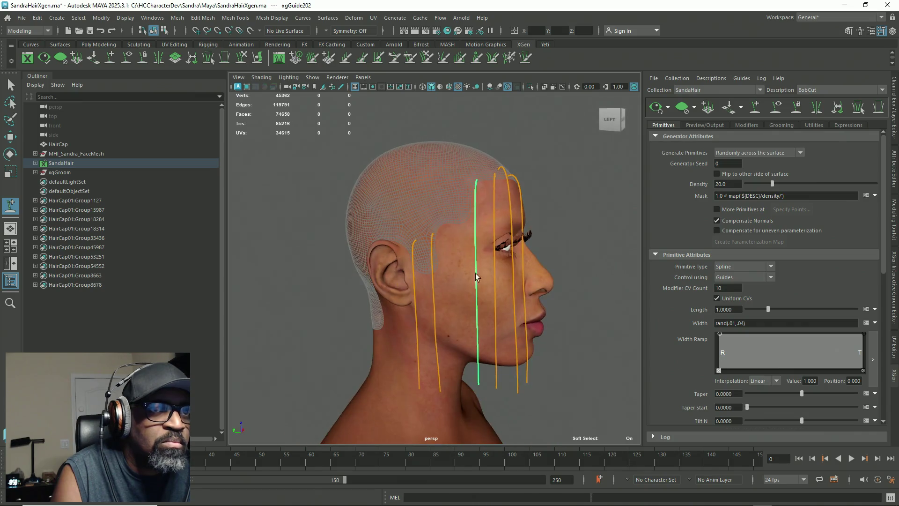
{"action": "left_click", "coordinate": [659, 110]}
{"action": "mouse_move", "coordinate": [565, 289]}
{"action": "left_mouse_down", "text": "alt"}
{"action": "mouse_move", "coordinate": [311, 249]}
{"action": "mouse_move", "coordinate": [422, 281]}
{"action": "left_mouse_up", "text": "alt"}
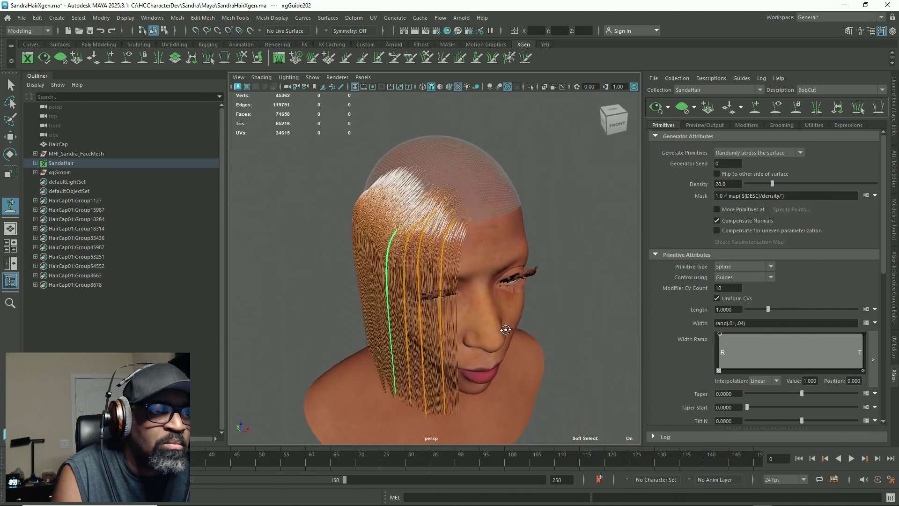
{"action": "left_click", "coordinate": [681, 109]}
Add a new guide, xgGuide203, near the front hairline above the temple
{"action": "left_click_drag", "start_coordinate": [618, 210], "coordinate": [513, 201], "text": "alt"}
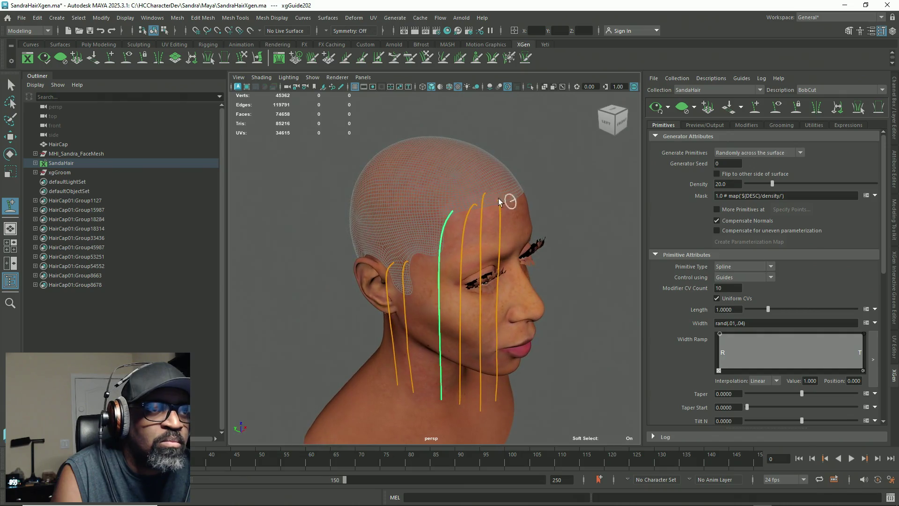
{"action": "left_click", "coordinate": [110, 60]}
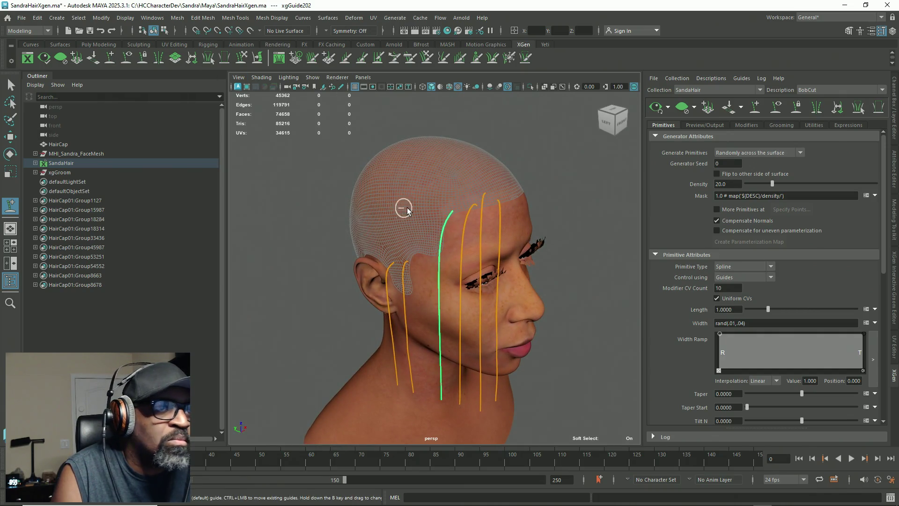
{"action": "left_click", "coordinate": [458, 199]}
{"action": "left_click_drag", "start_coordinate": [459, 200], "coordinate": [366, 228], "text": "alt"}
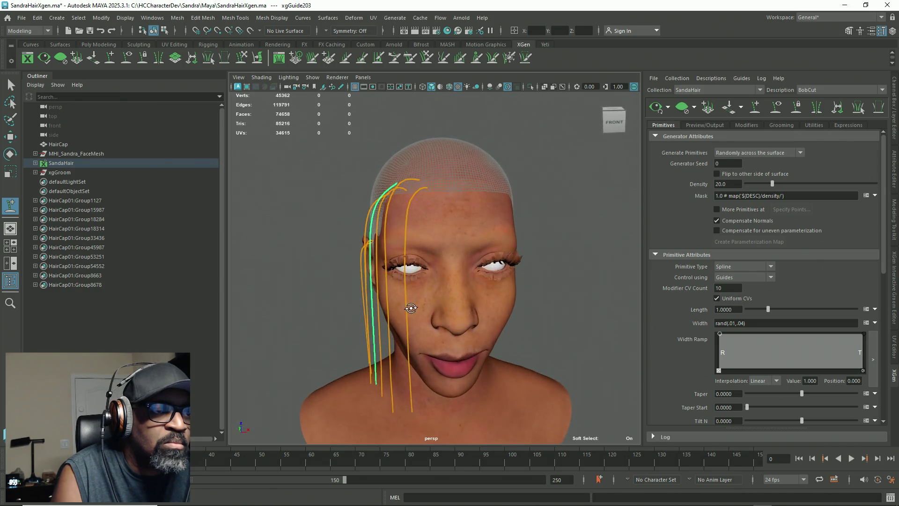
Move the root of the new guide xgGuide203 and switch to sculpting its curve
{"action": "key", "text": "w"}
{"action": "left_click", "coordinate": [366, 227]}
{"action": "left_click", "coordinate": [239, 59]}
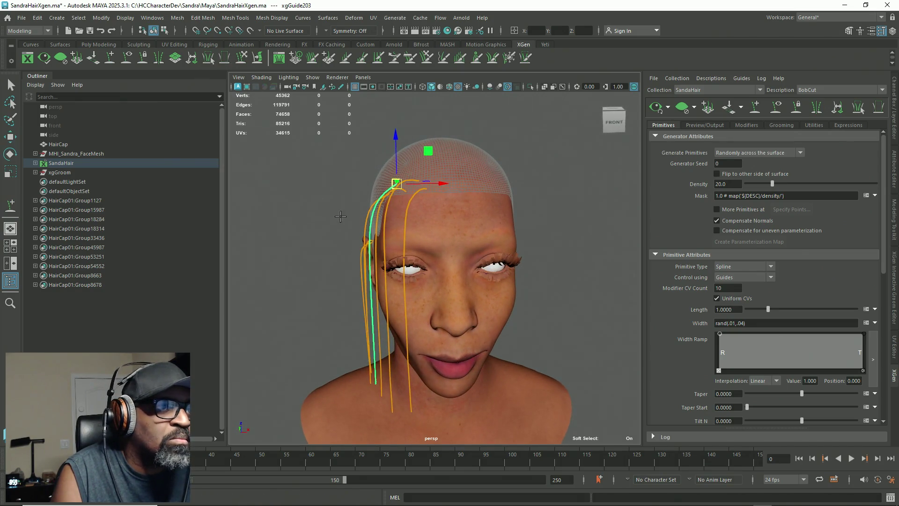
{"action": "left_click_drag", "start_coordinate": [311, 201], "coordinate": [351, 194], "text": "alt"}
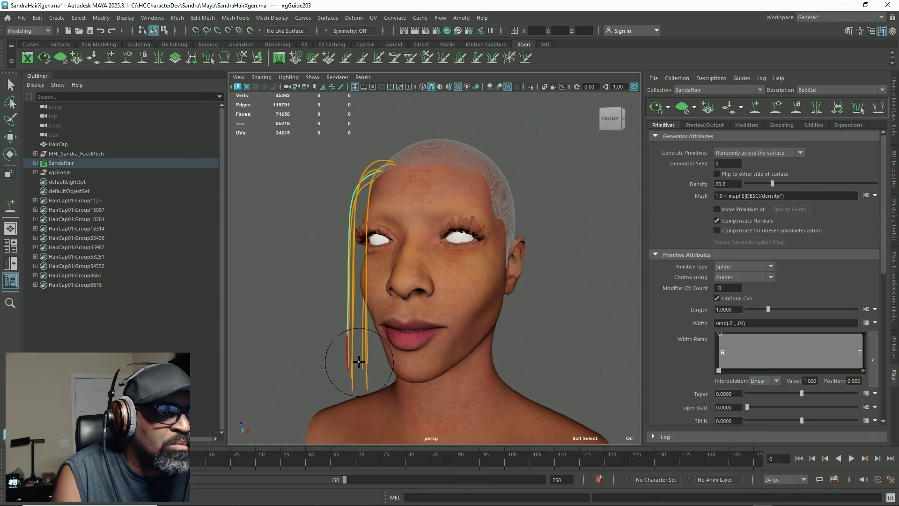
Comb the front guides from side and front views so xgGuide203 falls past the cheek
{"action": "left_click_drag", "start_coordinate": [342, 360], "coordinate": [452, 331], "text": "alt"}
{"action": "mouse_move", "coordinate": [461, 201]}
{"action": "left_mouse_down", "text": "alt"}
{"action": "mouse_move", "coordinate": [457, 191]}
{"action": "mouse_move", "coordinate": [469, 317]}
{"action": "mouse_move", "coordinate": [468, 155]}
{"action": "left_mouse_up", "text": "alt"}
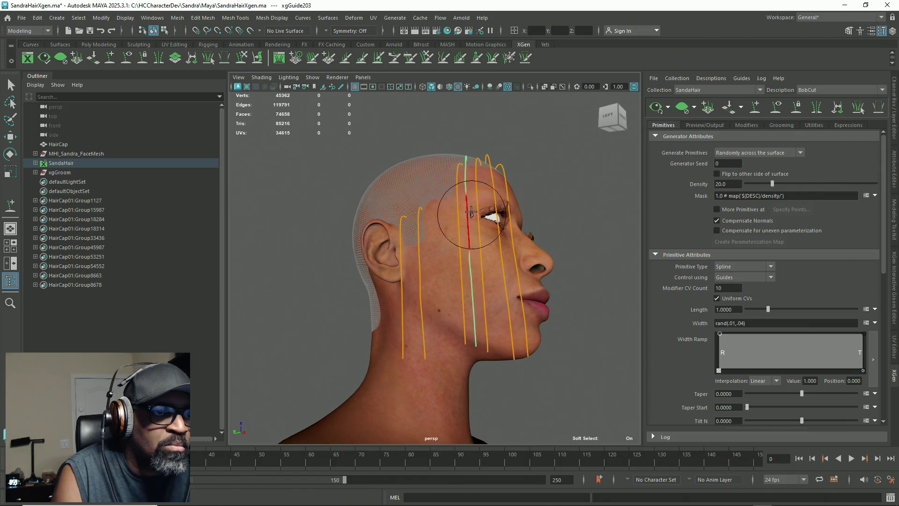
{"action": "mouse_move", "coordinate": [483, 180]}
{"action": "left_mouse_down", "text": "alt"}
{"action": "mouse_move", "coordinate": [518, 261]}
{"action": "mouse_move", "coordinate": [461, 273]}
{"action": "mouse_move", "coordinate": [462, 301]}
{"action": "left_mouse_up", "text": "alt"}
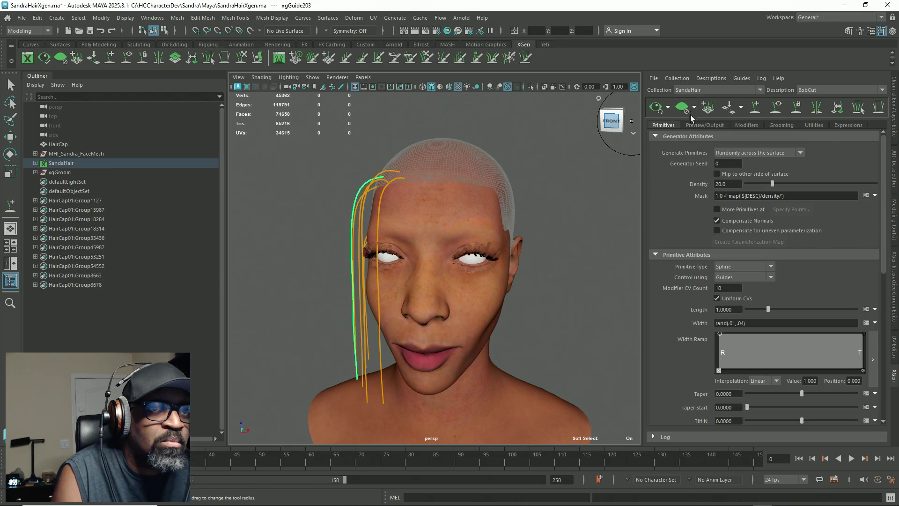
{"action": "key", "text": "q"}
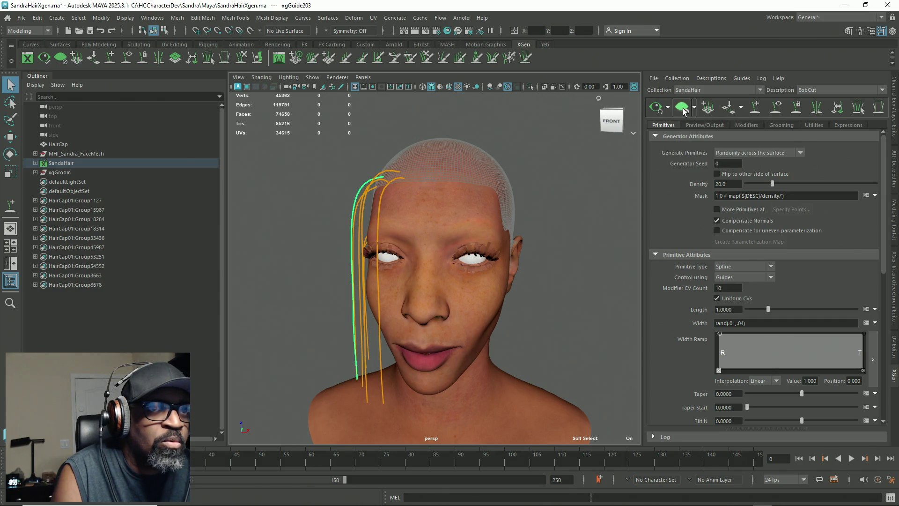
Expand SandaHair > BobCut > HairCap_BobCut in the Outliner and show the Channel Box
{"action": "left_click", "coordinate": [36, 163]}
{"action": "left_click", "coordinate": [40, 172]}
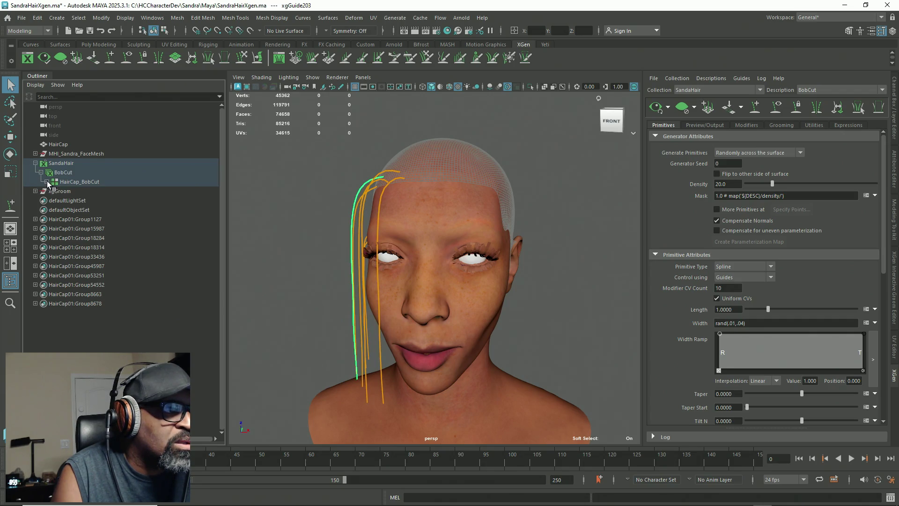
{"action": "left_click", "coordinate": [46, 182]}
{"action": "left_click", "coordinate": [80, 182]}
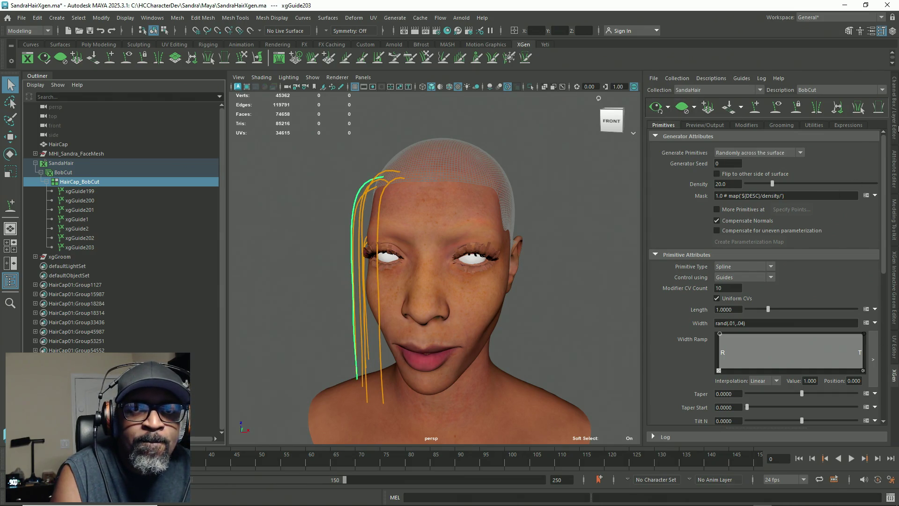
{"action": "left_click", "coordinate": [895, 123]}
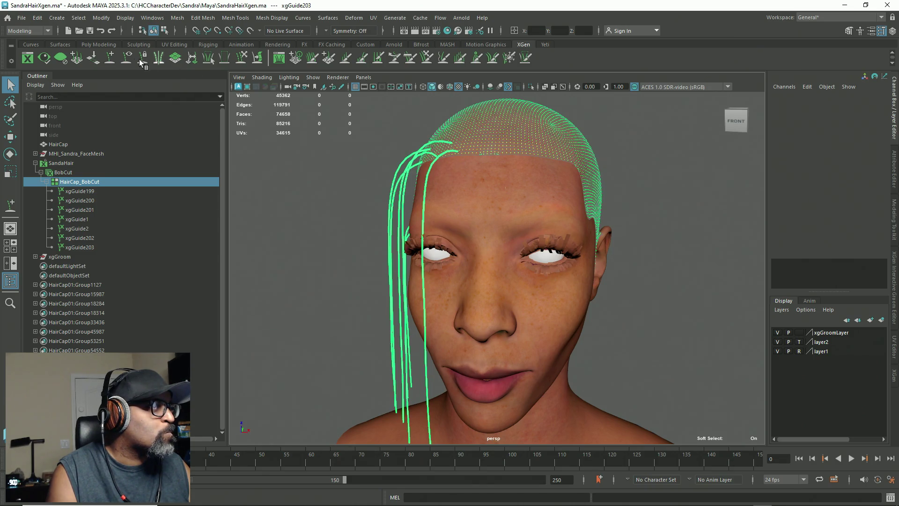
Save the hair scene with File > Save Scene
{"action": "left_click", "coordinate": [244, 60]}
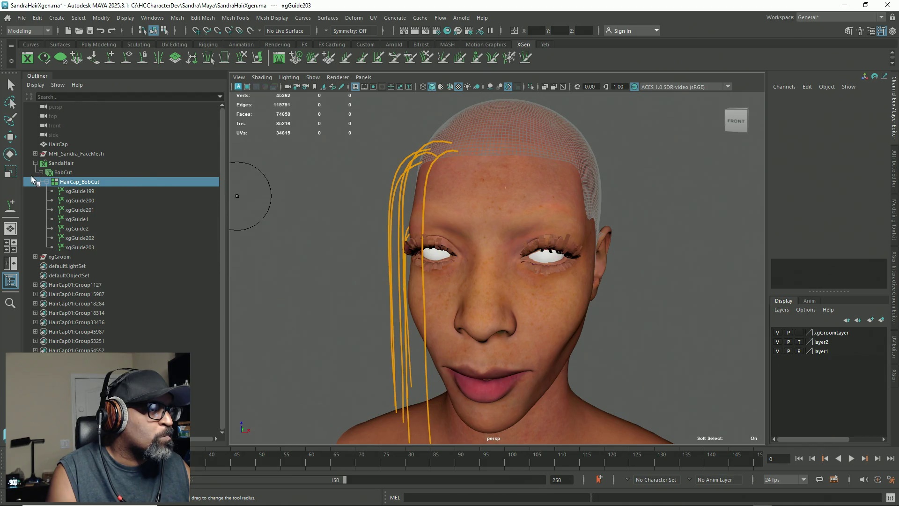
{"action": "left_click", "coordinate": [12, 85]}
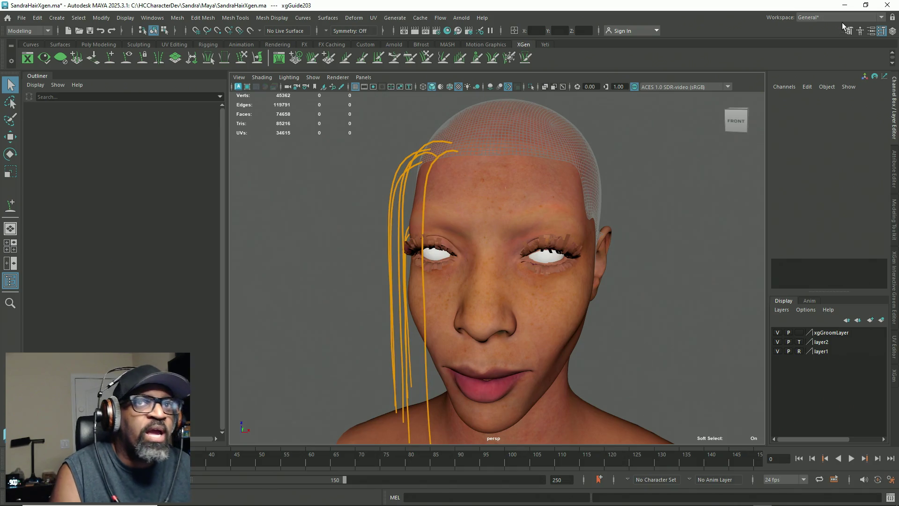
{"action": "left_click", "coordinate": [21, 17]}
{"action": "left_click", "coordinate": [42, 48]}
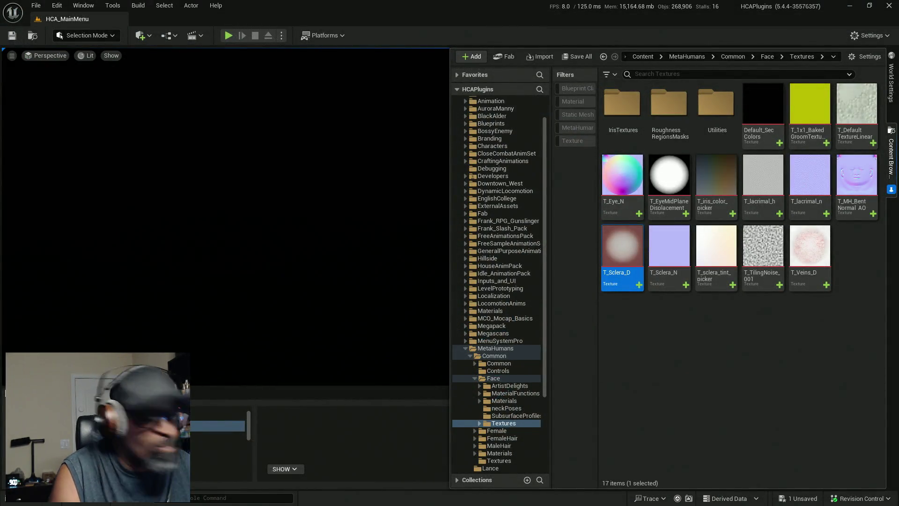
Switch from Maya to the Unreal Engine 5 editor and clear the texture selection
{"action": "key", "text": "super"}
{"action": "left_click", "coordinate": [799, 496]}
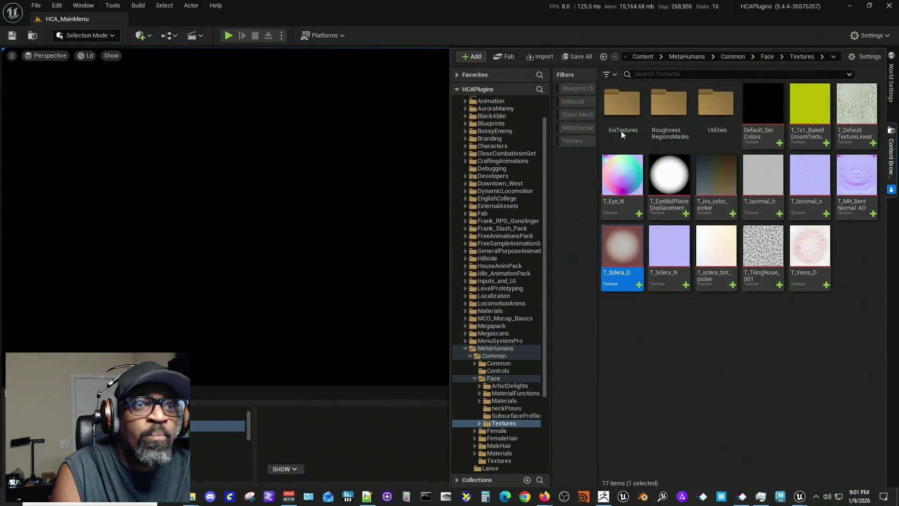
{"action": "left_click", "coordinate": [693, 396]}
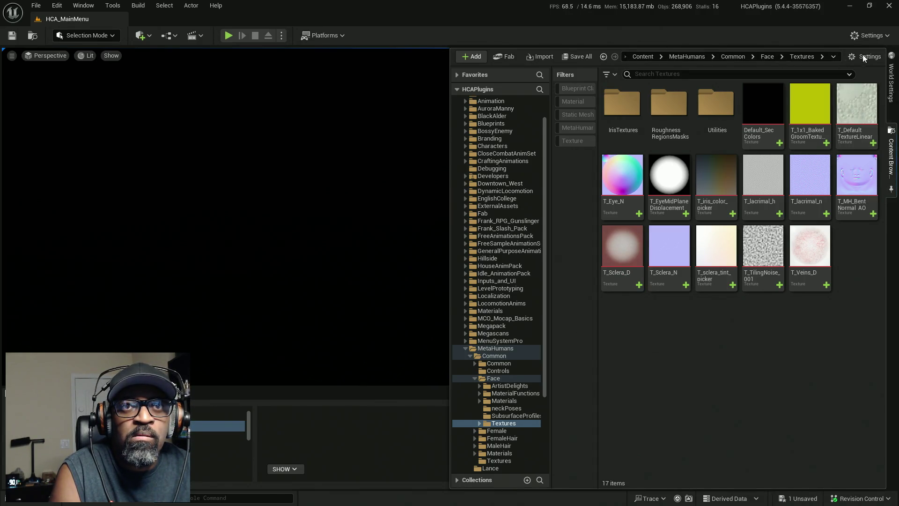
{"action": "scroll", "coordinate": [515, 266], "scroll_direction": "up", "scroll_amount": 2}
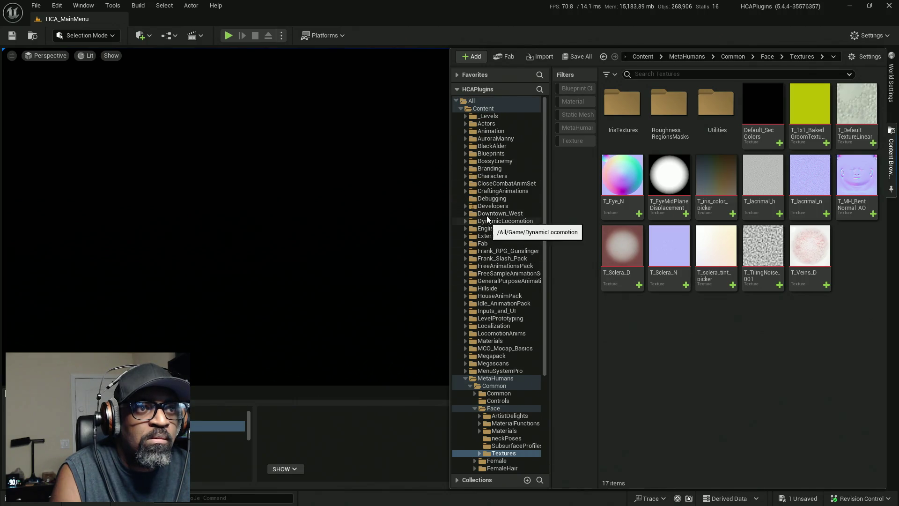
Load the DemoEnvironment level from Downtown_West Maps, saving the modified eye material when prompted
{"action": "left_click", "coordinate": [496, 213]}
{"action": "double_click", "coordinate": [658, 108]}
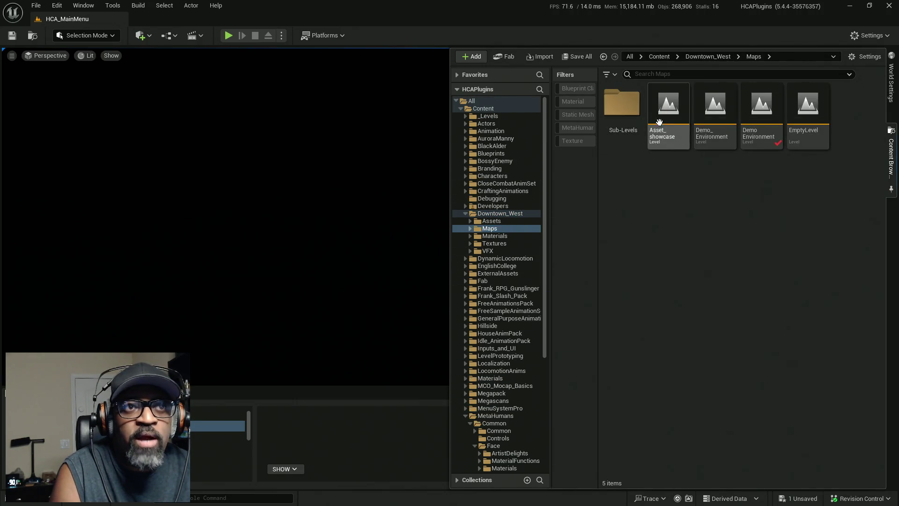
{"action": "double_click", "coordinate": [755, 107]}
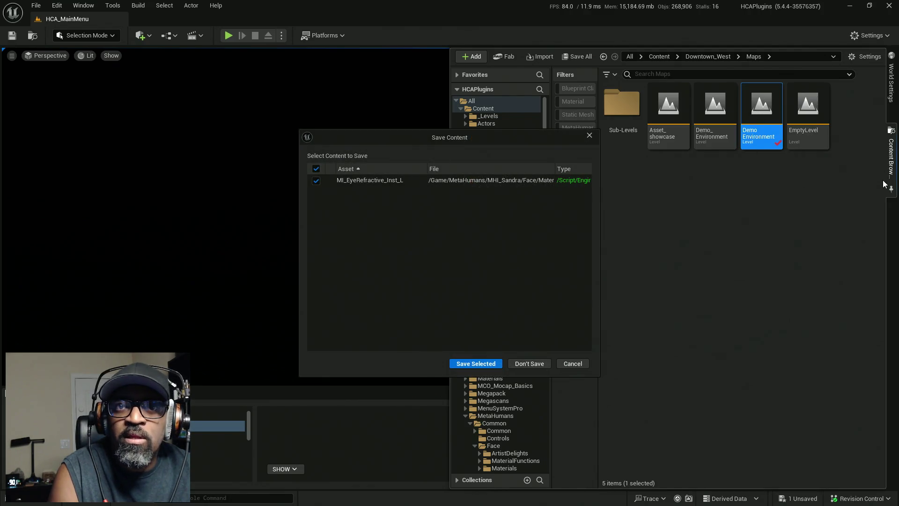
{"action": "left_click", "coordinate": [476, 365]}
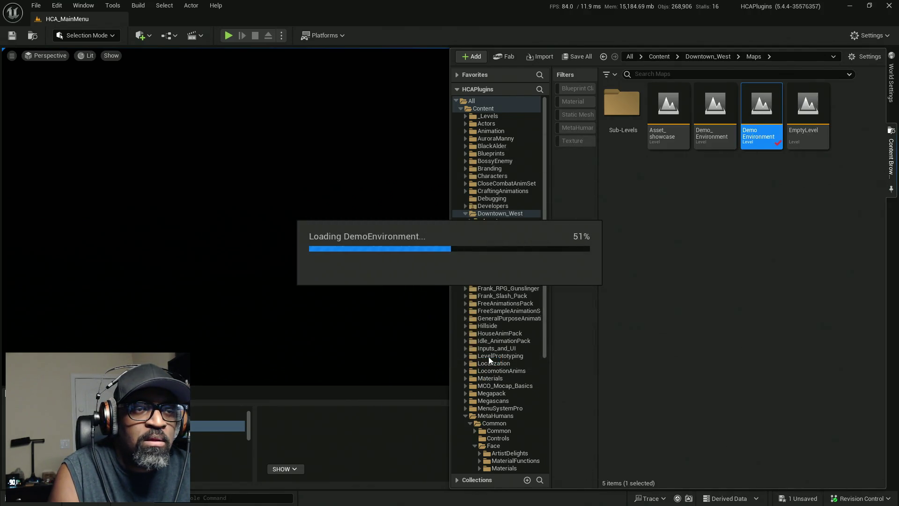
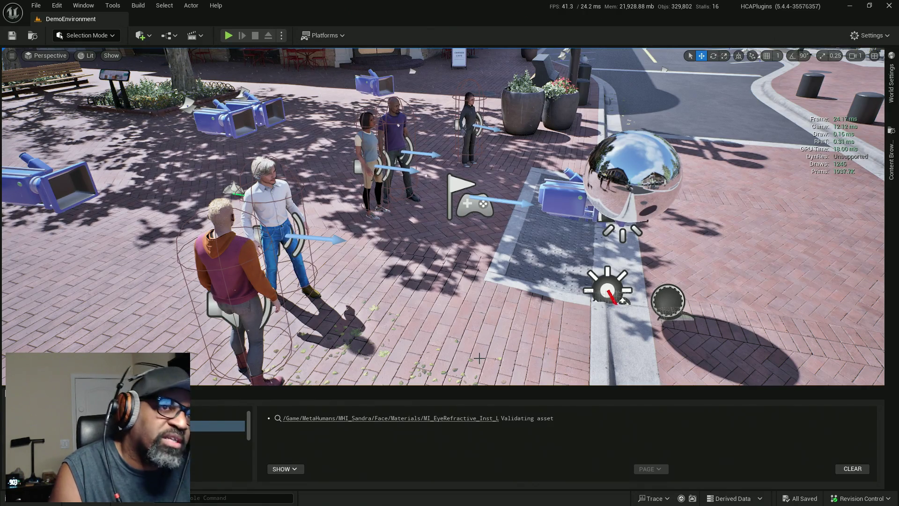
Frame the plaza characters and storefronts, then bring up the Play options dropdown
{"action": "right_click_drag", "start_coordinate": [398, 346], "coordinate": [421, 348]}
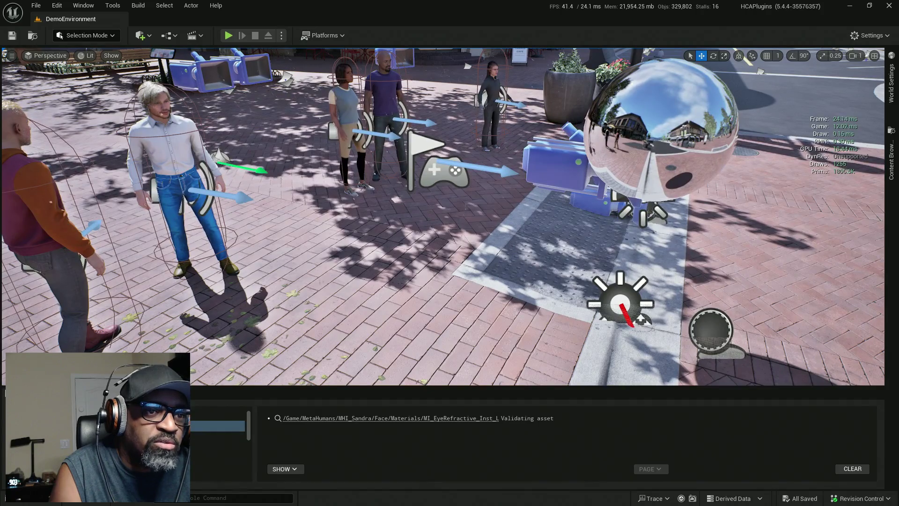
{"action": "right_click_drag", "start_coordinate": [421, 348], "coordinate": [422, 347]}
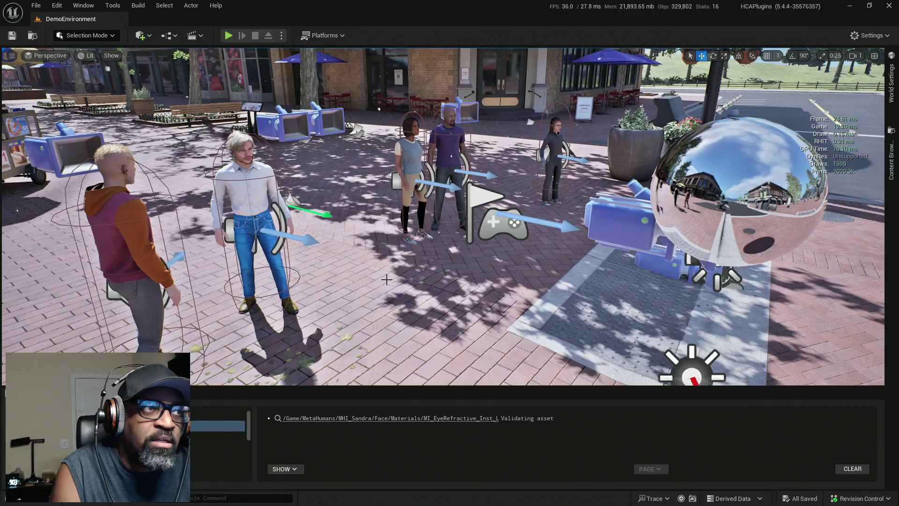
{"action": "left_click", "coordinate": [281, 35]}
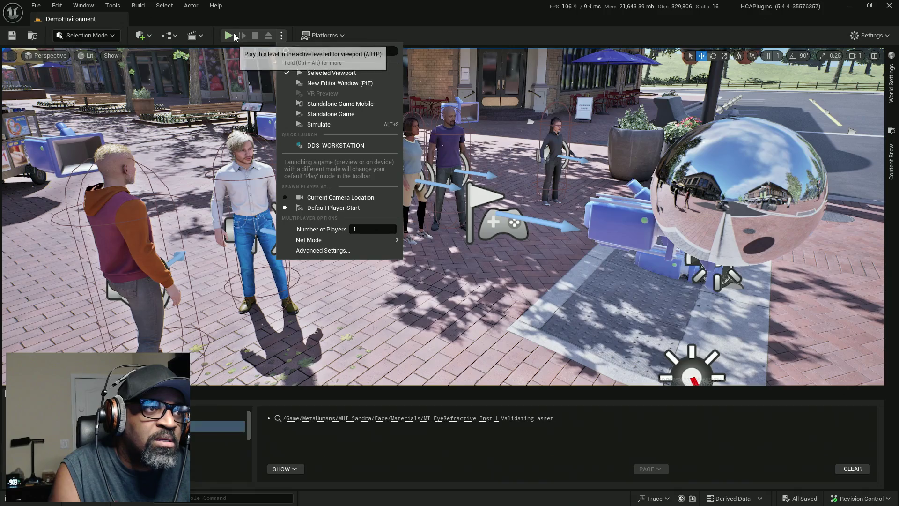
Run a quick Play-In-Editor session among the MetaHumans and stop it with Esc
{"action": "left_click", "coordinate": [234, 37]}
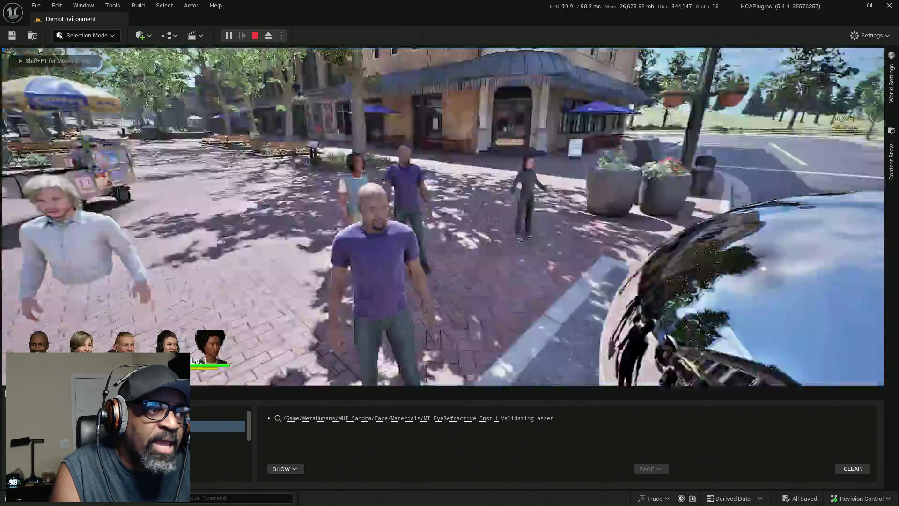
{"action": "key", "text": "Escape"}
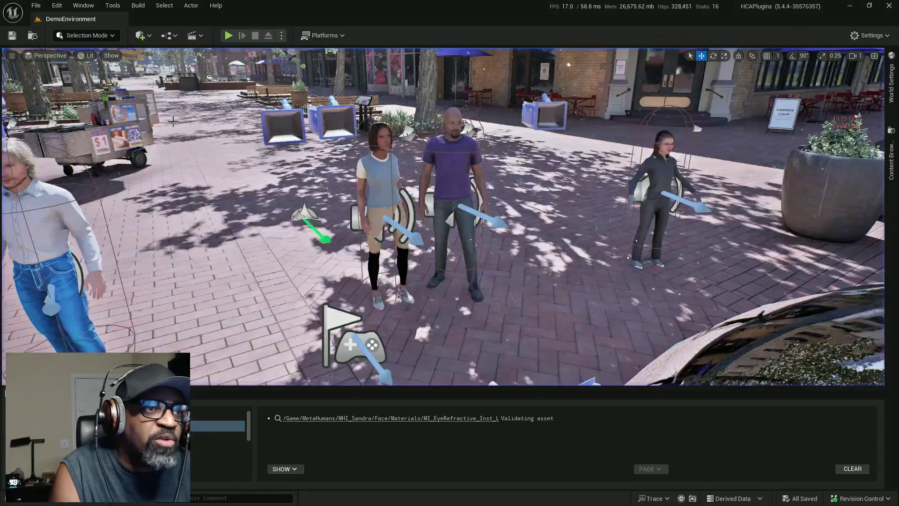
Fly the viewport to show the hot dog cart and tables
{"action": "right_click_drag", "start_coordinate": [272, 122], "coordinate": [212, 127]}
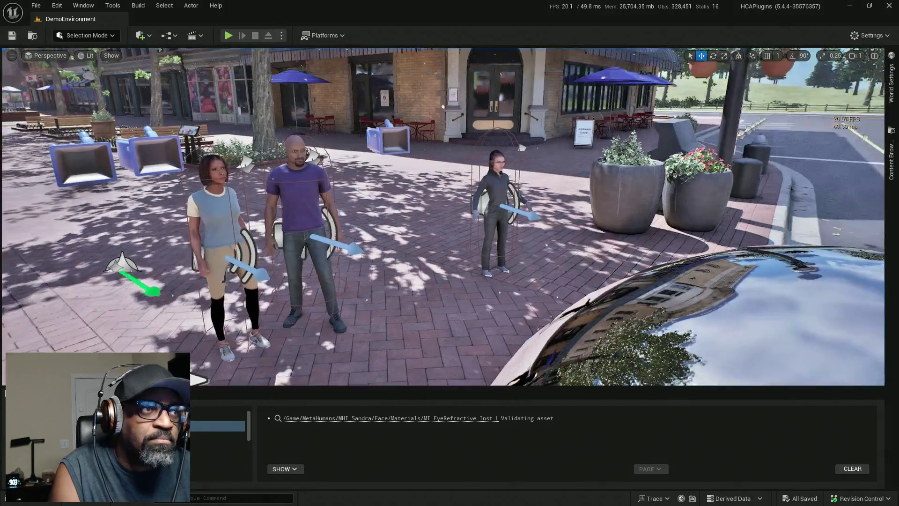
{"action": "right_click_drag", "start_coordinate": [450, 211], "coordinate": [365, 211]}
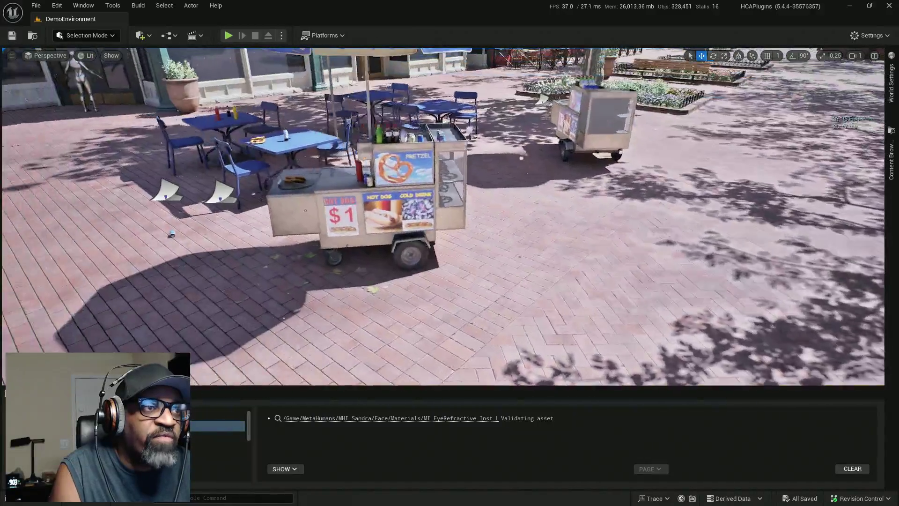
{"action": "right_click_drag", "start_coordinate": [450, 211], "coordinate": [394, 211]}
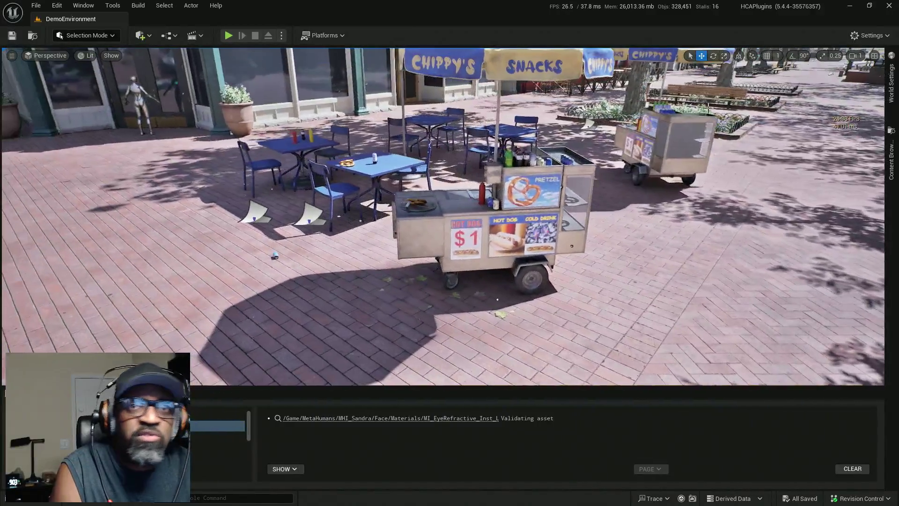
Navigate the Content Browser to Plugins > HCA_InteractionSystem Content > BPs > Components
{"action": "left_click", "coordinate": [891, 145]}
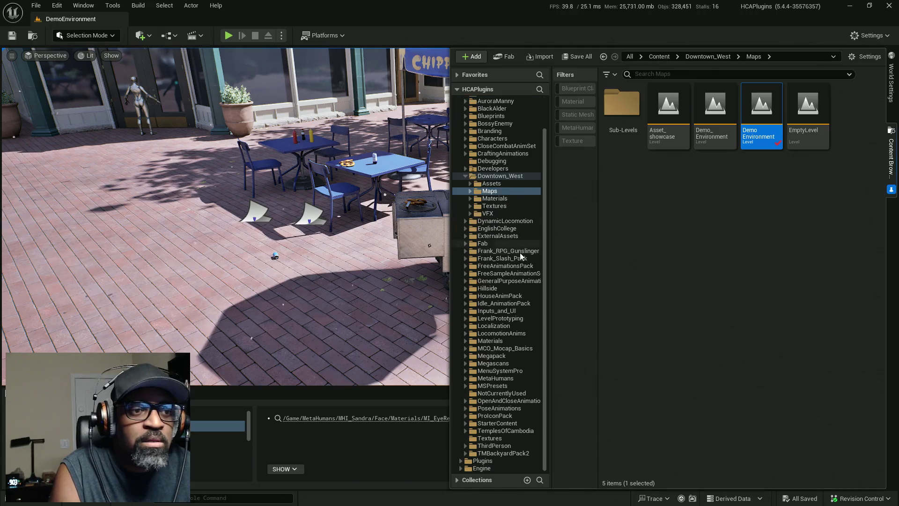
{"action": "left_click", "coordinate": [460, 461]}
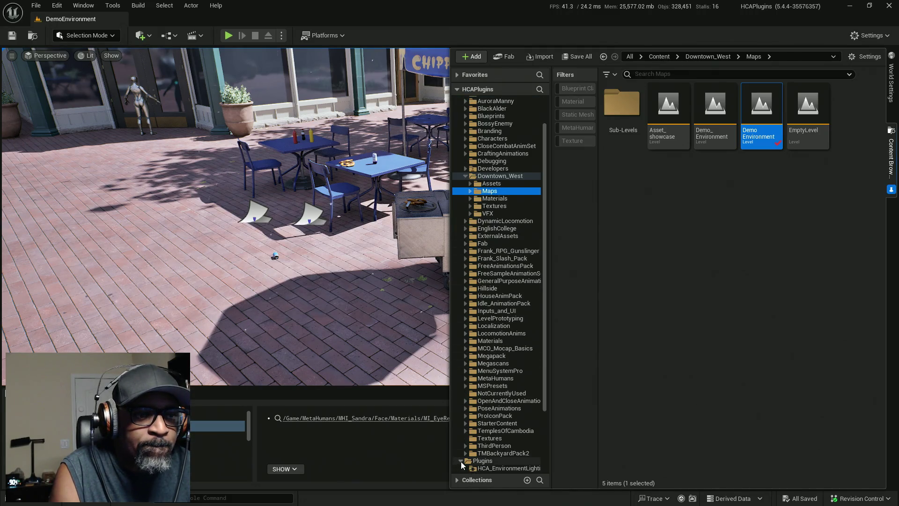
{"action": "scroll", "coordinate": [478, 433], "scroll_direction": "down", "scroll_amount": 3}
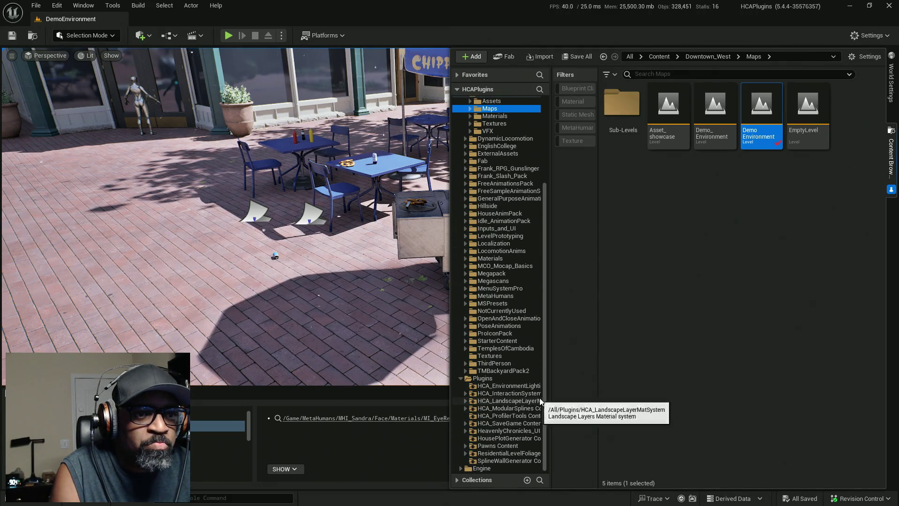
{"action": "mouse_move", "coordinate": [598, 383]}
{"action": "left_mouse_down"}
{"action": "mouse_move", "coordinate": [679, 383]}
{"action": "mouse_move", "coordinate": [623, 398]}
{"action": "left_mouse_up"}
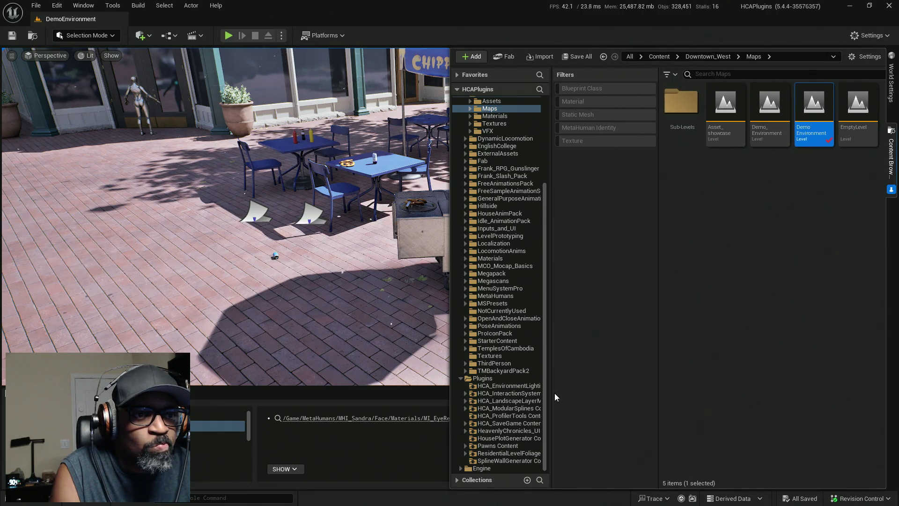
{"action": "left_click_drag", "start_coordinate": [552, 398], "coordinate": [597, 415]}
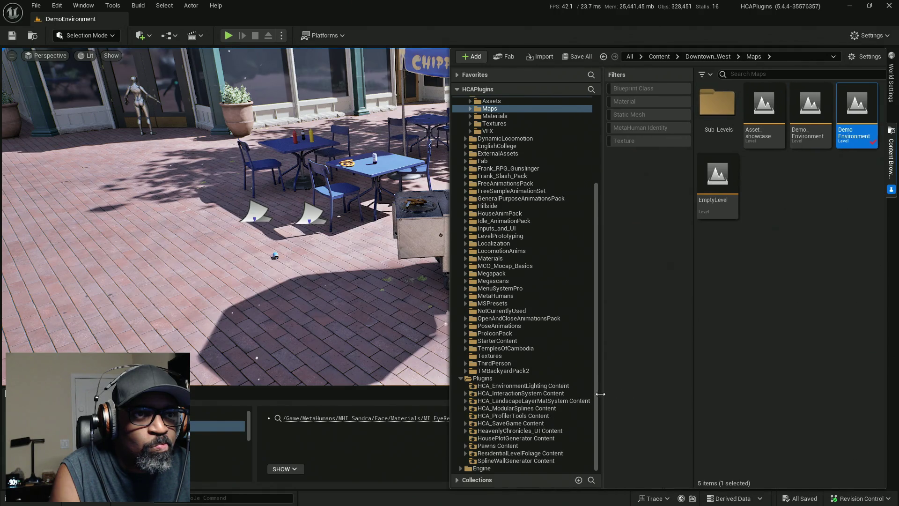
{"action": "left_click", "coordinate": [503, 393]}
{"action": "left_click", "coordinate": [465, 394]}
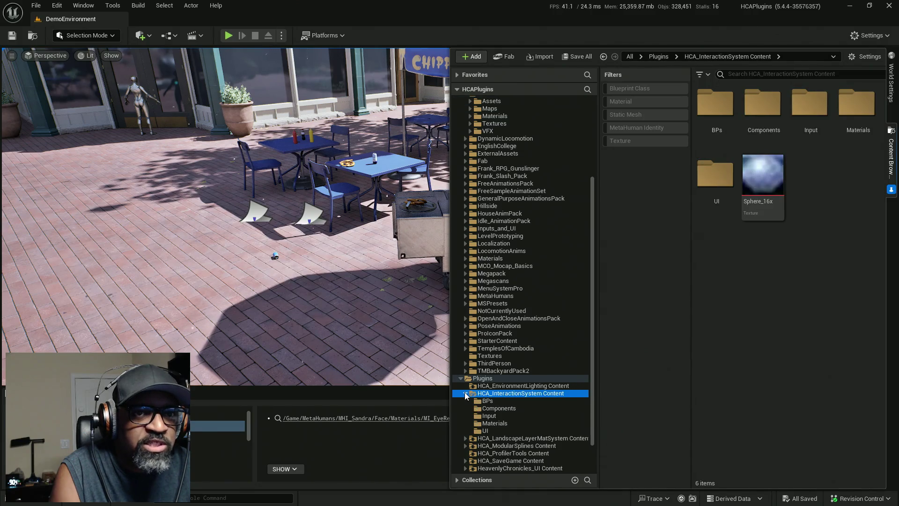
{"action": "left_click", "coordinate": [487, 401]}
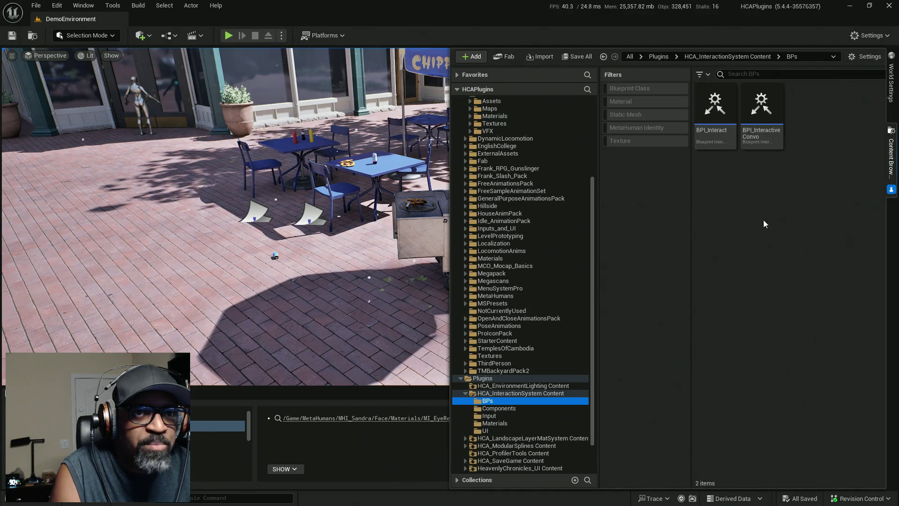
{"action": "left_click", "coordinate": [497, 409]}
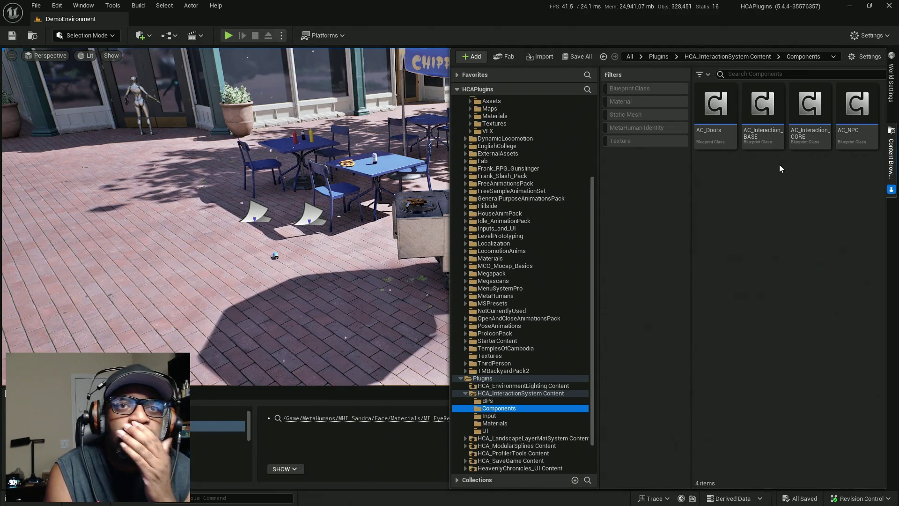
Select AC_NPC, AC_Interaction_BASE and AC_Interaction_CORE, opening CORE for editing
{"action": "left_click", "coordinate": [859, 131]}
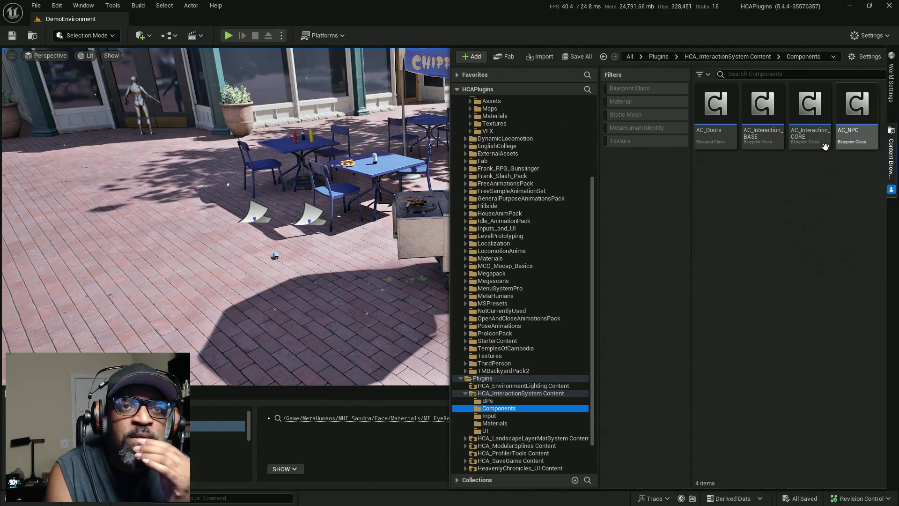
{"action": "left_click", "coordinate": [767, 115]}
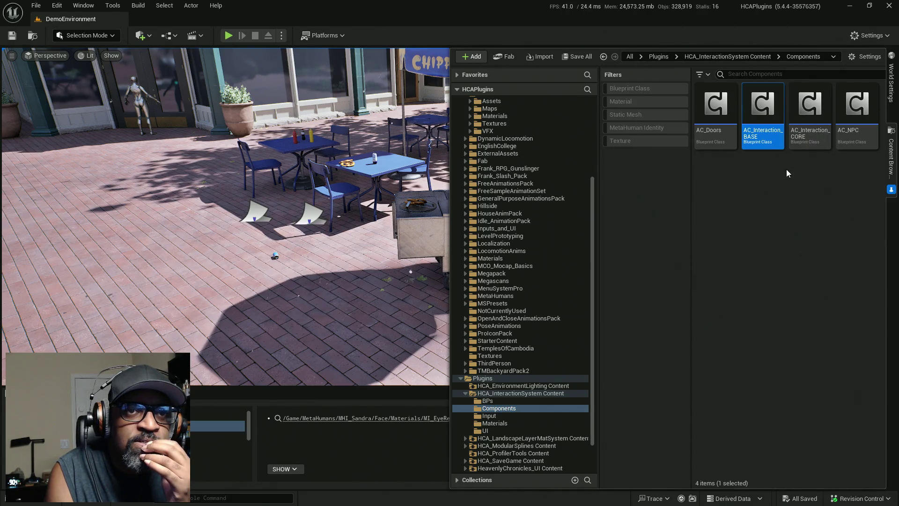
{"action": "left_click", "coordinate": [810, 113]}
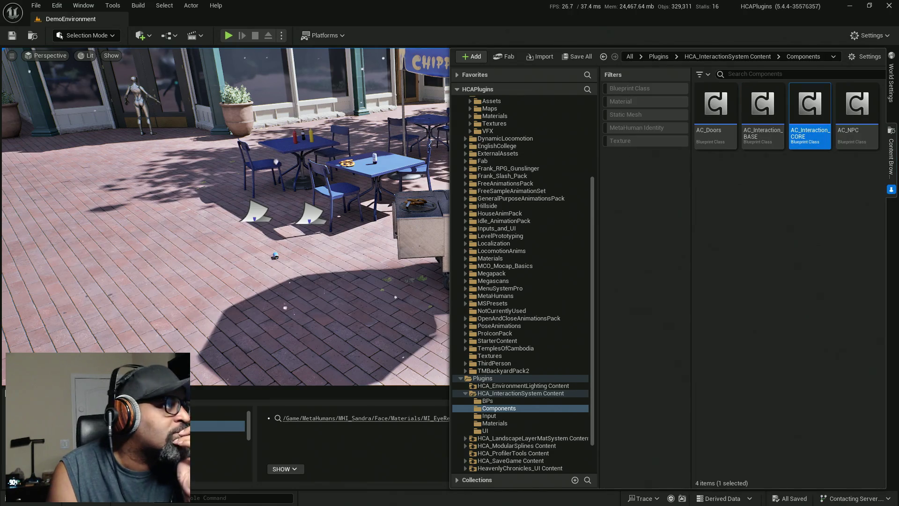
{"action": "double_click", "coordinate": [809, 112]}
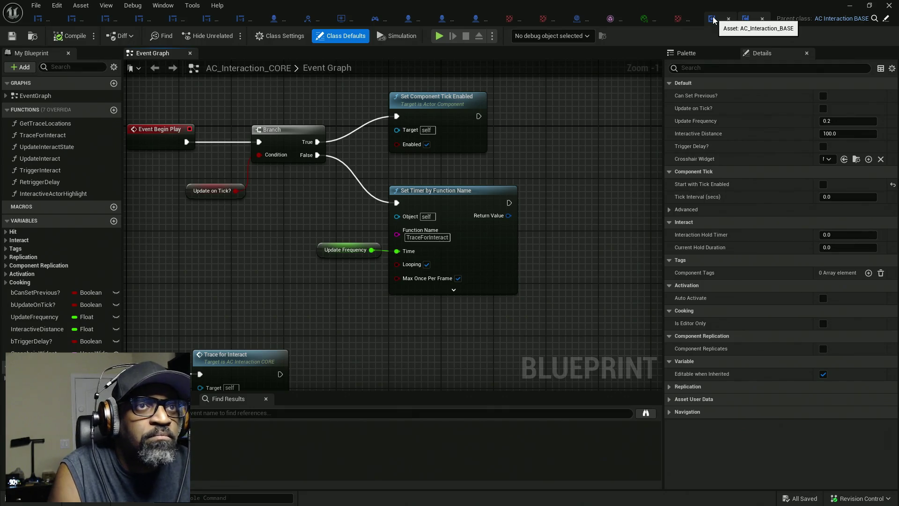
Review AC_Interaction_BASE's Trace and Hit Recheck functions with other assets closed, then return to CORE
{"action": "left_click", "coordinate": [713, 20]}
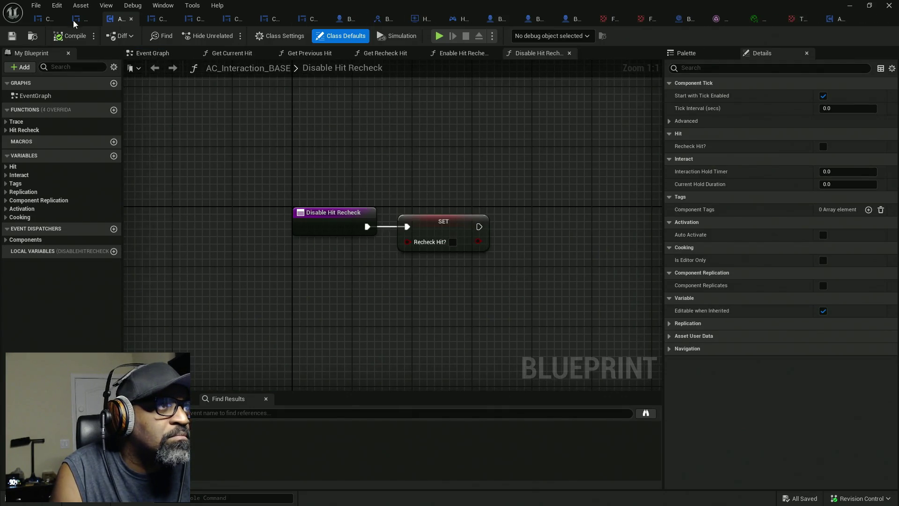
{"action": "left_click", "coordinate": [44, 22]}
{"action": "scroll", "coordinate": [333, 163], "scroll_direction": "down", "scroll_amount": 5}
{"action": "scroll", "coordinate": [339, 174], "scroll_direction": "down", "scroll_amount": 5}
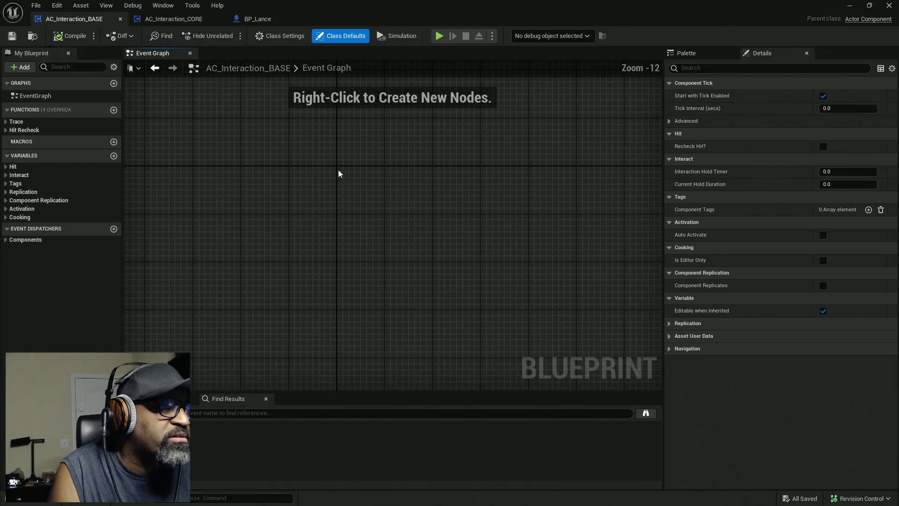
{"action": "left_click", "coordinate": [7, 130]}
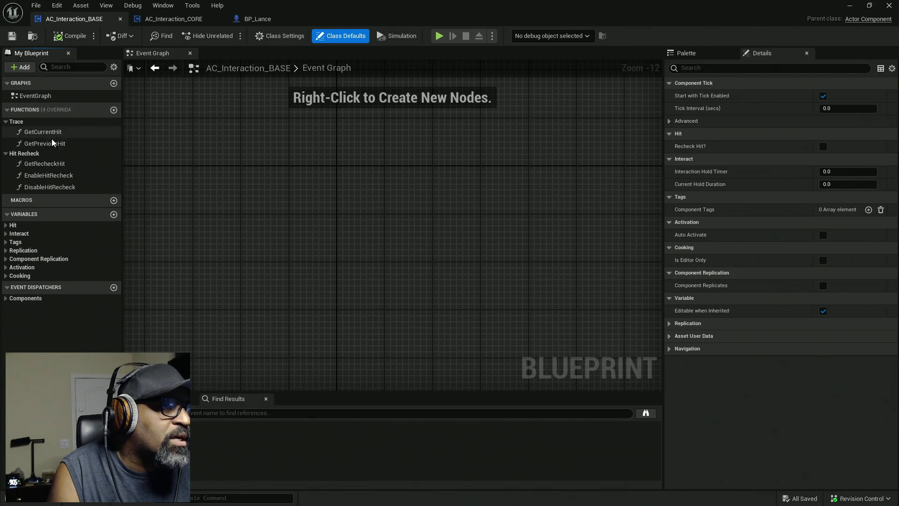
{"action": "left_click", "coordinate": [172, 18]}
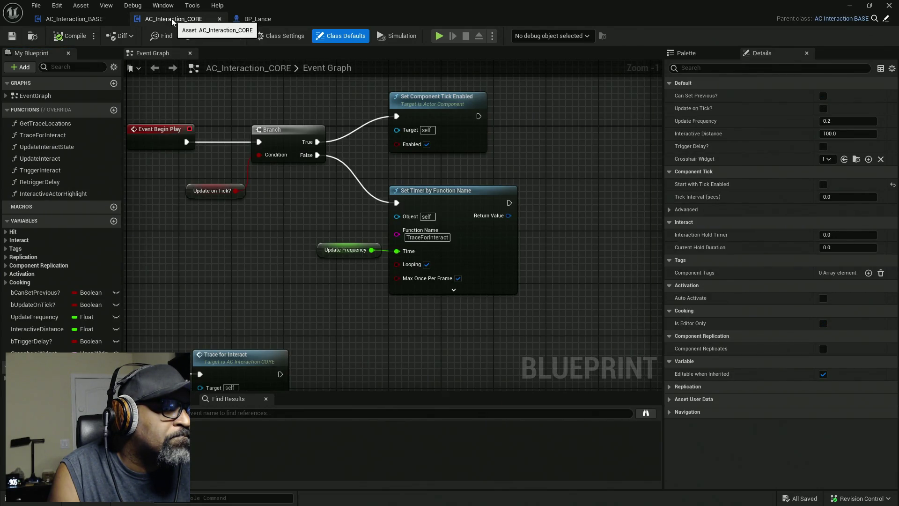
{"action": "scroll", "coordinate": [183, 171], "scroll_direction": "down", "scroll_amount": 3}
{"action": "scroll", "coordinate": [184, 188], "scroll_direction": "down", "scroll_amount": 4}
{"action": "scroll", "coordinate": [191, 195], "scroll_direction": "up", "scroll_amount": 4}
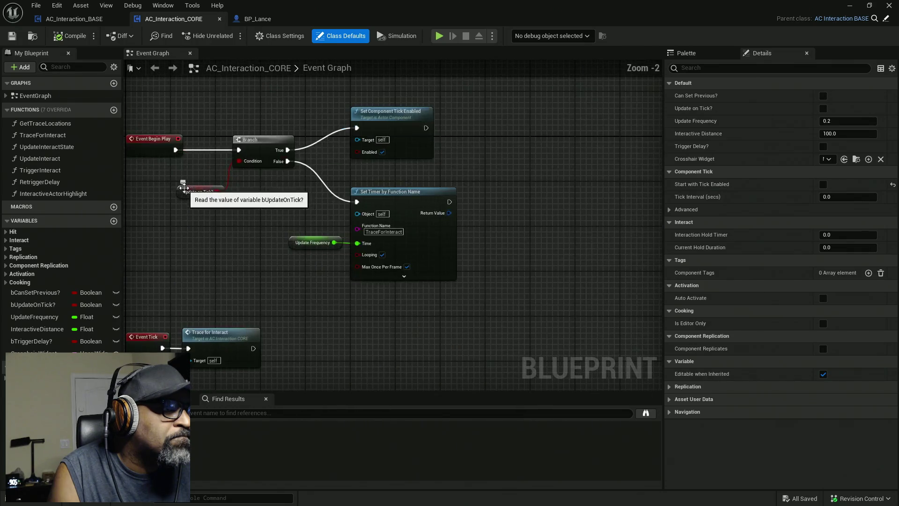
Inspect CORE's Set Timer by Function Name node, close AC_Interaction_BASE, and enter Trace for Interact
{"action": "right_click_drag", "start_coordinate": [238, 240], "coordinate": [270, 160]}
{"action": "scroll", "coordinate": [300, 116], "scroll_direction": "up", "scroll_amount": 1}
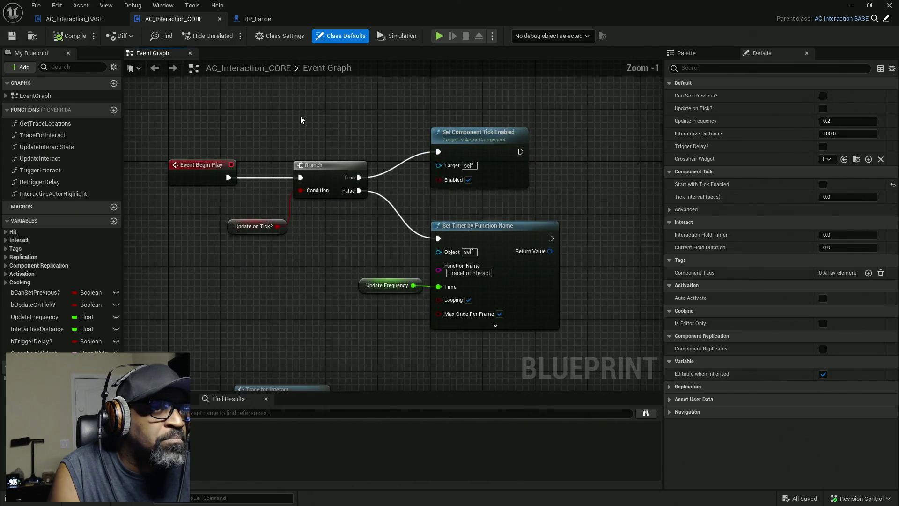
{"action": "scroll", "coordinate": [300, 116], "scroll_direction": "up", "scroll_amount": 1}
{"action": "scroll", "coordinate": [300, 125], "scroll_direction": "up", "scroll_amount": 1}
{"action": "scroll", "coordinate": [351, 130], "scroll_direction": "down", "scroll_amount": 1}
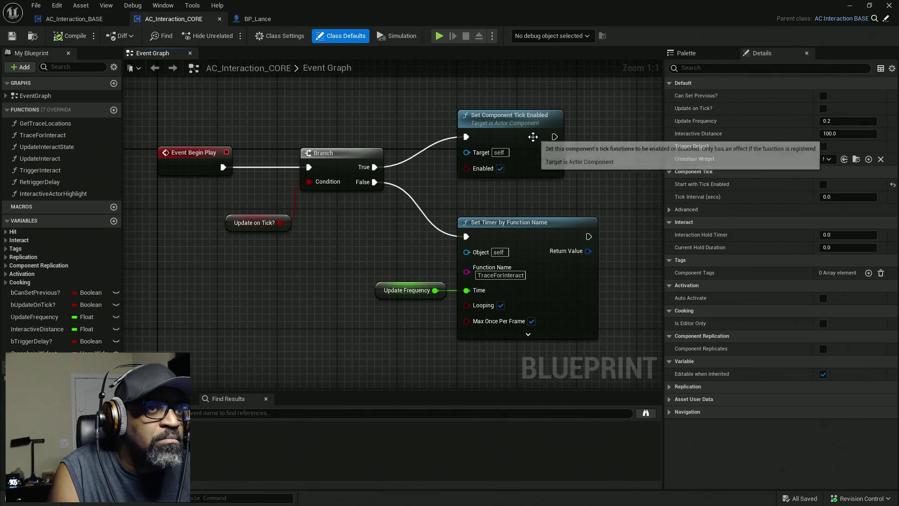
{"action": "right_click_drag", "start_coordinate": [498, 212], "coordinate": [485, 186]}
{"action": "left_click", "coordinate": [530, 226]}
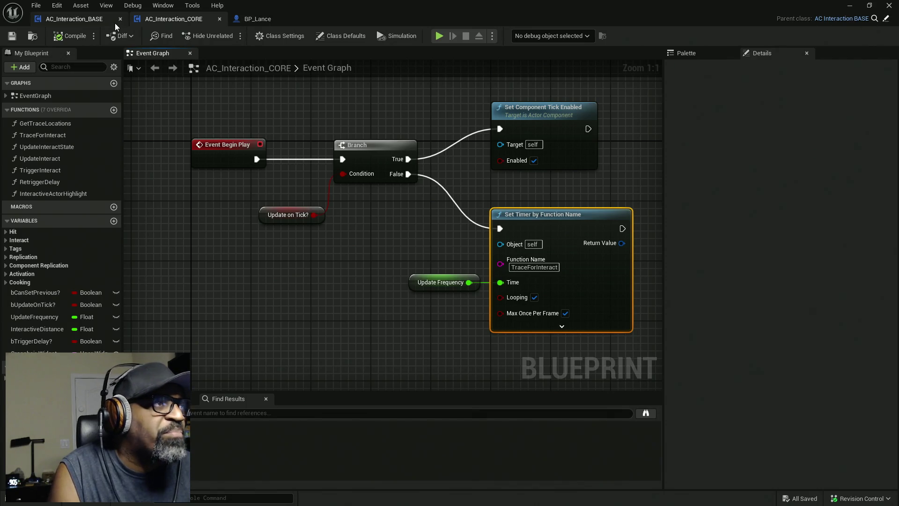
{"action": "left_click", "coordinate": [120, 20]}
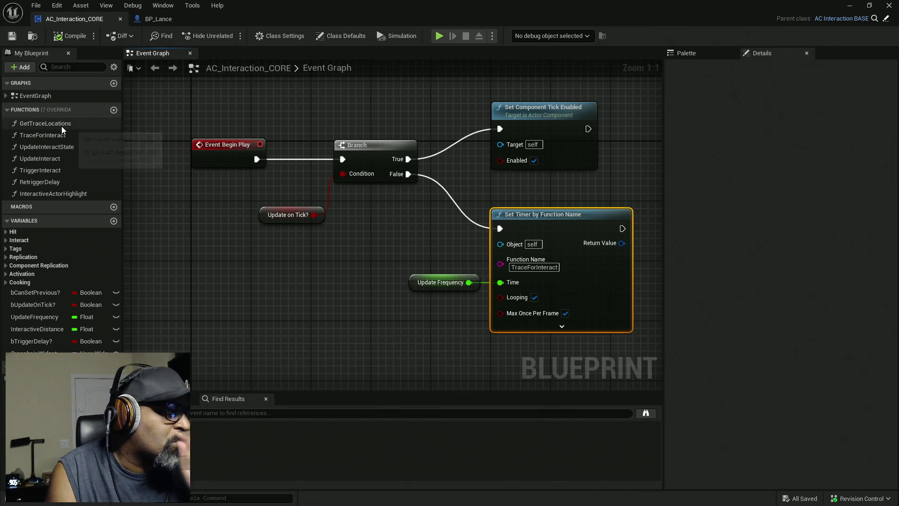
{"action": "double_click", "coordinate": [57, 140]}
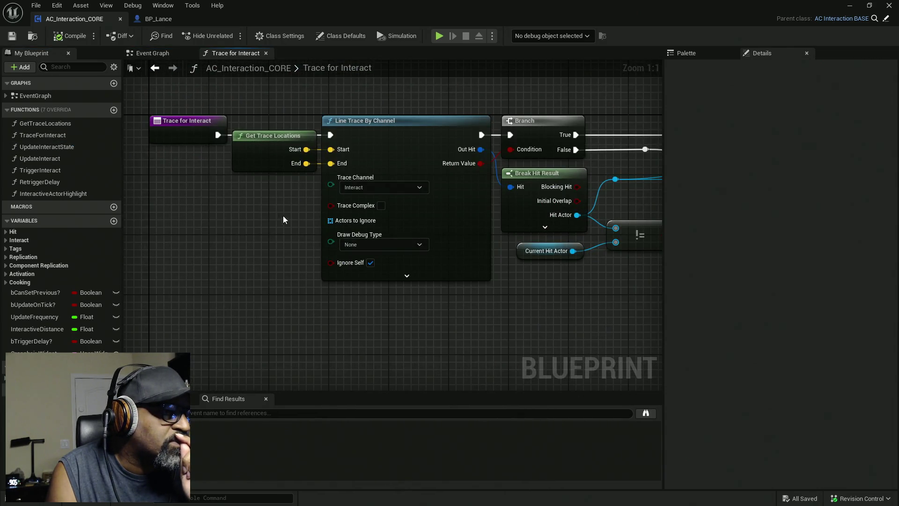
Walk the Trace for Interact execution flow and open the Update Interact State function
{"action": "right_click_drag", "start_coordinate": [283, 220], "coordinate": [221, 217]}
{"action": "right_click_drag", "start_coordinate": [490, 358], "coordinate": [288, 323]}
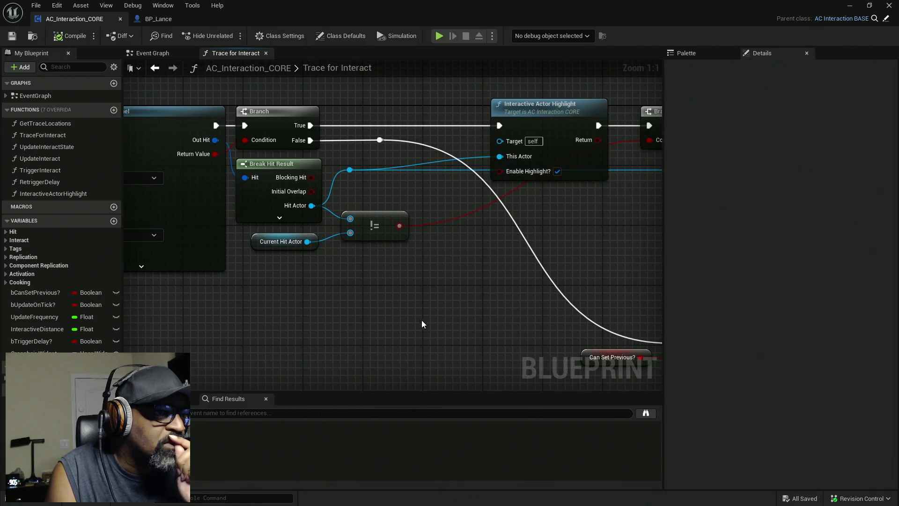
{"action": "left_click", "coordinate": [281, 242]}
{"action": "right_click_drag", "start_coordinate": [585, 235], "coordinate": [419, 251]}
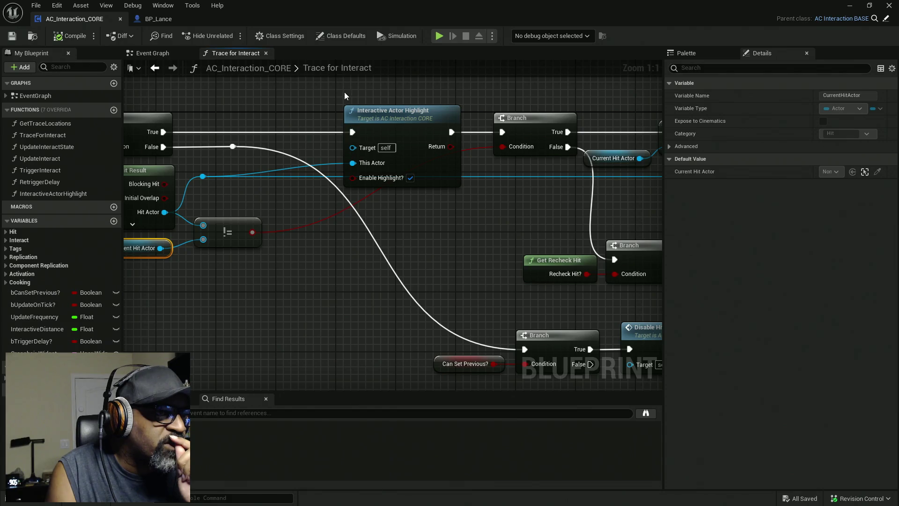
{"action": "mouse_move", "coordinate": [342, 92]}
{"action": "left_mouse_down"}
{"action": "mouse_move", "coordinate": [435, 129]}
{"action": "mouse_move", "coordinate": [461, 195]}
{"action": "left_mouse_up"}
{"action": "mouse_move", "coordinate": [430, 230]}
{"action": "right_mouse_down"}
{"action": "mouse_move", "coordinate": [476, 231]}
{"action": "mouse_move", "coordinate": [384, 238]}
{"action": "right_mouse_up"}
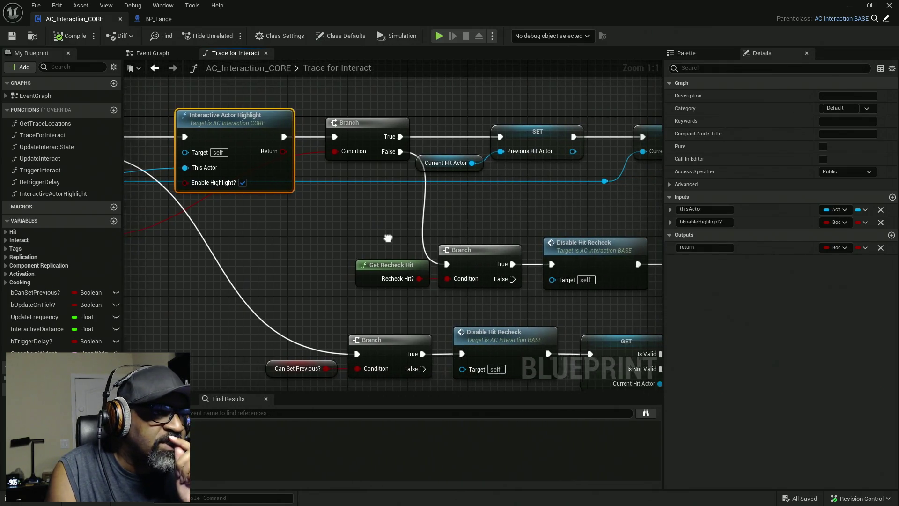
{"action": "right_click_drag", "start_coordinate": [385, 238], "coordinate": [280, 238]}
{"action": "right_click_drag", "start_coordinate": [578, 230], "coordinate": [257, 233]}
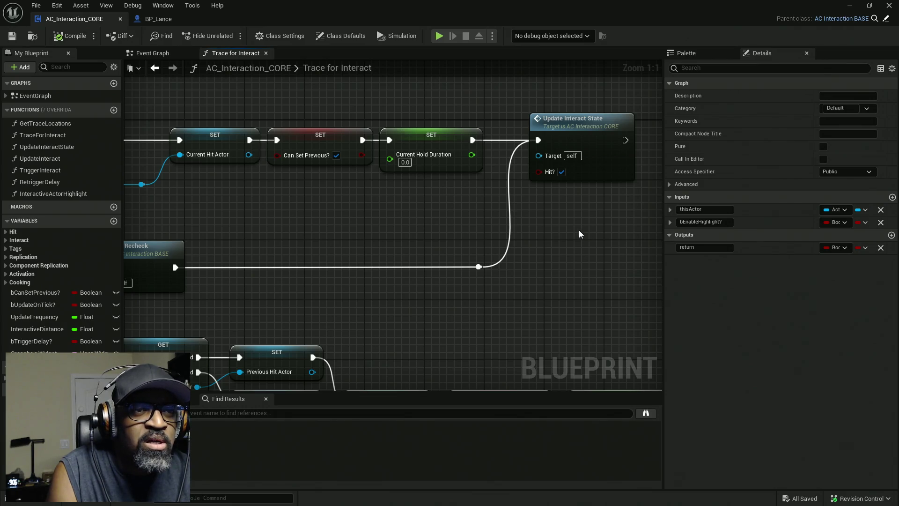
{"action": "mouse_move", "coordinate": [409, 235]}
{"action": "right_mouse_down"}
{"action": "mouse_move", "coordinate": [438, 209]}
{"action": "mouse_move", "coordinate": [581, 154]}
{"action": "mouse_move", "coordinate": [542, 197]}
{"action": "mouse_move", "coordinate": [571, 183]}
{"action": "mouse_move", "coordinate": [730, 175]}
{"action": "mouse_move", "coordinate": [576, 176]}
{"action": "mouse_move", "coordinate": [495, 212]}
{"action": "right_mouse_up"}
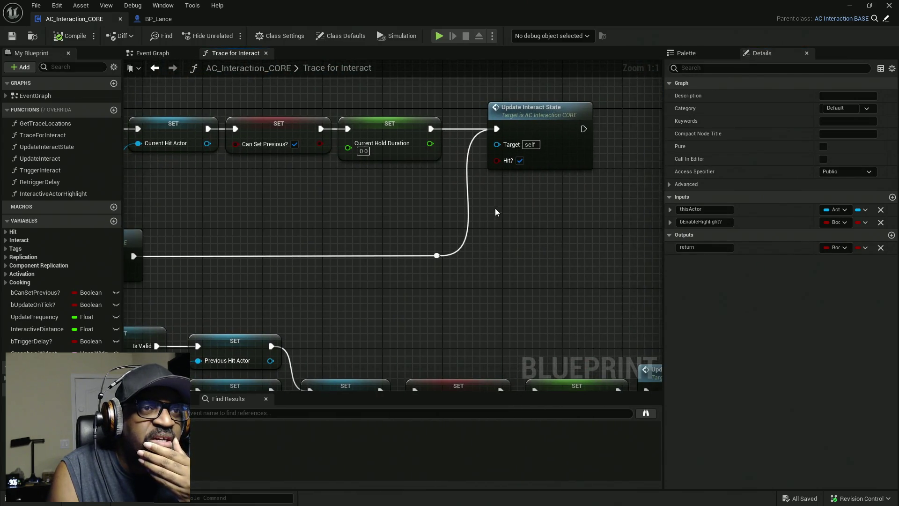
{"action": "double_click", "coordinate": [546, 122]}
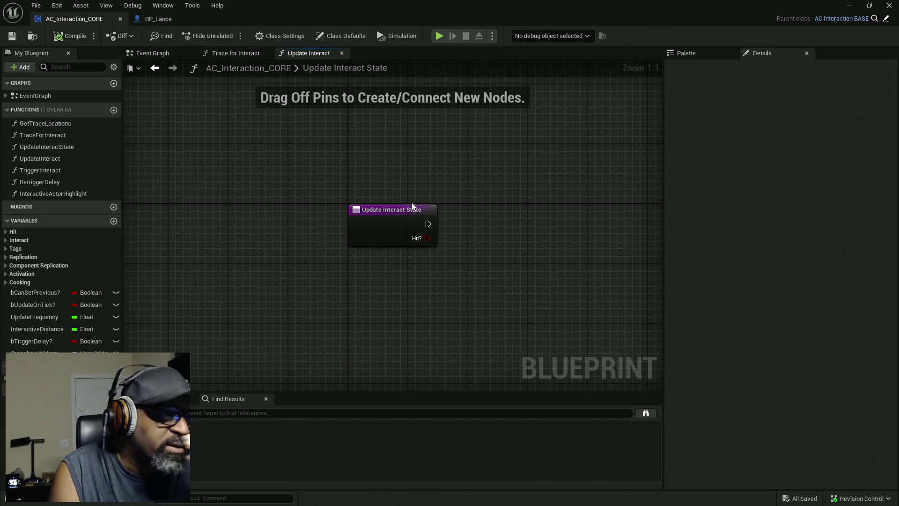
Return to Trace for Interact and open the Interactive Actor Highlight function
{"action": "left_click", "coordinate": [237, 52]}
{"action": "scroll", "coordinate": [274, 193], "scroll_direction": "down", "scroll_amount": 3}
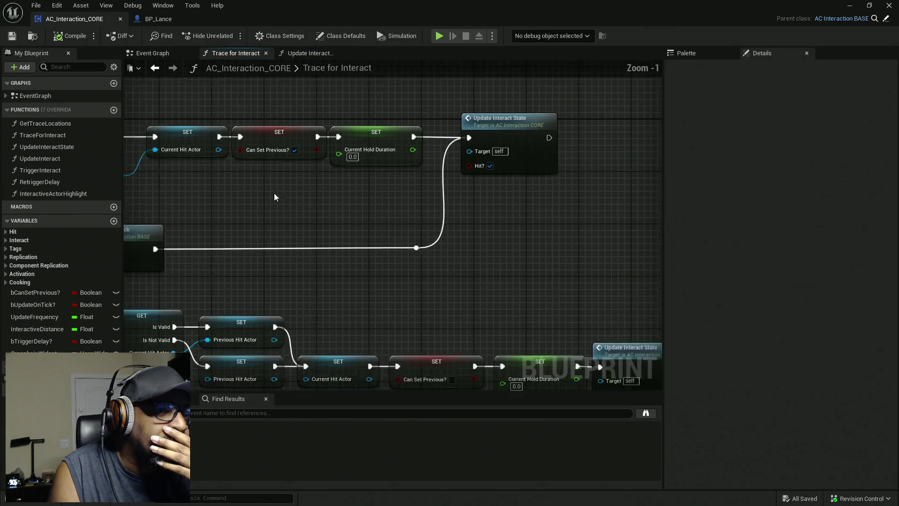
{"action": "right_click_drag", "start_coordinate": [384, 244], "coordinate": [521, 233]}
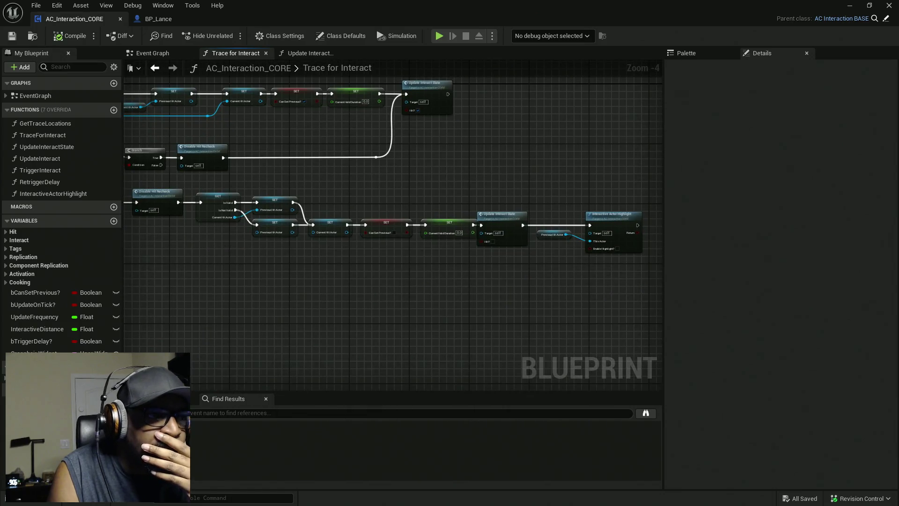
{"action": "right_click_drag", "start_coordinate": [422, 232], "coordinate": [333, 253]}
{"action": "scroll", "coordinate": [291, 180], "scroll_direction": "up", "scroll_amount": 2}
{"action": "right_click_drag", "start_coordinate": [291, 181], "coordinate": [498, 234]}
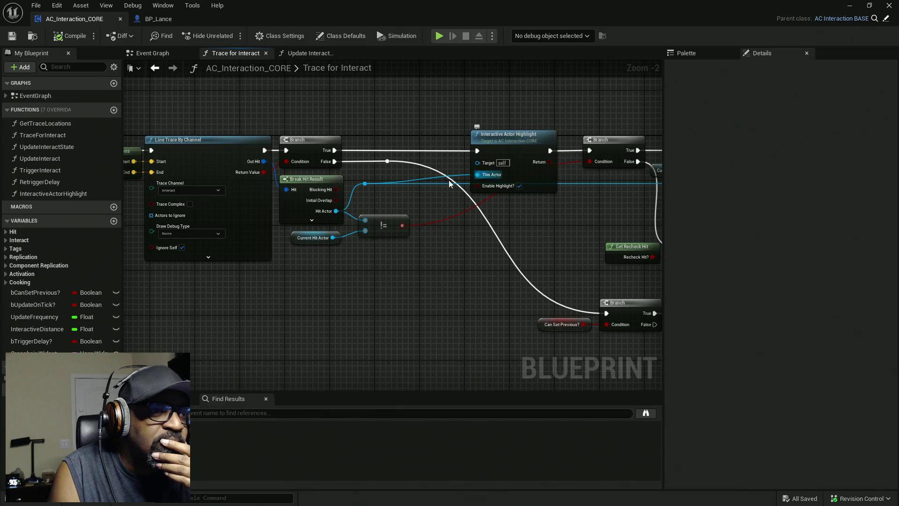
{"action": "double_click", "coordinate": [497, 141]}
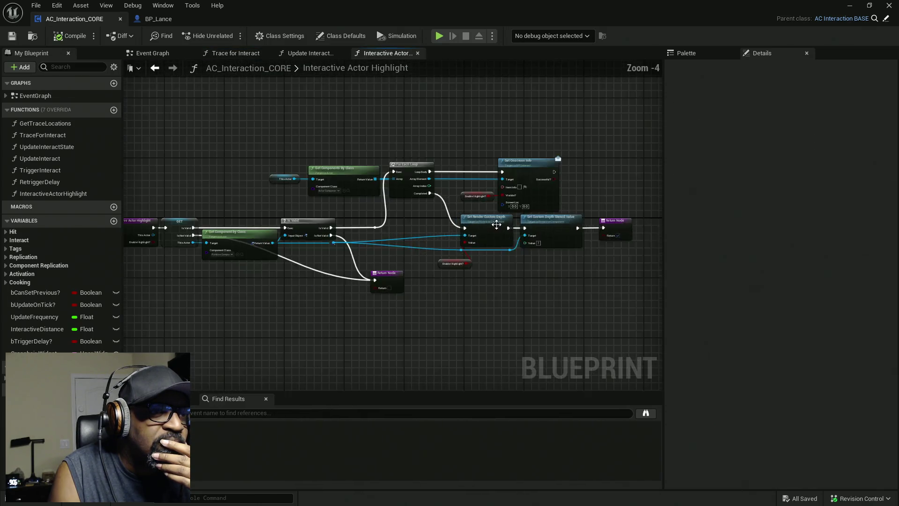
{"action": "scroll", "coordinate": [497, 224], "scroll_direction": "up", "scroll_amount": 3}
Review Set Onscreen Info and Get Components By Class, checking its Component Class options unchanged
{"action": "left_click", "coordinate": [562, 124]}
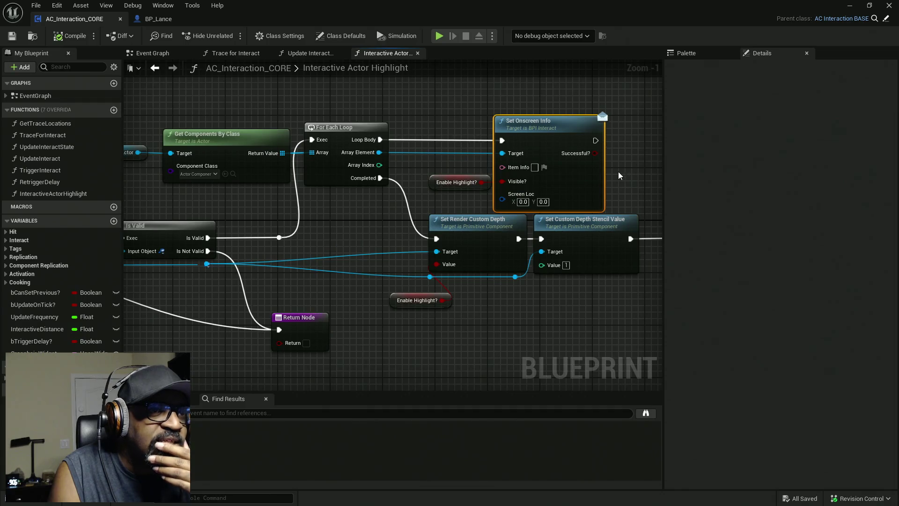
{"action": "right_click_drag", "start_coordinate": [634, 188], "coordinate": [584, 210]}
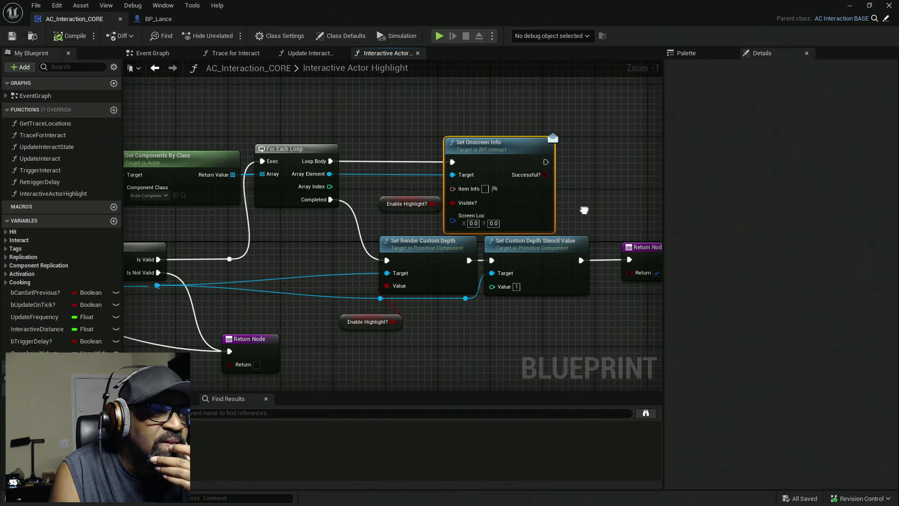
{"action": "right_click_drag", "start_coordinate": [291, 219], "coordinate": [420, 224]}
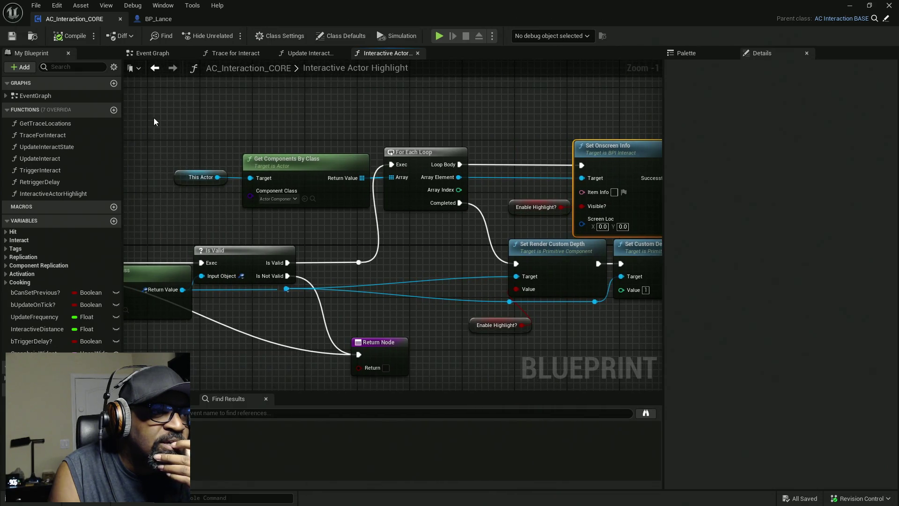
{"action": "left_click_drag", "start_coordinate": [169, 120], "coordinate": [237, 157]}
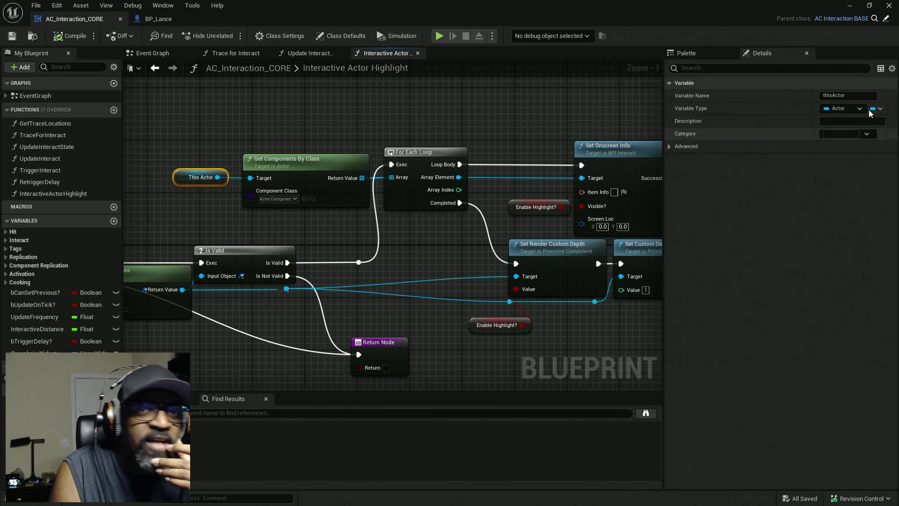
{"action": "left_click_drag", "start_coordinate": [287, 132], "coordinate": [336, 225]}
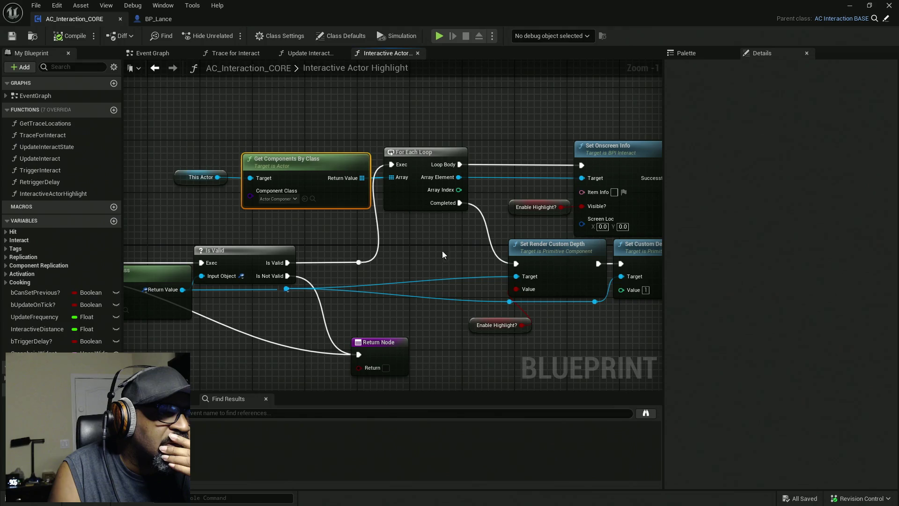
{"action": "left_click", "coordinate": [282, 201]}
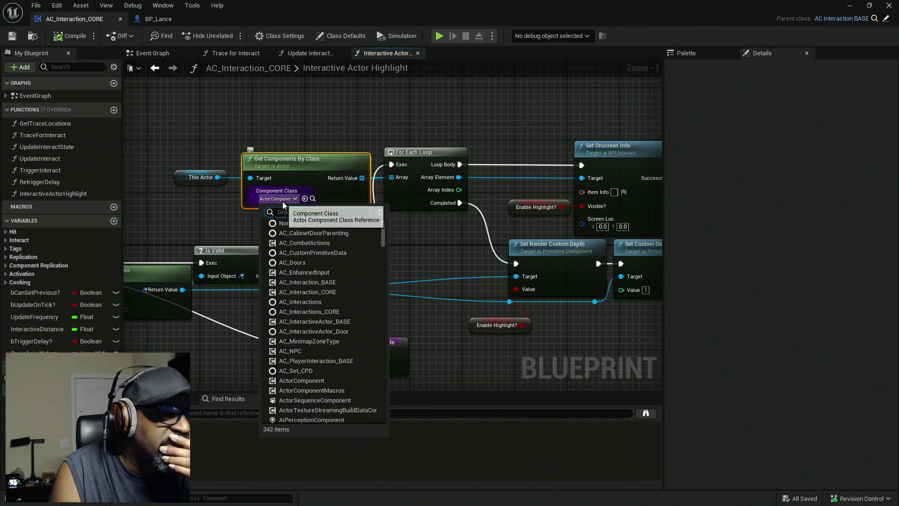
{"action": "left_click", "coordinate": [283, 199]}
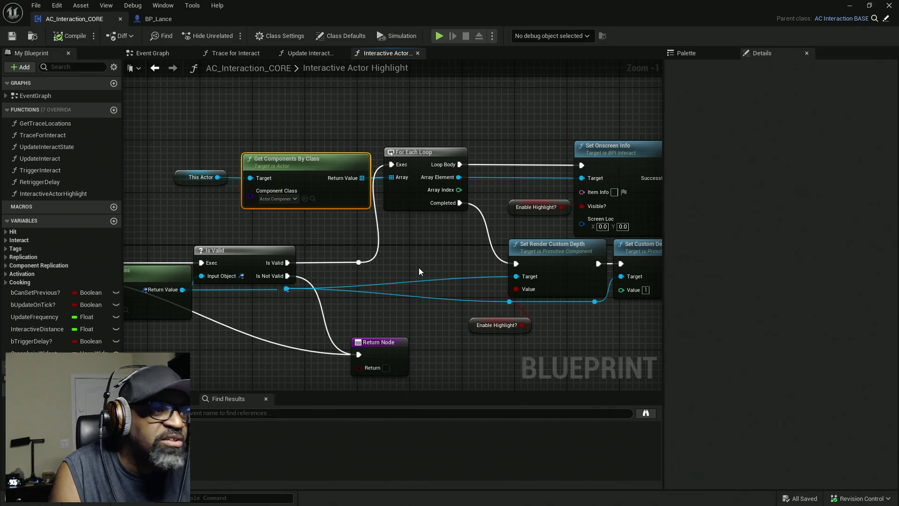
Pan to the function entry and shrink the Blueprint editor to reveal the level
{"action": "right_click_drag", "start_coordinate": [426, 261], "coordinate": [377, 257]}
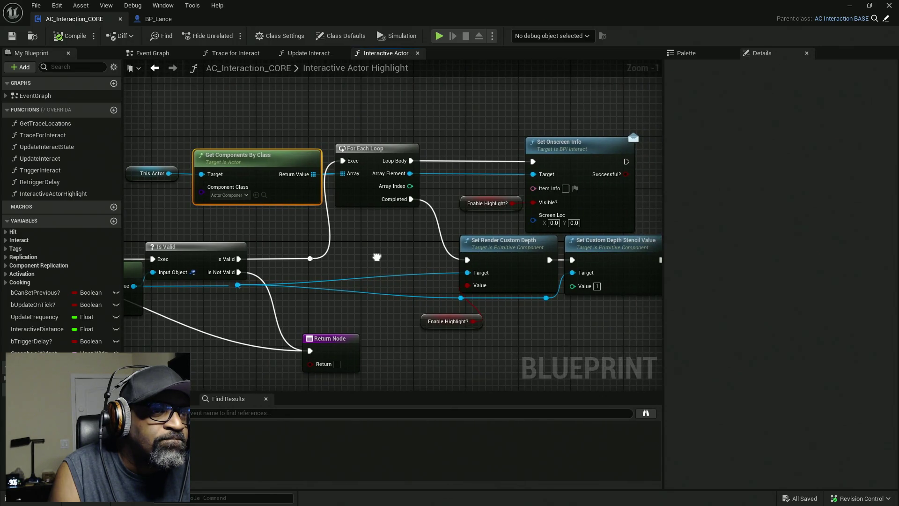
{"action": "right_click_drag", "start_coordinate": [376, 257], "coordinate": [637, 225]}
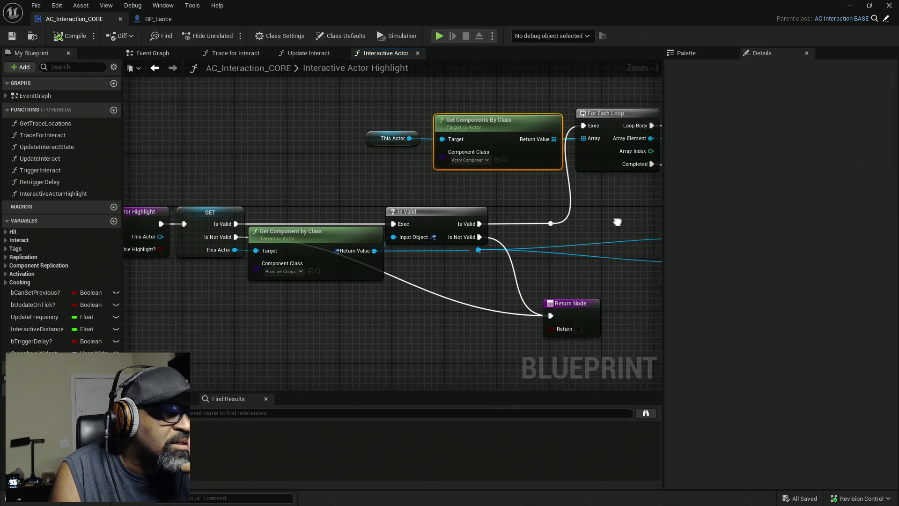
{"action": "right_click_drag", "start_coordinate": [637, 224], "coordinate": [518, 200]}
{"action": "left_click_drag", "start_coordinate": [394, 6], "coordinate": [207, 88]}
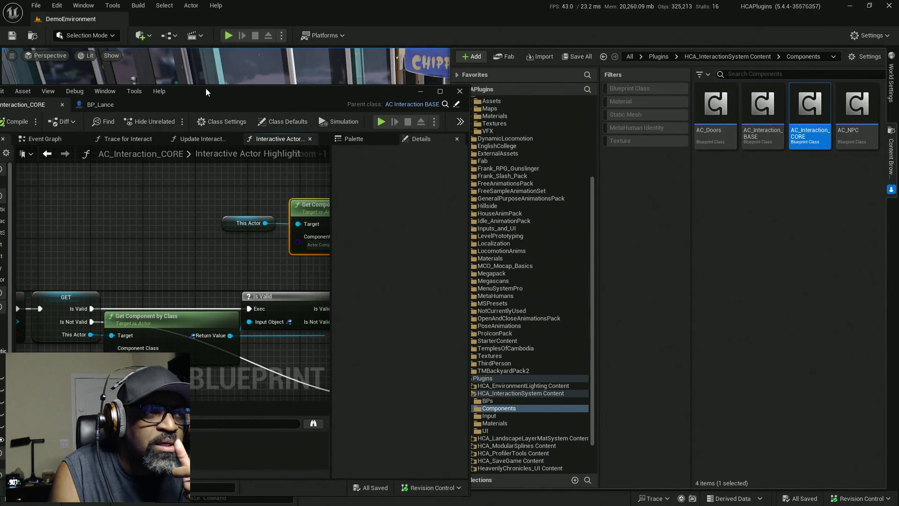
Dismiss the Blueprint editor and load RnD_Level from Developers > DivineDevWorkstation > Collections
{"action": "left_click_drag", "start_coordinate": [206, 88], "coordinate": [229, 89]}
{"action": "left_click", "coordinate": [494, 87]}
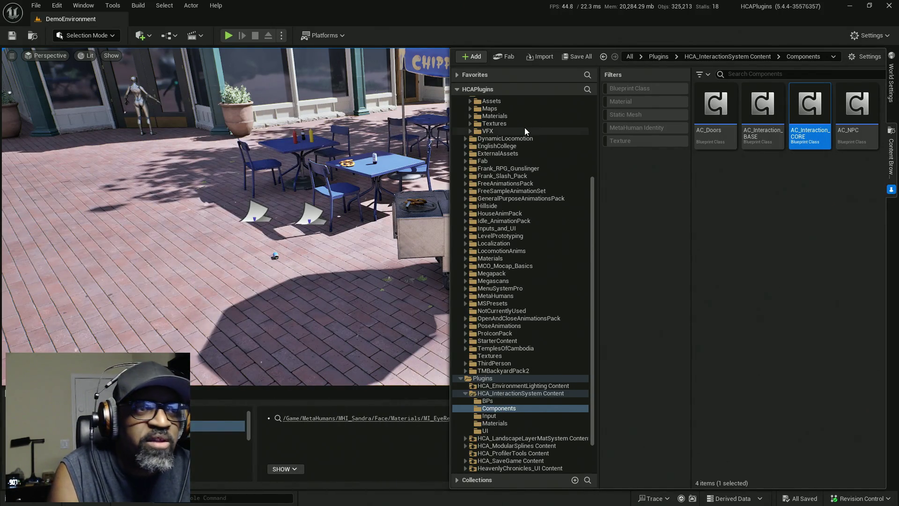
{"action": "scroll", "coordinate": [532, 199], "scroll_direction": "up", "scroll_amount": 5}
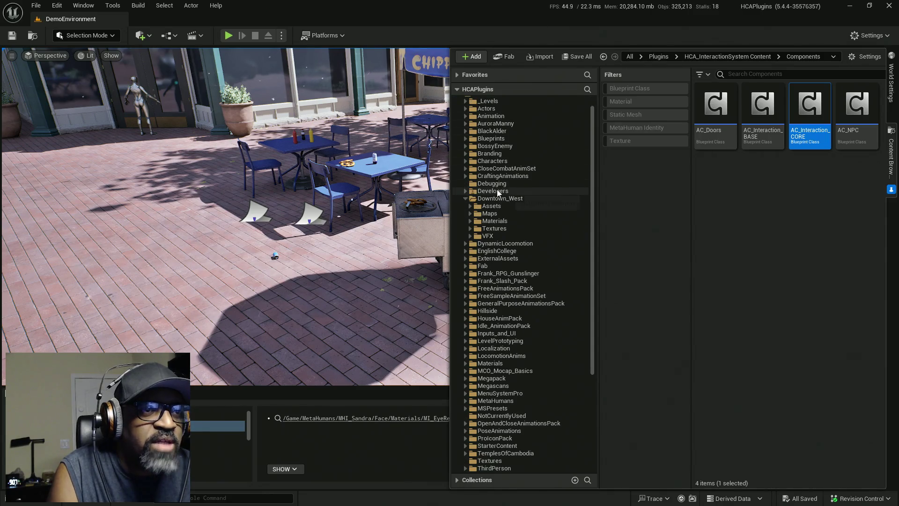
{"action": "scroll", "coordinate": [497, 189], "scroll_direction": "up", "scroll_amount": 1}
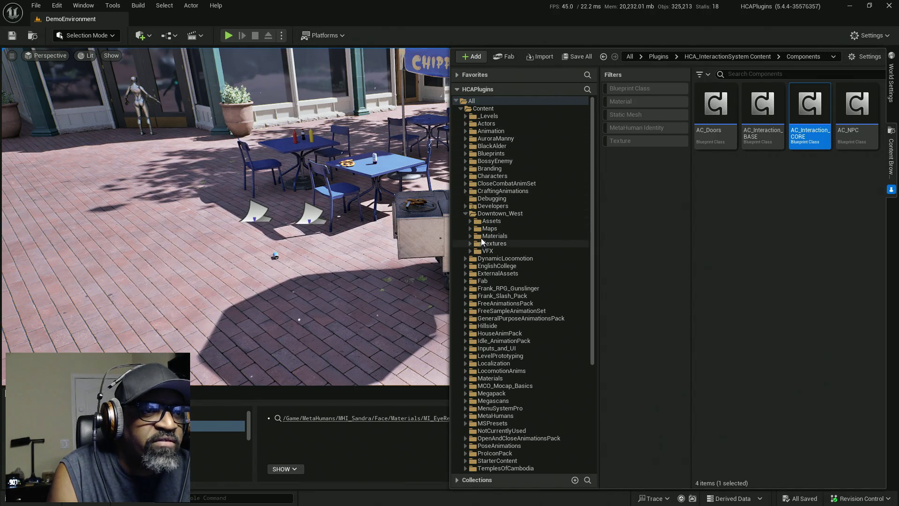
{"action": "left_click", "coordinate": [466, 207]}
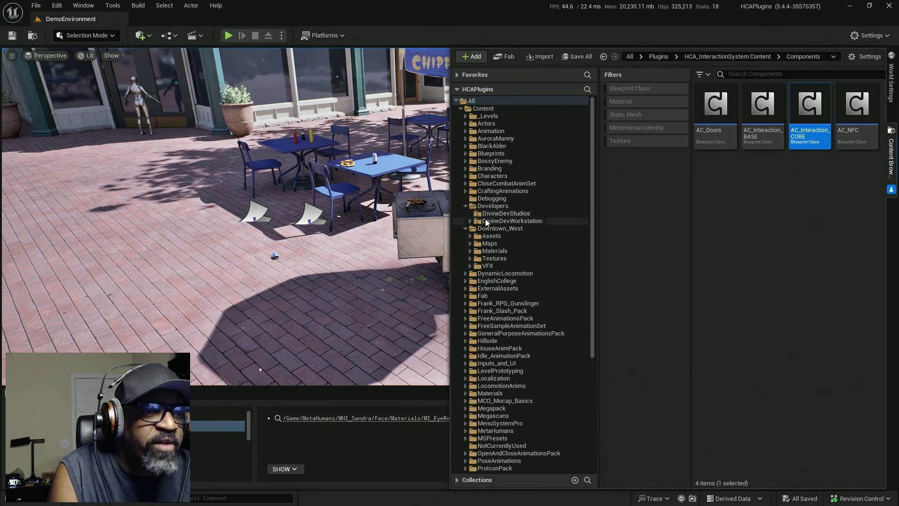
{"action": "left_click", "coordinate": [472, 221]}
{"action": "left_click", "coordinate": [475, 229]}
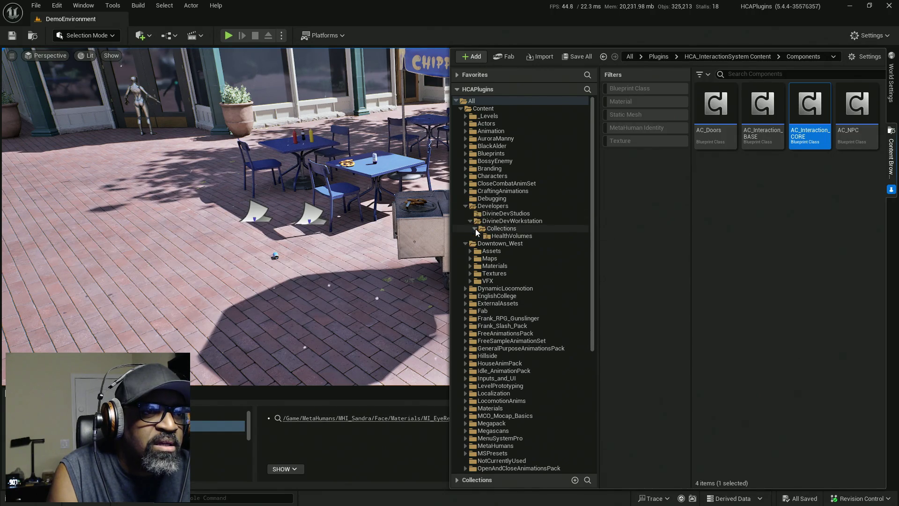
{"action": "left_click", "coordinate": [493, 230]}
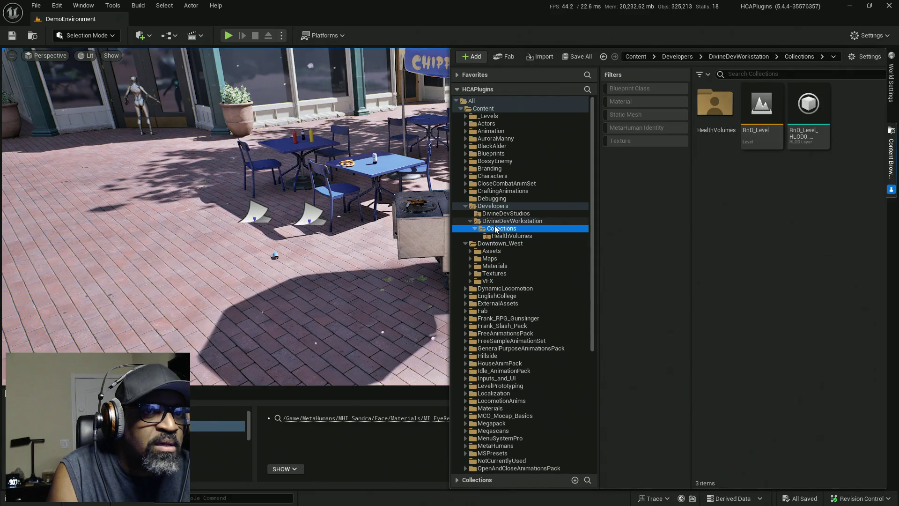
{"action": "double_click", "coordinate": [762, 109]}
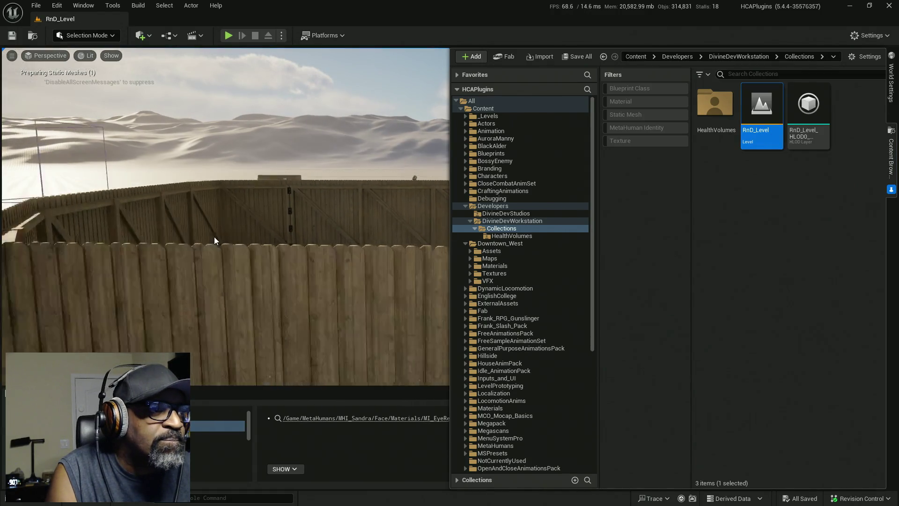
Pull the camera back over the fenced area and select the fence gate panel
{"action": "right_click_drag", "start_coordinate": [320, 202], "coordinate": [321, 205]}
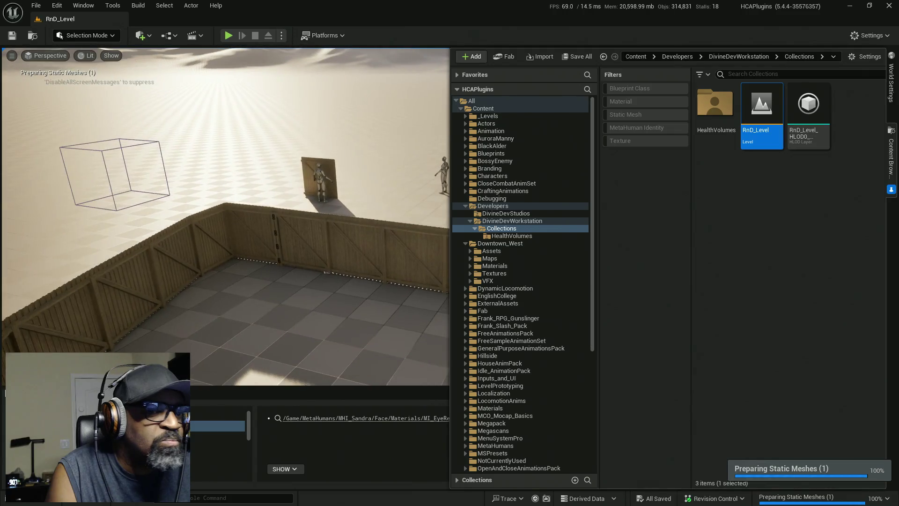
{"action": "left_click", "coordinate": [307, 235]}
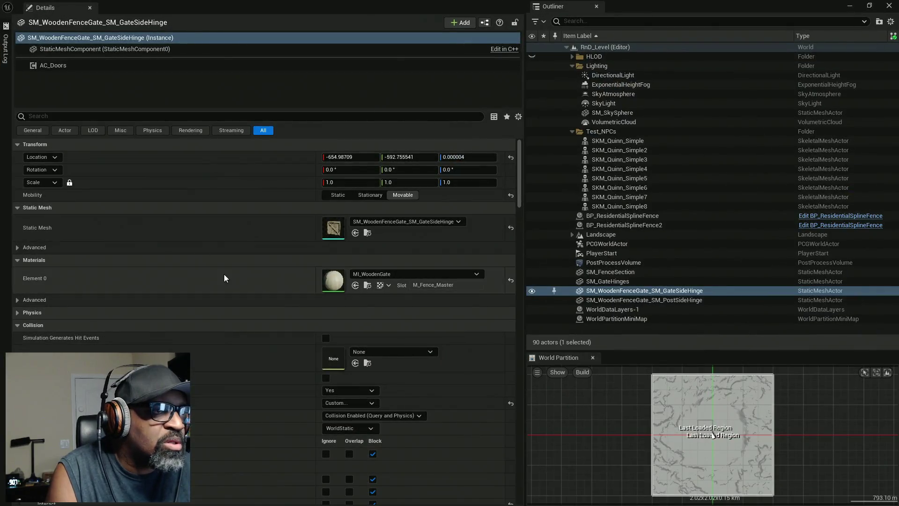
Inspect the gate's AC_Doors component settings, then show the Downtown_West Maps folder
{"action": "left_click", "coordinate": [73, 66]}
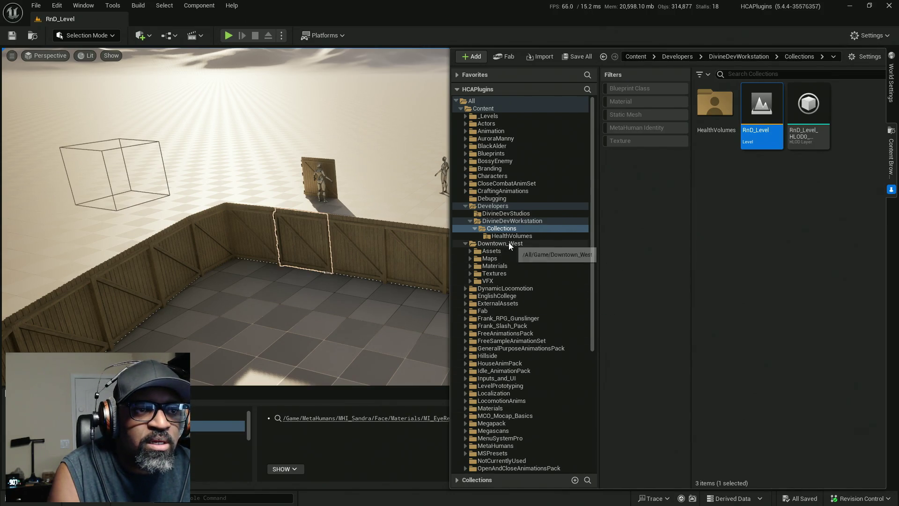
{"action": "left_click", "coordinate": [489, 259]}
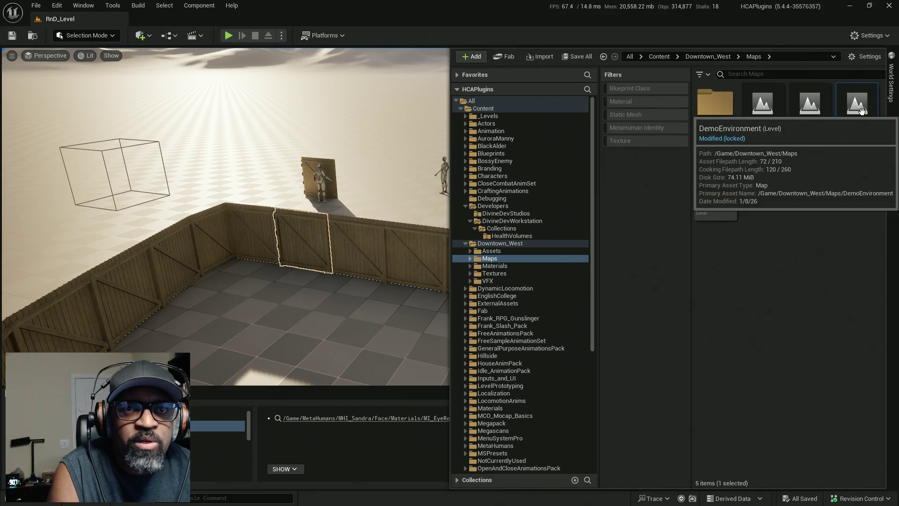
Reload DemoEnvironment and open AC_Doors from HCA_InteractionSystem Content > BPs > Components
{"action": "double_click", "coordinate": [863, 125]}
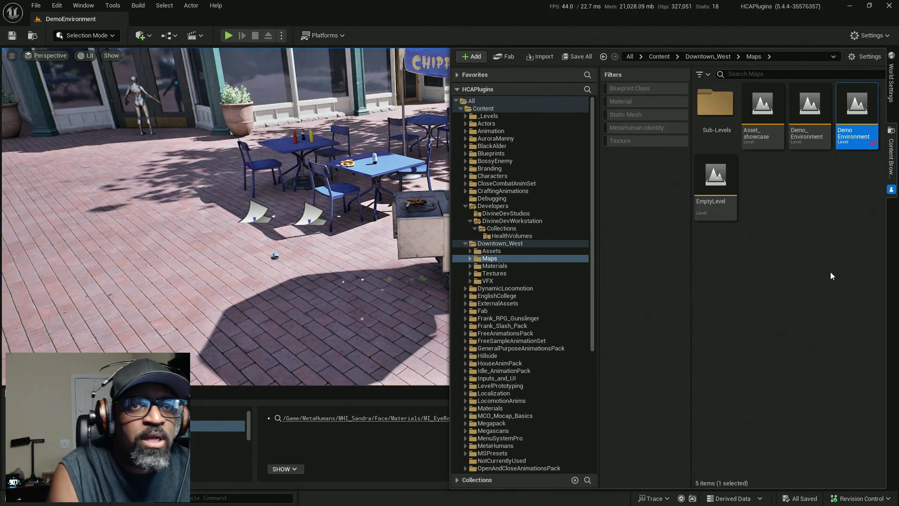
{"action": "scroll", "coordinate": [520, 365], "scroll_direction": "down", "scroll_amount": 5}
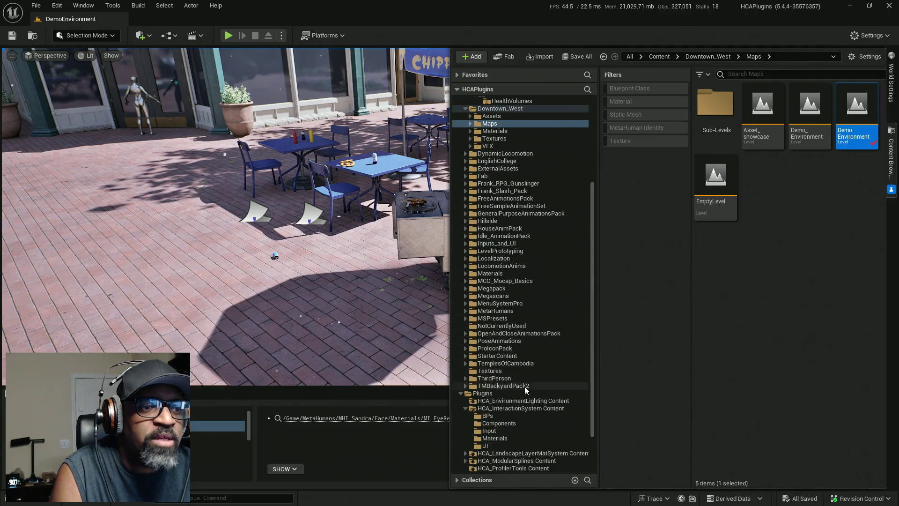
{"action": "left_click", "coordinate": [492, 363]}
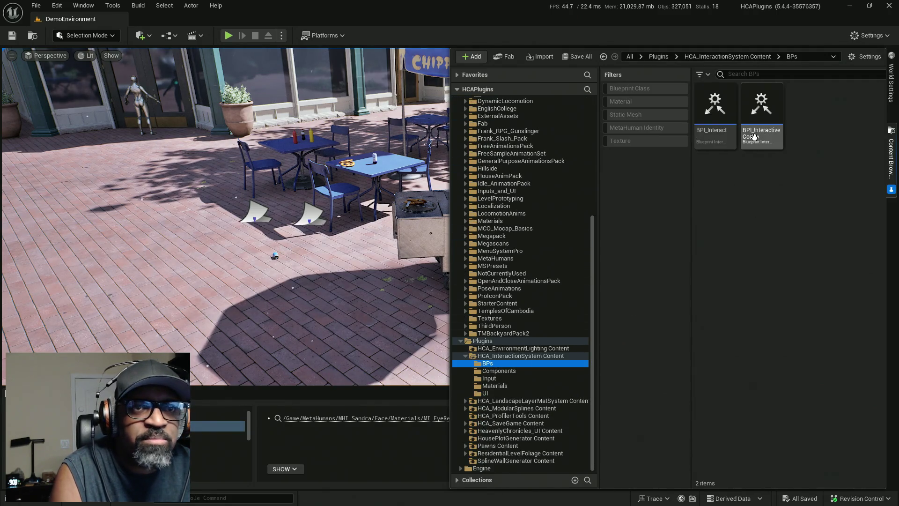
{"action": "left_click", "coordinate": [524, 356]}
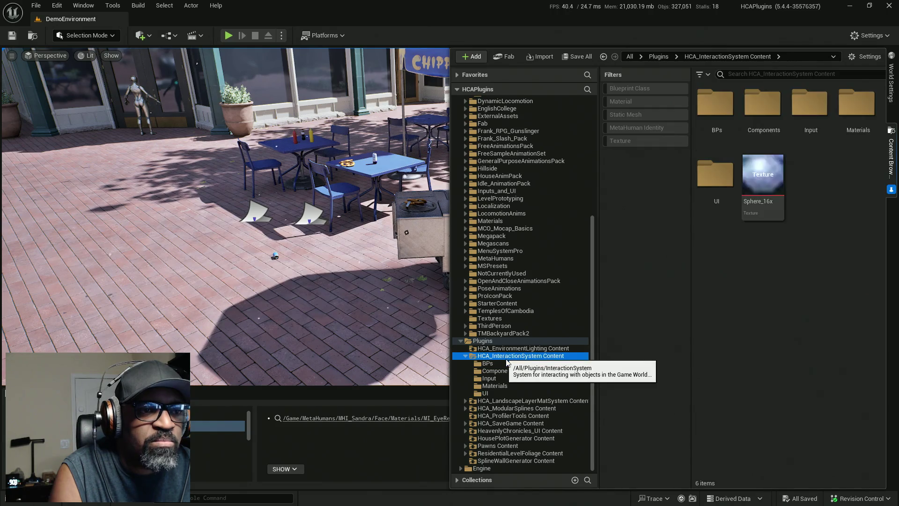
{"action": "double_click", "coordinate": [716, 104]}
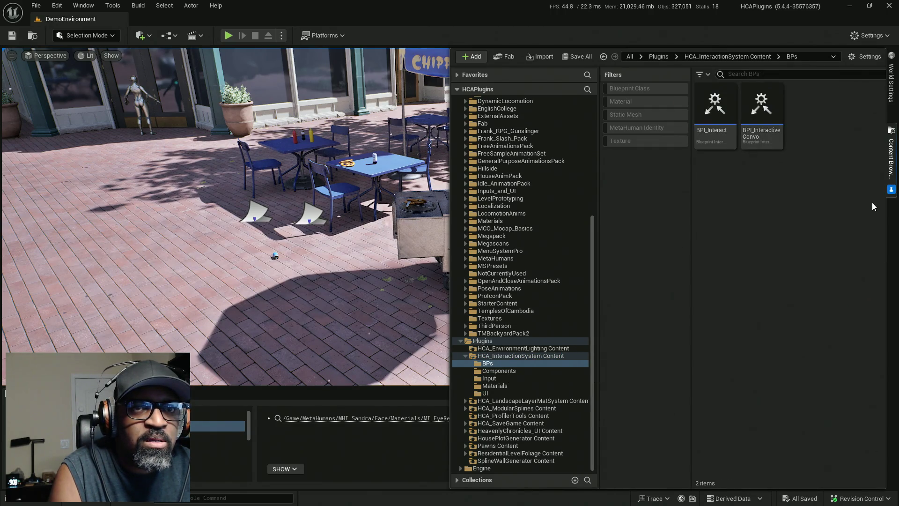
{"action": "left_click", "coordinate": [503, 371]}
{"action": "double_click", "coordinate": [718, 113]}
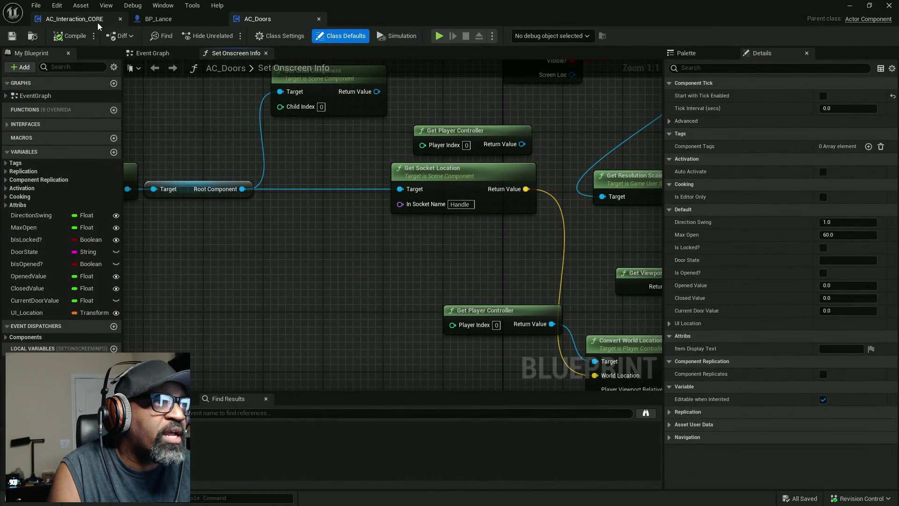
Inspect the Set Onscreen Info node in AC_Interaction_CORE's Interactive Actor Highlight graph
{"action": "left_click_drag", "start_coordinate": [97, 21], "coordinate": [202, 20]}
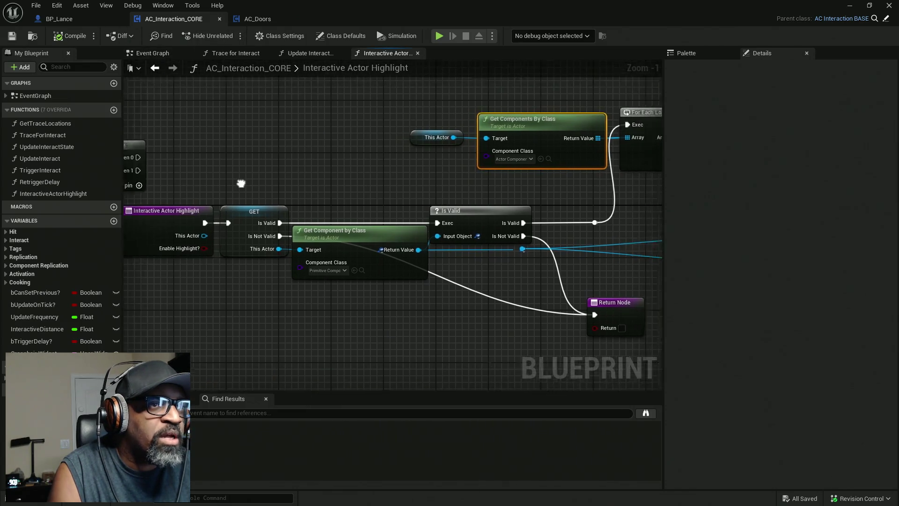
{"action": "right_click_drag", "start_coordinate": [224, 131], "coordinate": [257, 142]}
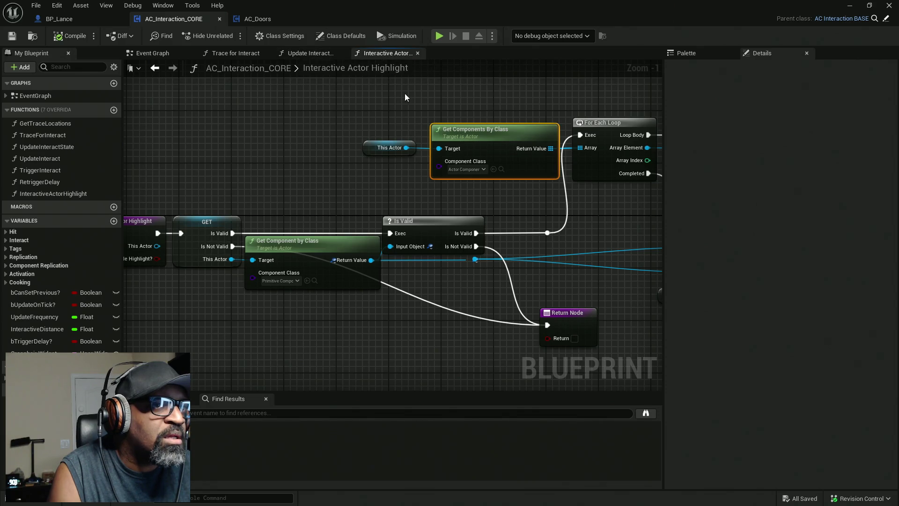
{"action": "right_click_drag", "start_coordinate": [405, 94], "coordinate": [429, 110]}
{"action": "left_click_drag", "start_coordinate": [348, 99], "coordinate": [513, 150]}
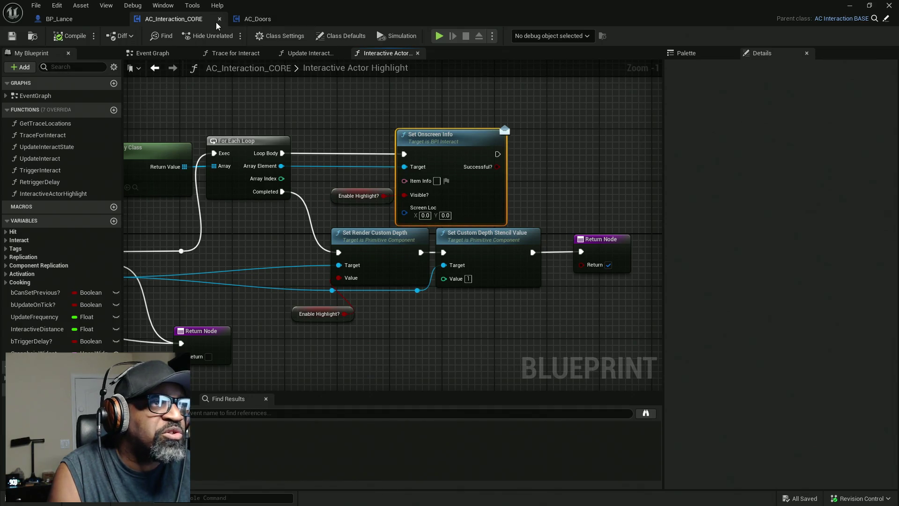
View AC_Doors' Set Onscreen Info interface function, then return to the level
{"action": "left_click", "coordinate": [258, 19]}
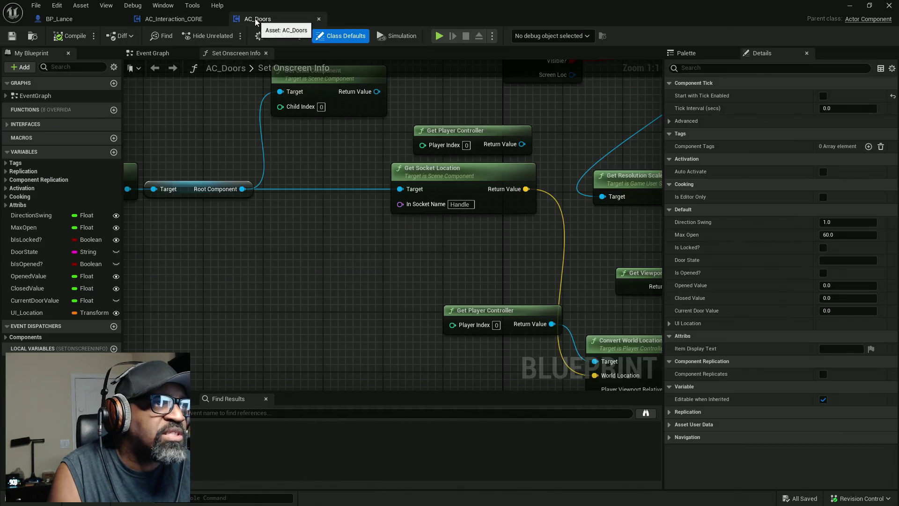
{"action": "left_click", "coordinate": [10, 127]}
{"action": "left_click", "coordinate": [60, 136]}
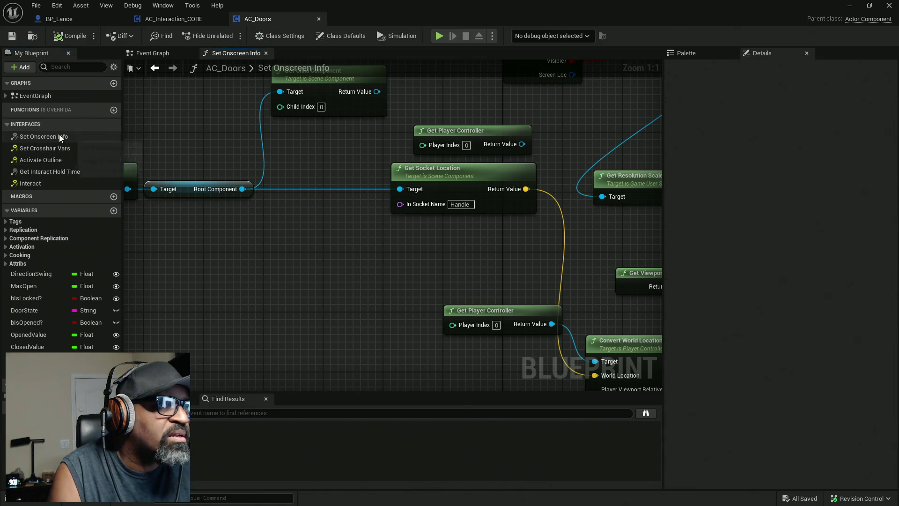
{"action": "scroll", "coordinate": [336, 133], "scroll_direction": "down", "scroll_amount": 2}
{"action": "scroll", "coordinate": [339, 215], "scroll_direction": "down", "scroll_amount": 3}
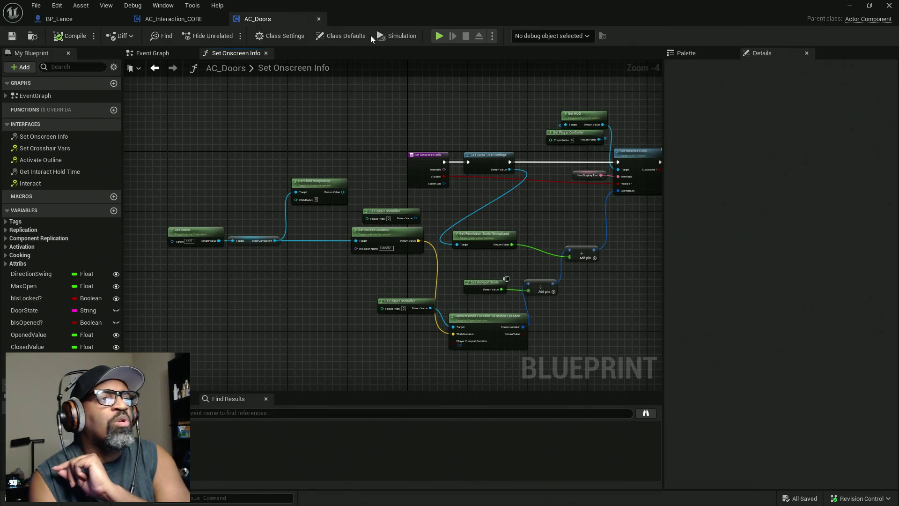
{"action": "key", "text": "ctrl+b"}
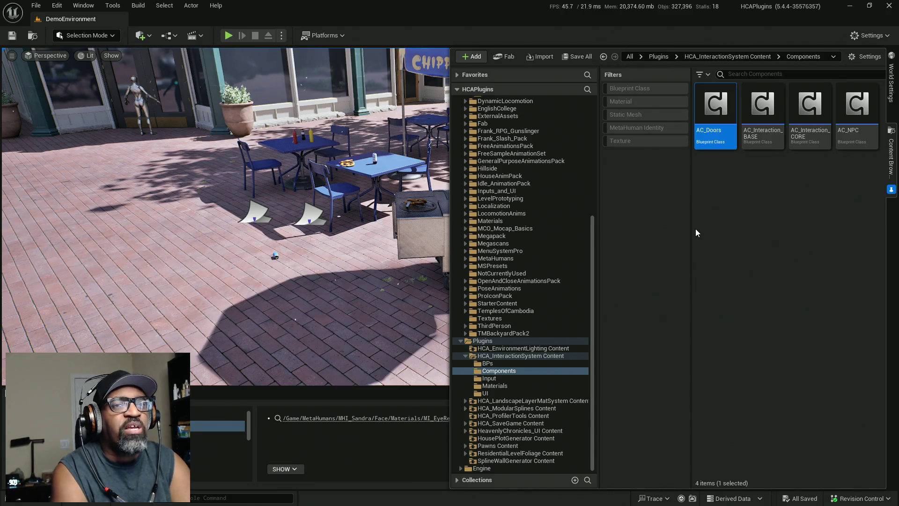
{"action": "right_click", "coordinate": [726, 203]}
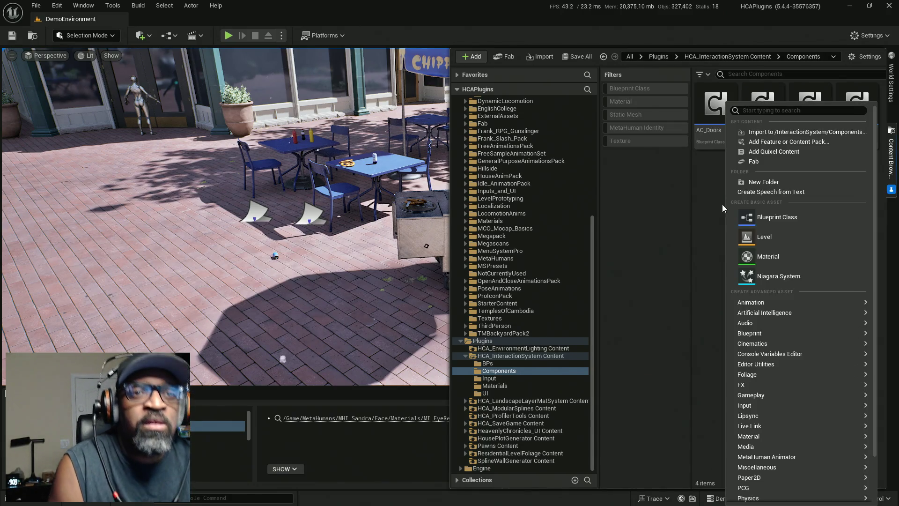
{"action": "left_click", "coordinate": [706, 194]}
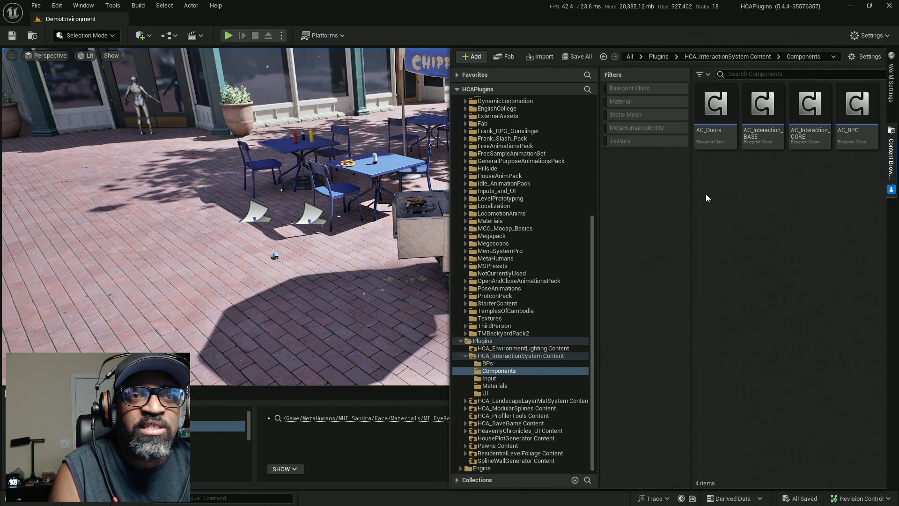
{"action": "right_click", "coordinate": [750, 201]}
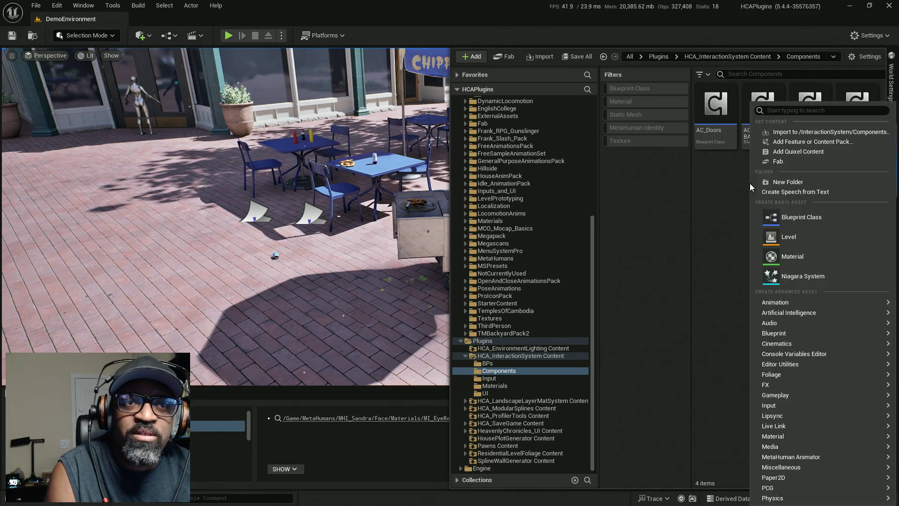
{"action": "left_click", "coordinate": [790, 222]}
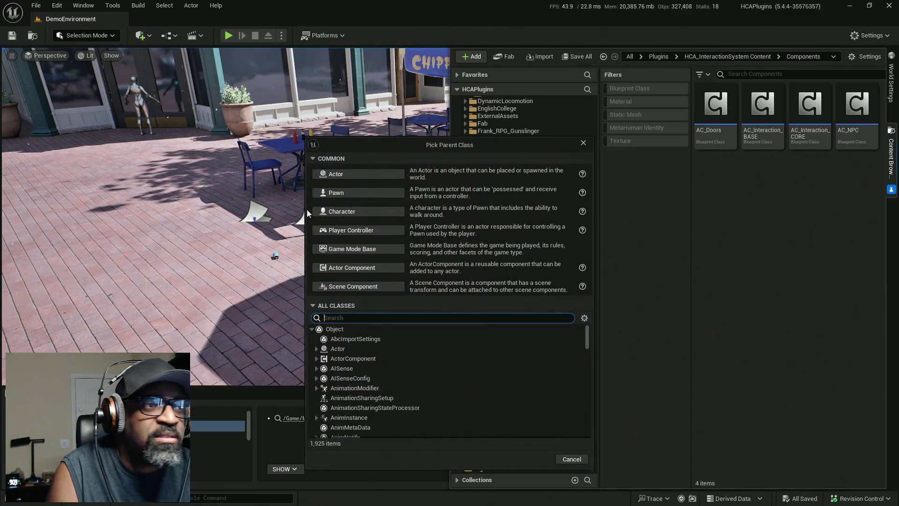
{"action": "left_click", "coordinate": [366, 271]}
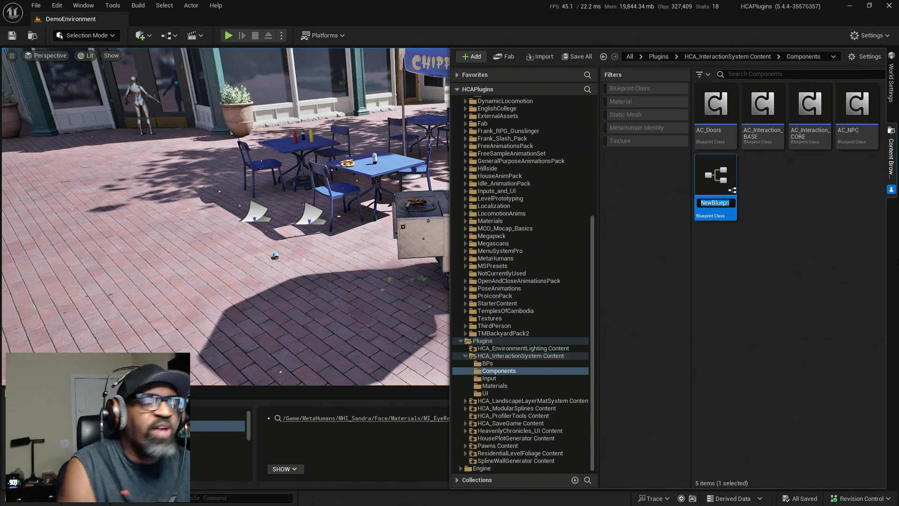
{"action": "key", "text": "Return"}
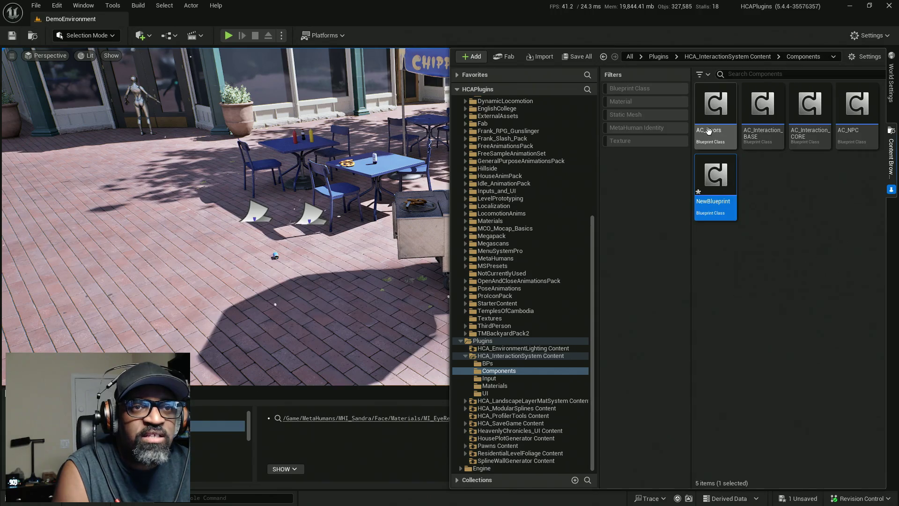
{"action": "right_click", "coordinate": [711, 128]}
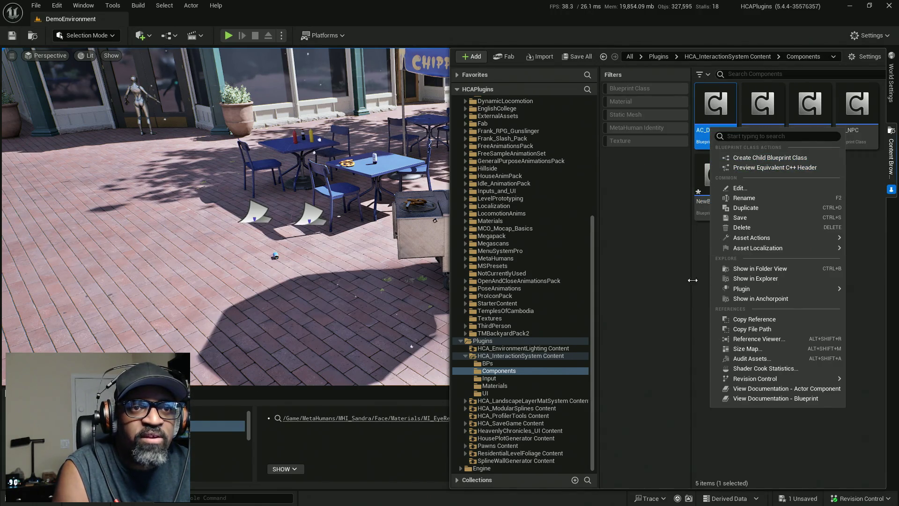
{"action": "left_click", "coordinate": [693, 280]}
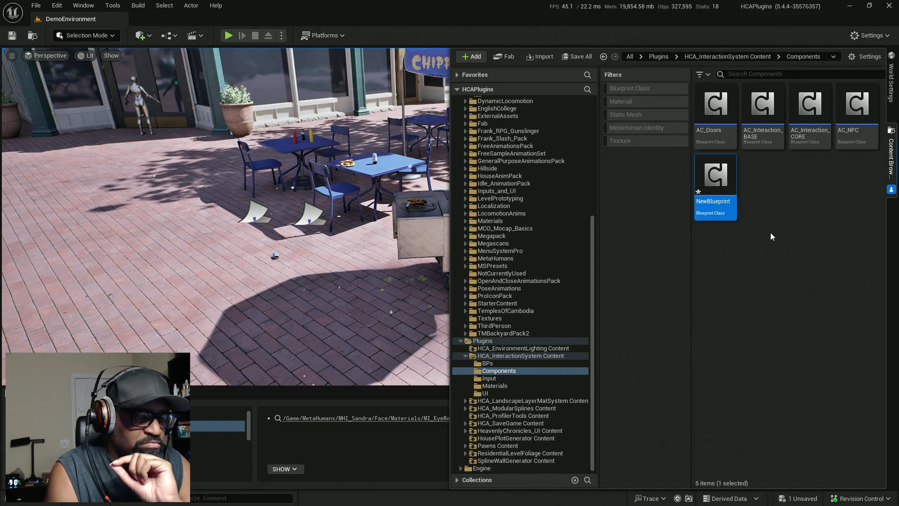
{"action": "key", "text": "Delete"}
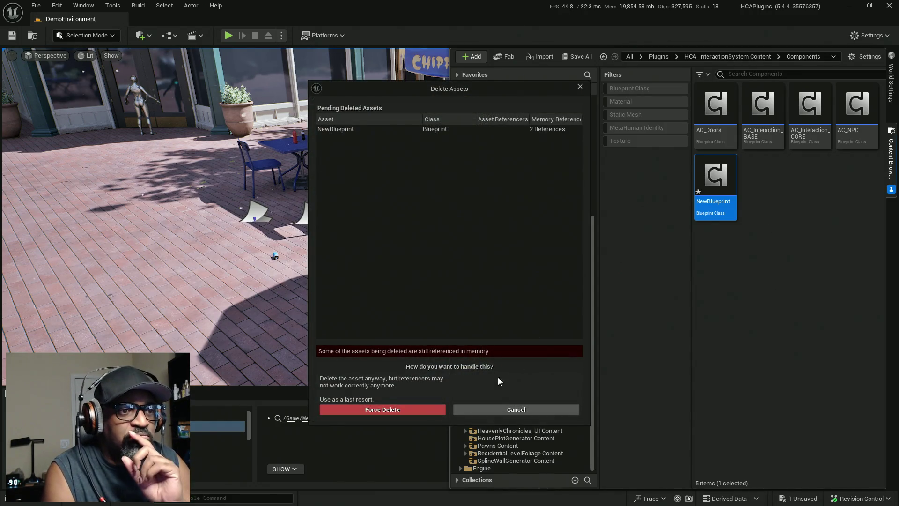
{"action": "left_click", "coordinate": [436, 409]}
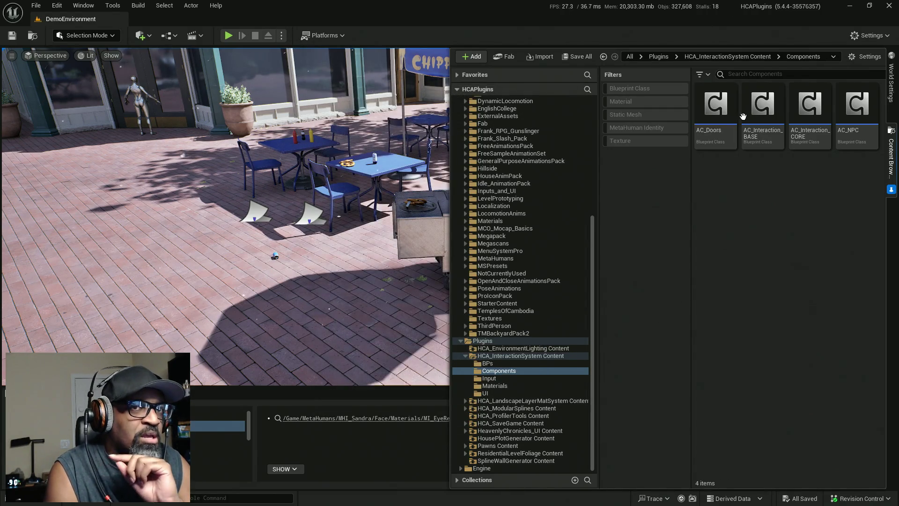
Rename AC_Doors to AC_ActorOfInterest, confirming the rename and checking the file out
{"action": "left_click", "coordinate": [709, 131]}
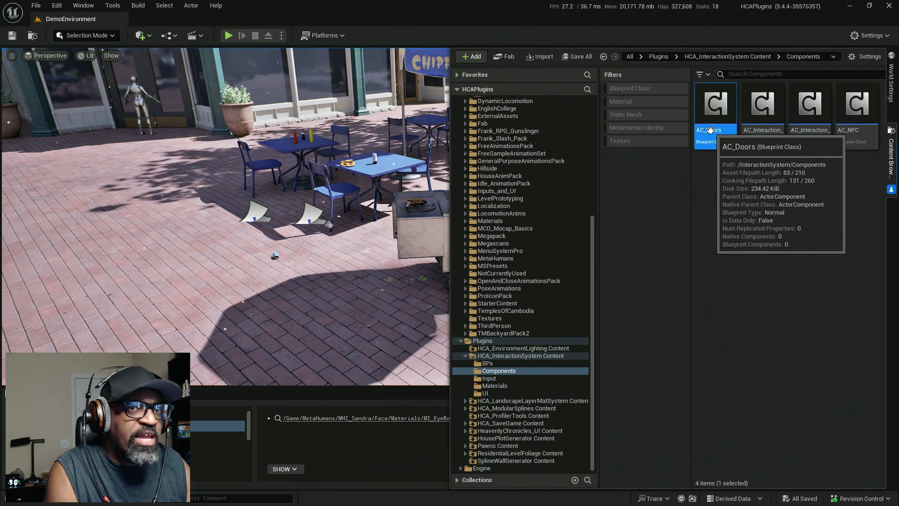
{"action": "left_click", "coordinate": [711, 132]}
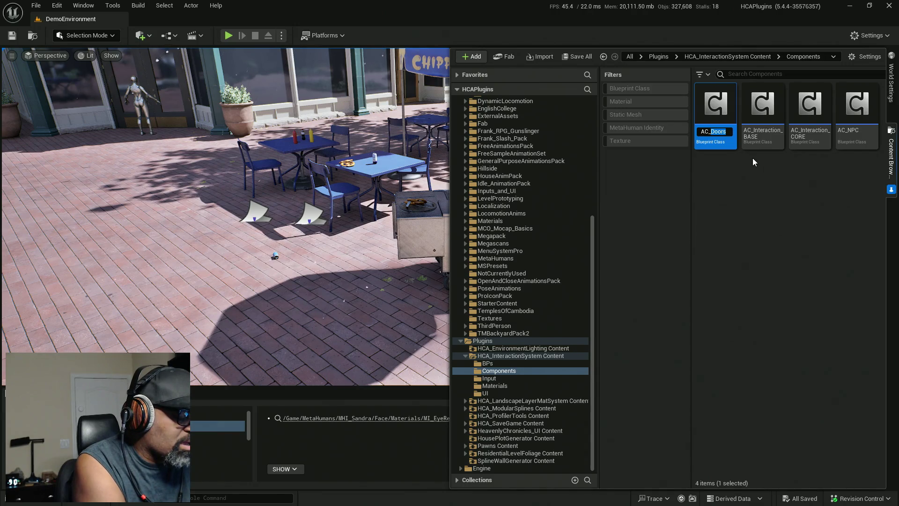
{"action": "type", "text": "Actor"}
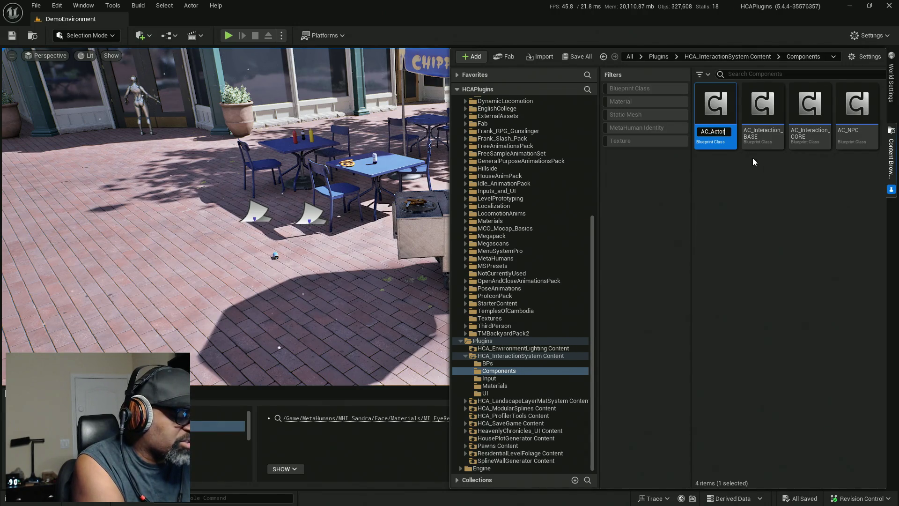
{"action": "type", "text": "Of"}
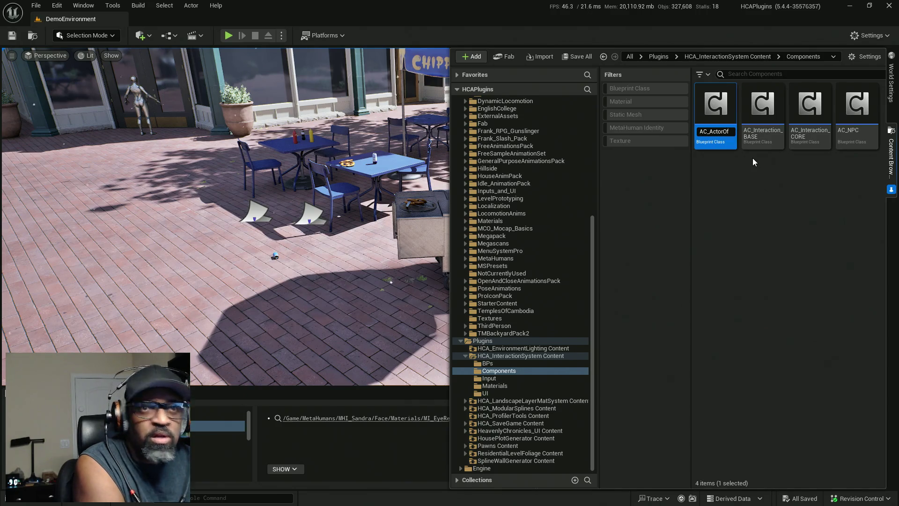
{"action": "type", "text": "In"}
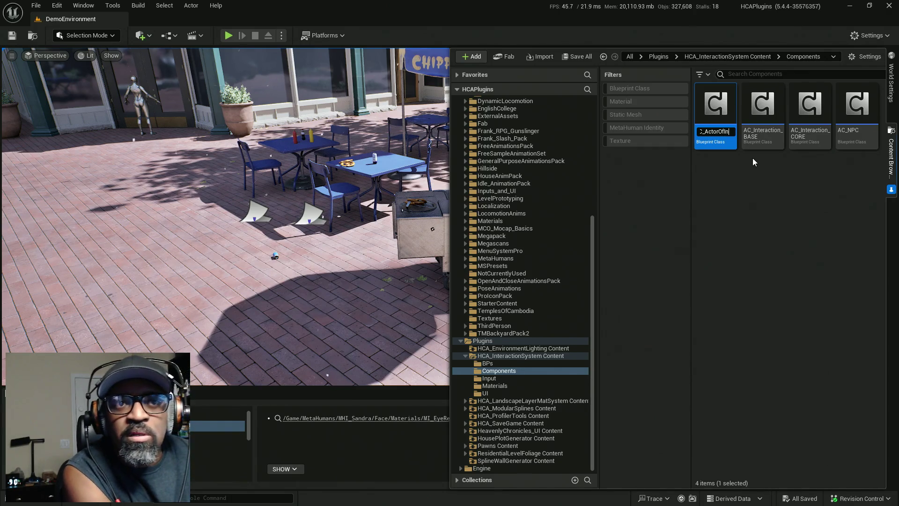
{"action": "type", "text": "er"}
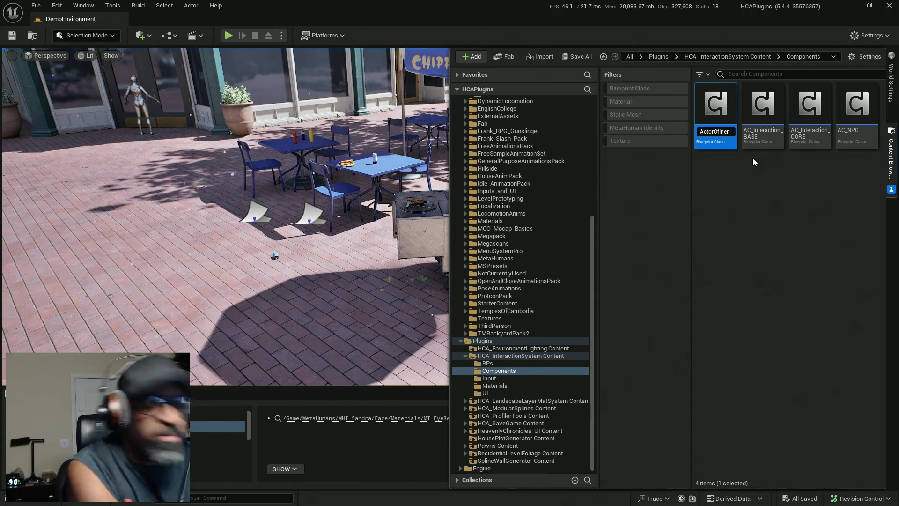
{"action": "key", "text": "BackSpace"}
{"action": "key", "text": "BackSpace"}
{"action": "type", "text": "terest"}
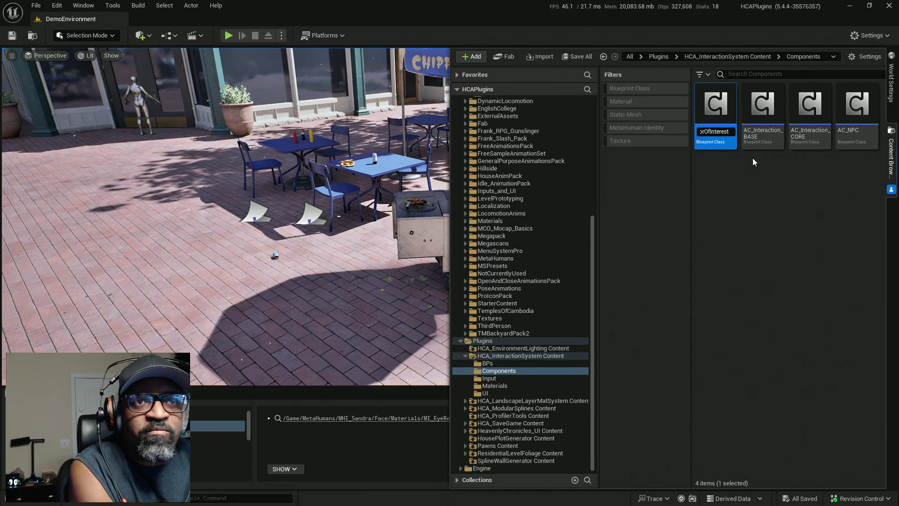
{"action": "key", "text": "Return"}
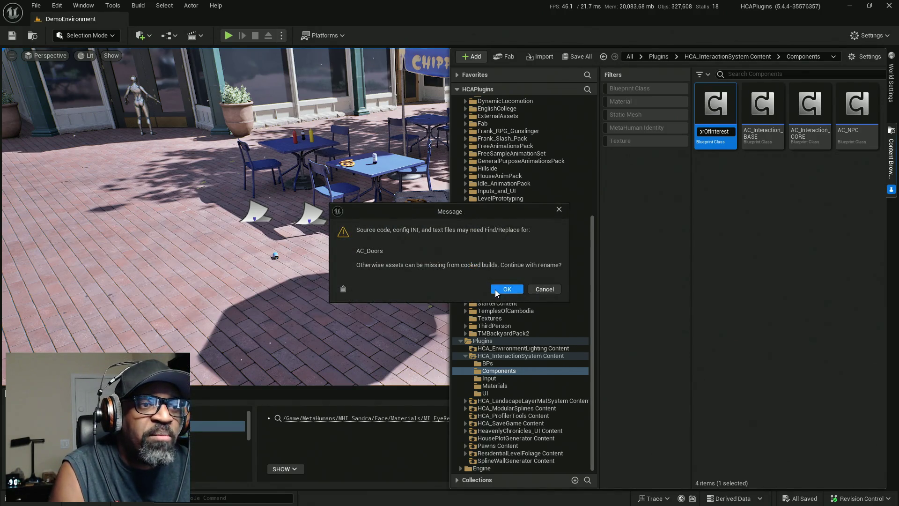
{"action": "left_click", "coordinate": [497, 290]}
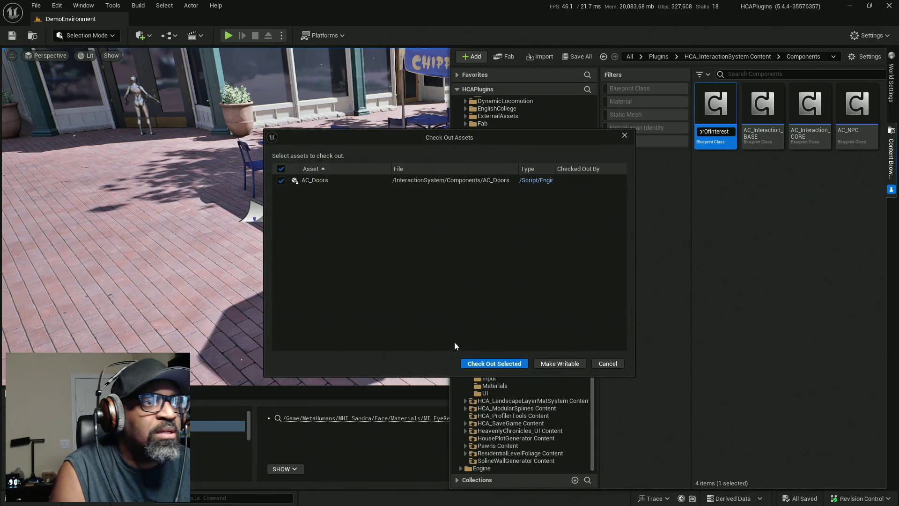
{"action": "left_click", "coordinate": [489, 363]}
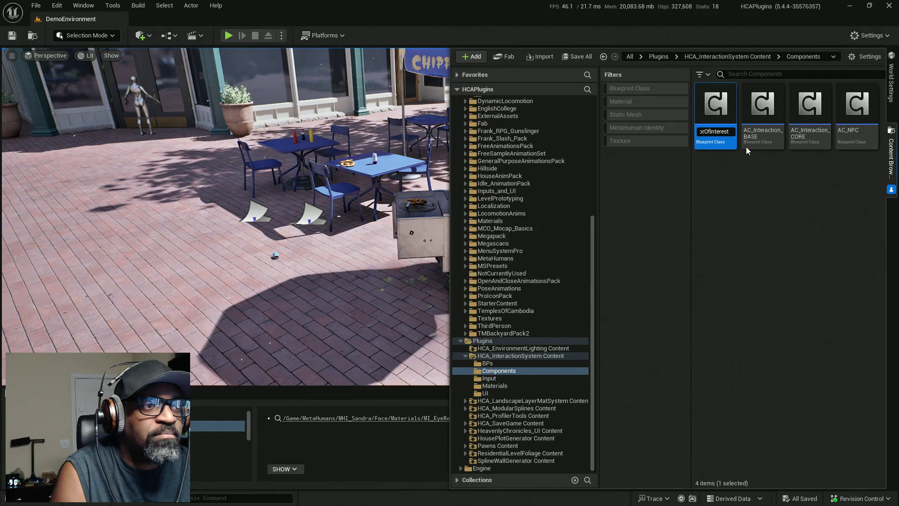
Create a child blueprint of AC_ActorOfInterest and cancel the name clash, glancing at the undo history
{"action": "right_click", "coordinate": [715, 107]}
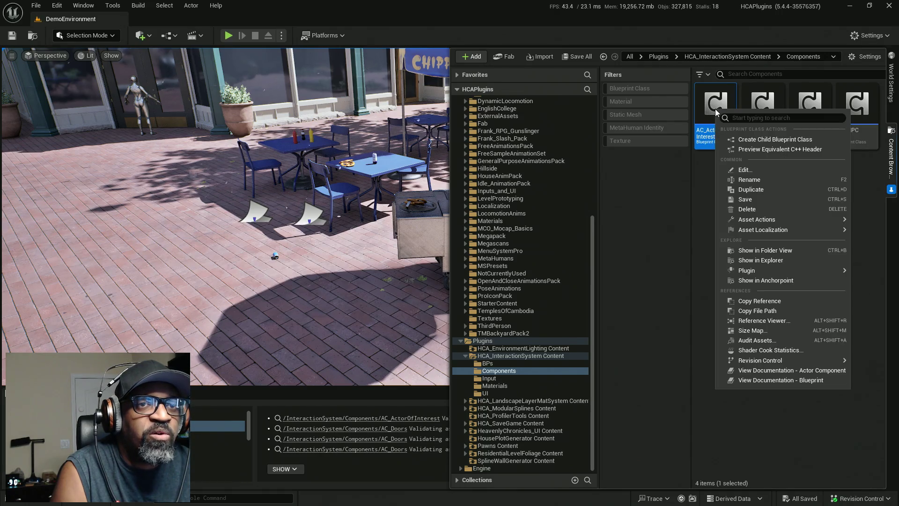
{"action": "left_click", "coordinate": [737, 140]}
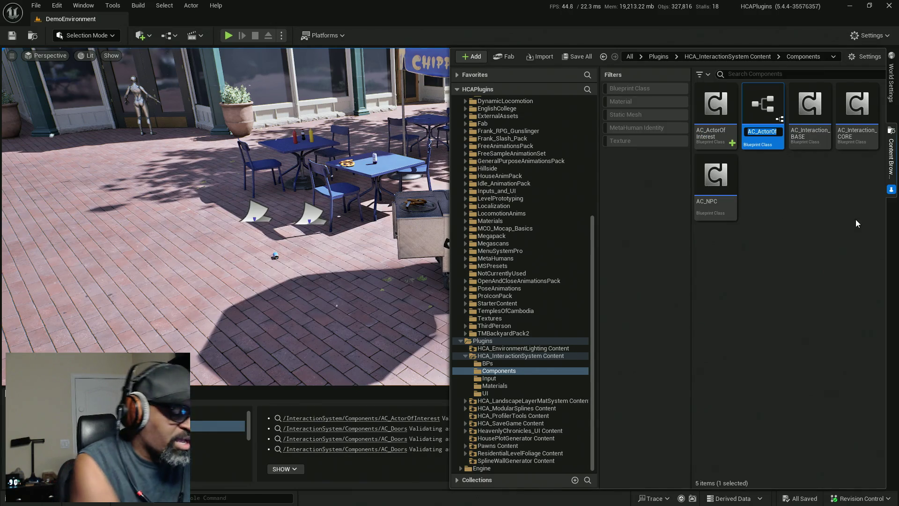
{"action": "type", "text": "AC_Doors"}
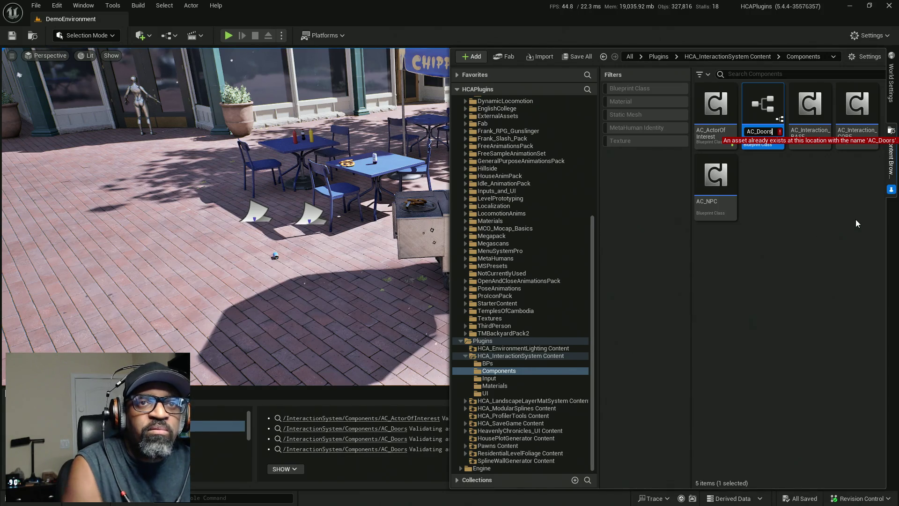
{"action": "key", "text": "Escape"}
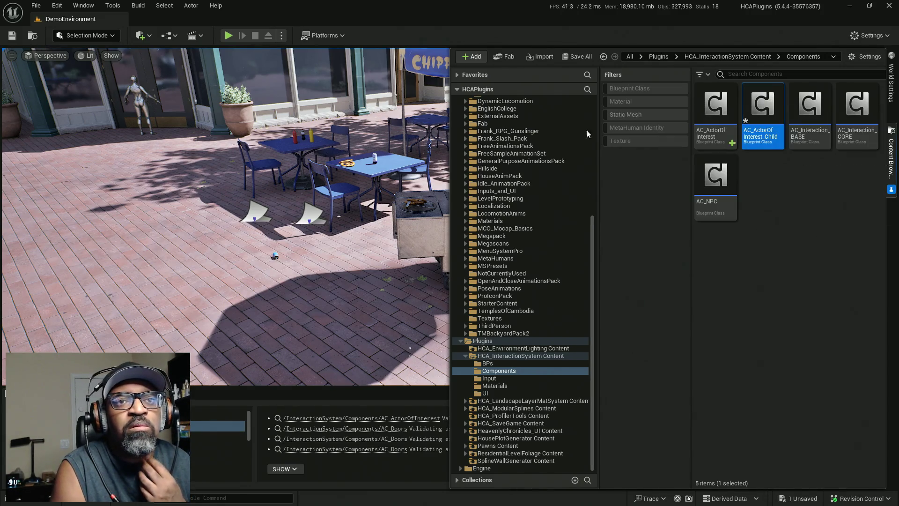
{"action": "left_click", "coordinate": [37, 5]}
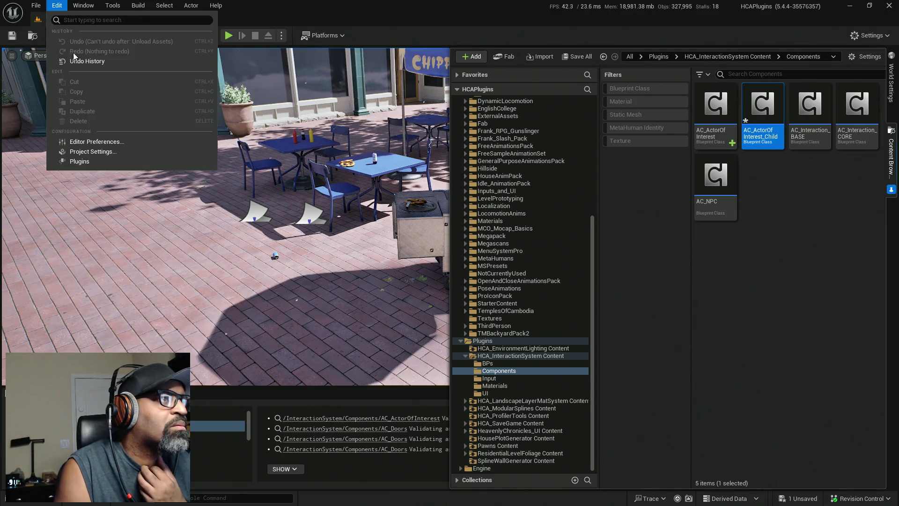
{"action": "left_click", "coordinate": [84, 61]}
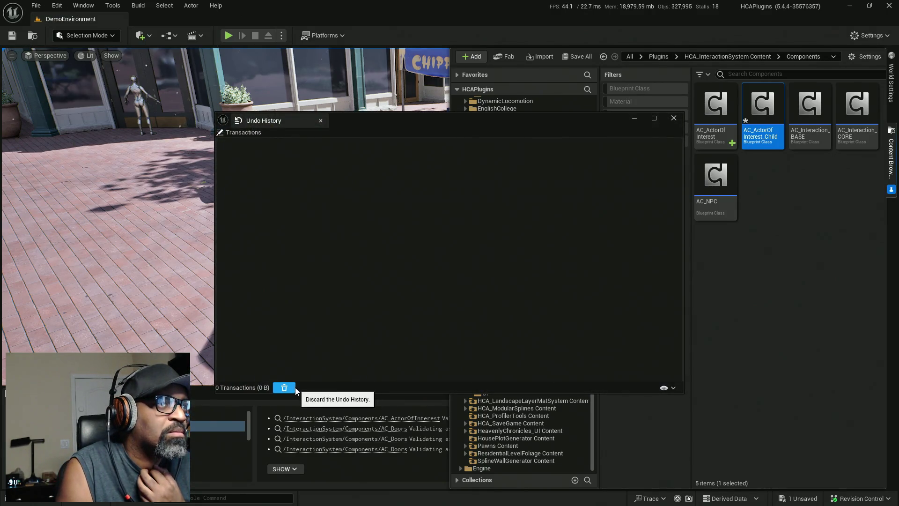
{"action": "left_click", "coordinate": [321, 120]}
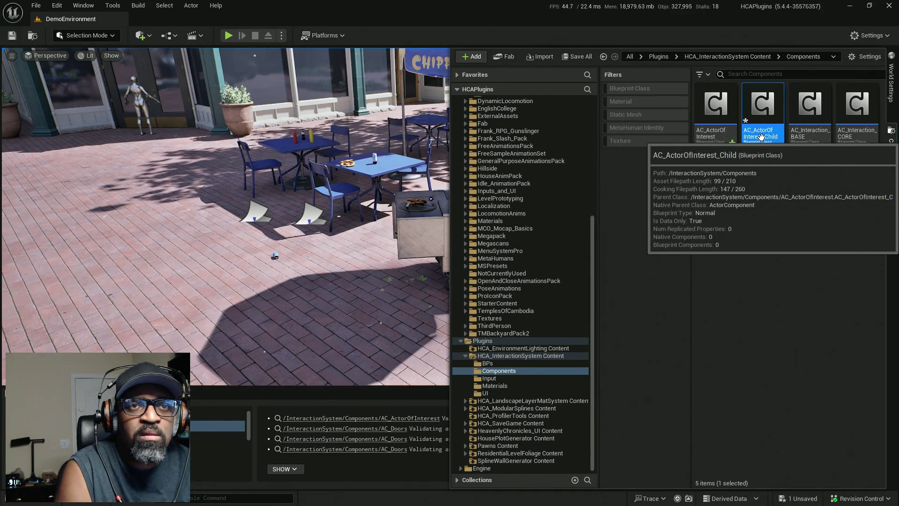
Check out the new child asset and name it AC_Door
{"action": "key", "text": "ctrl+s"}
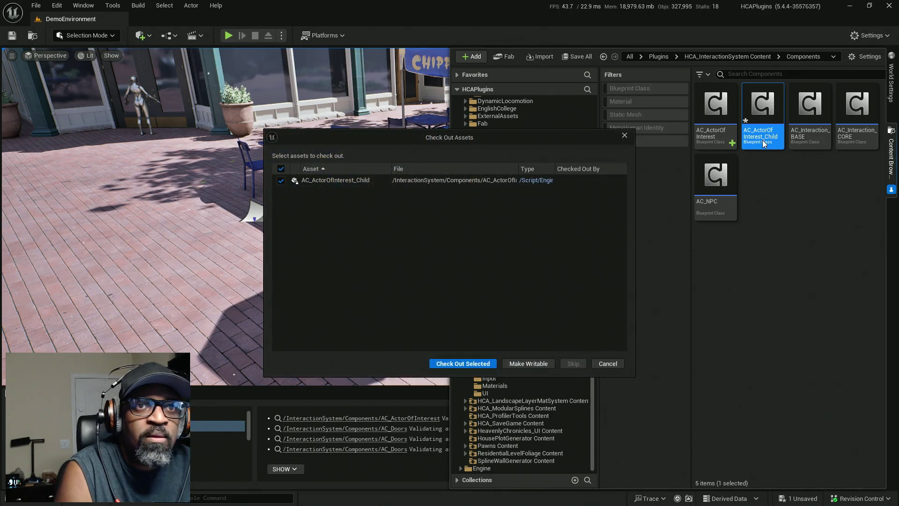
{"action": "left_click", "coordinate": [478, 363]}
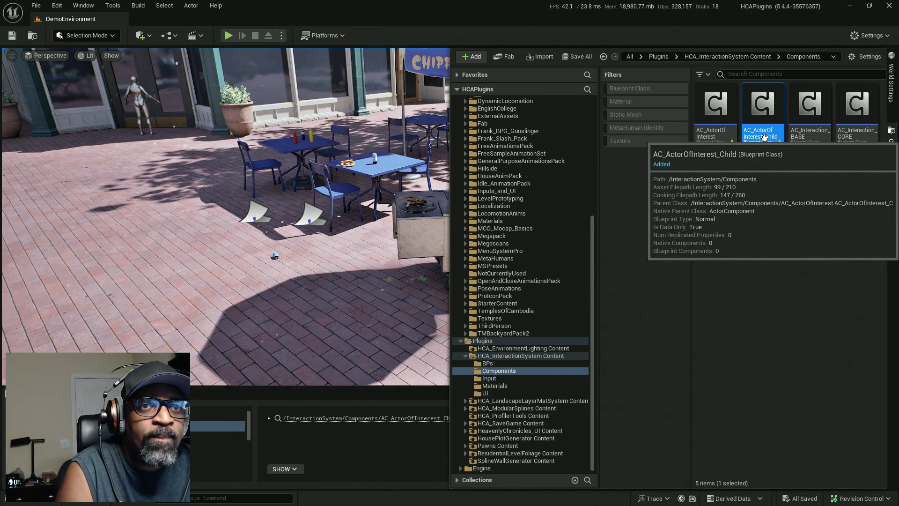
{"action": "left_click", "coordinate": [765, 137]}
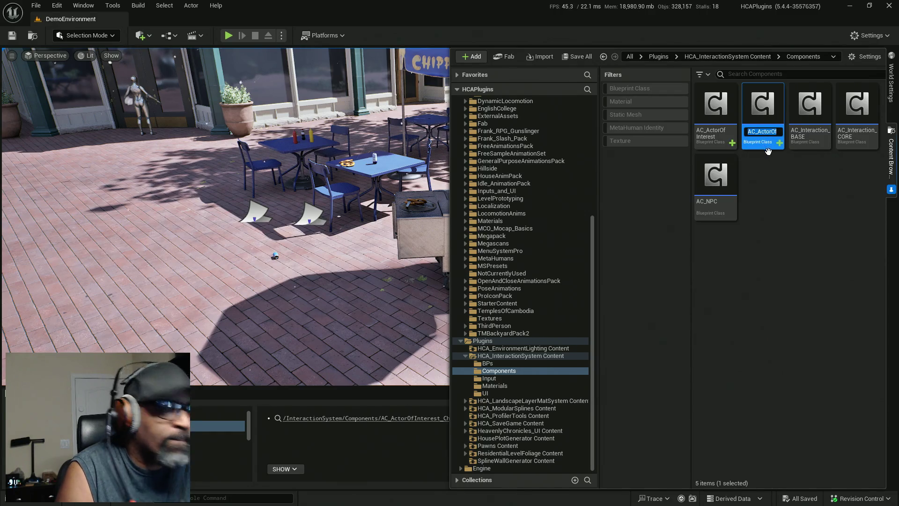
{"action": "type", "text": "AC_Doors"}
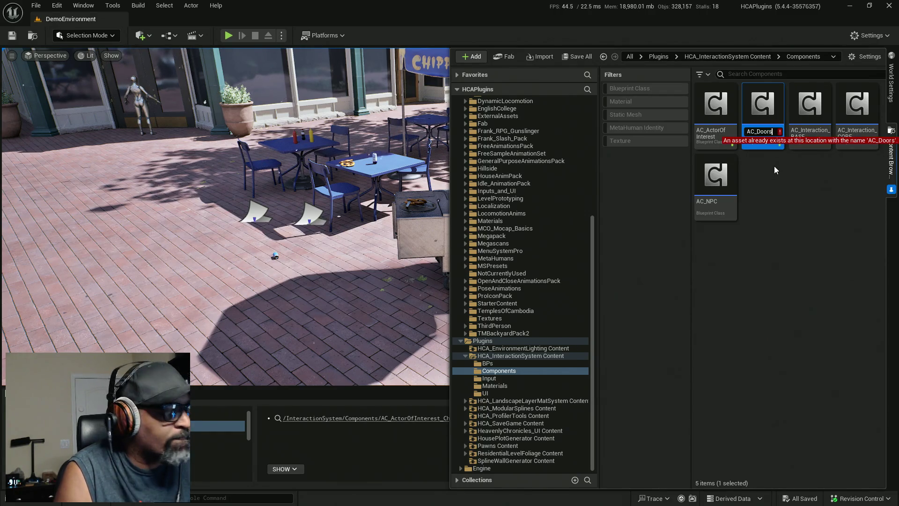
{"action": "key", "text": "BackSpace"}
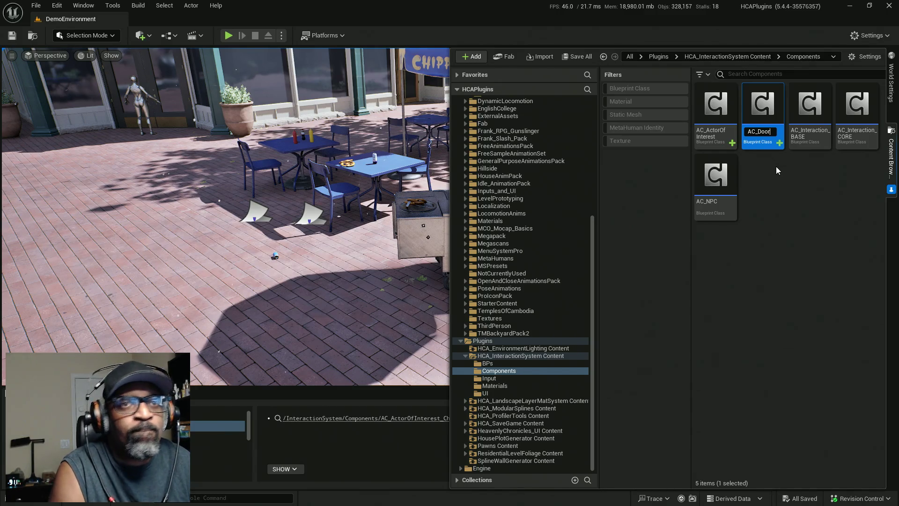
{"action": "key", "text": "Return"}
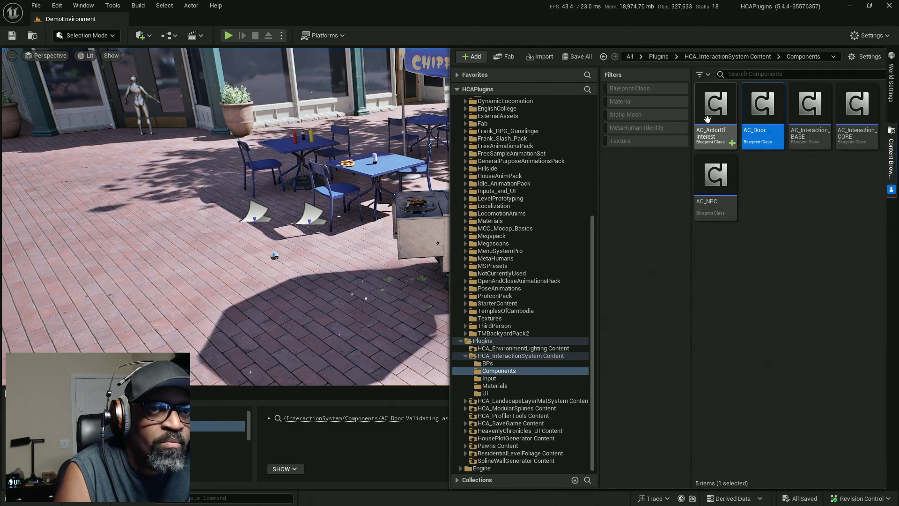
{"action": "left_click", "coordinate": [716, 106]}
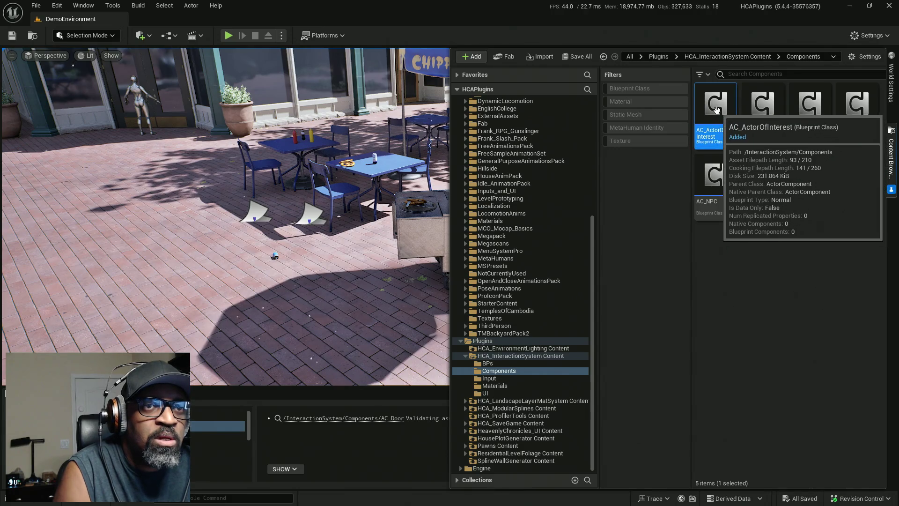
{"action": "right_click", "coordinate": [717, 106]}
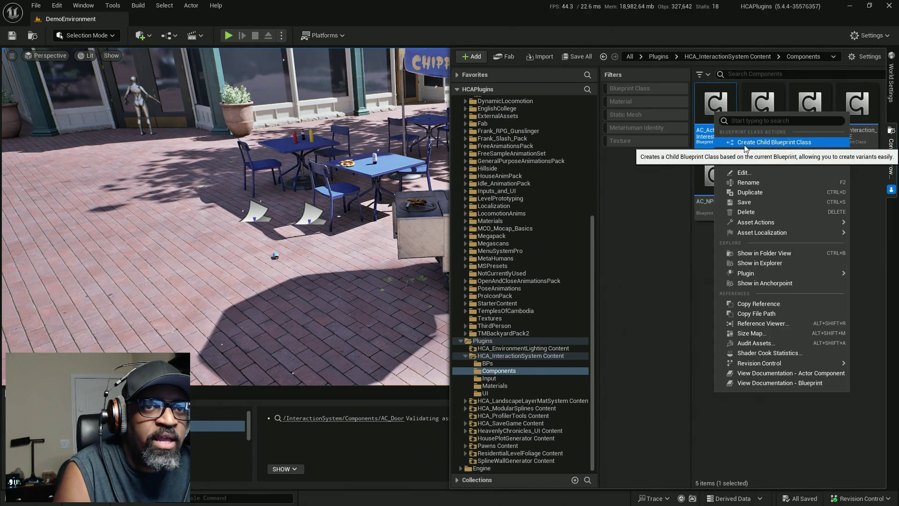
Create a child blueprint of AC_ActorOfInterest named AC_InspectOnly and check it out
{"action": "left_click", "coordinate": [744, 144]}
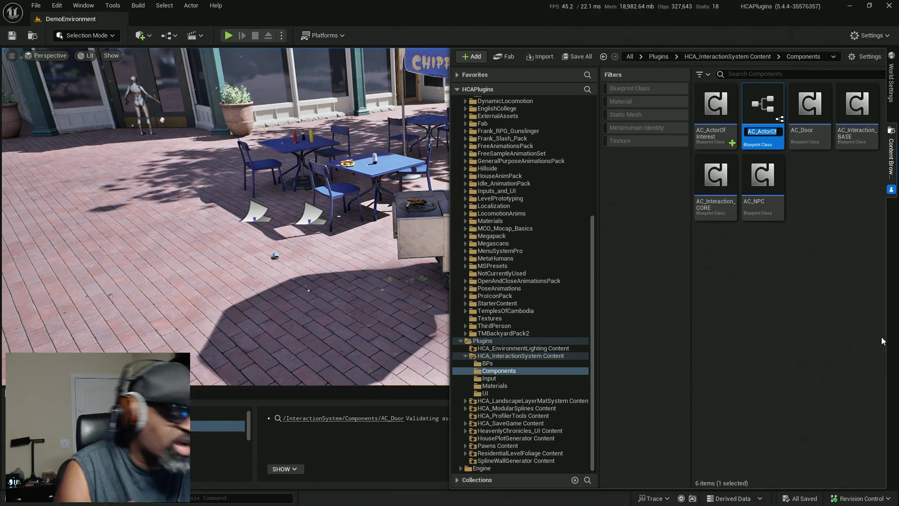
{"action": "type", "text": "A"}
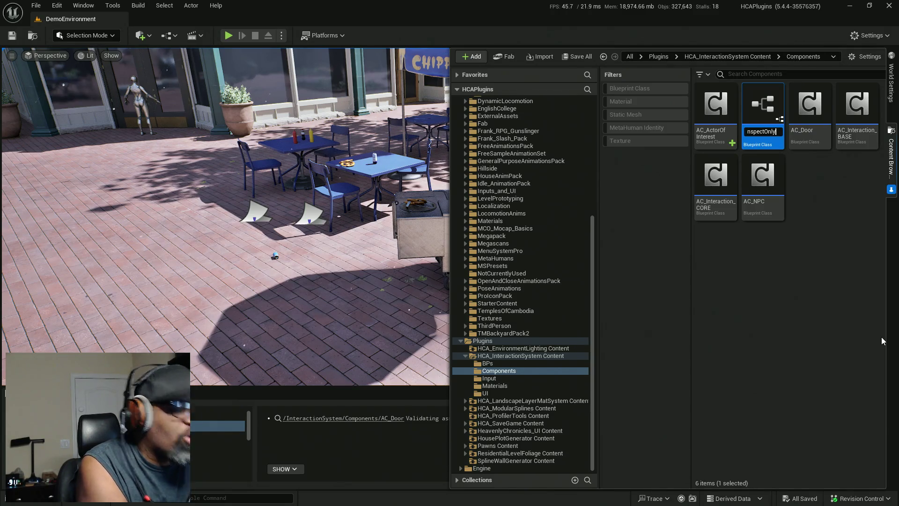
{"action": "key", "text": "Return"}
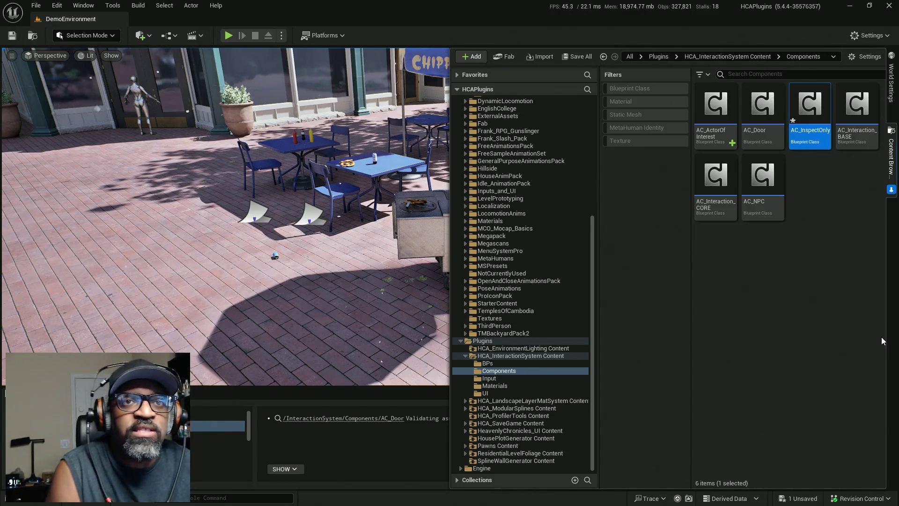
{"action": "left_click", "coordinate": [463, 363]}
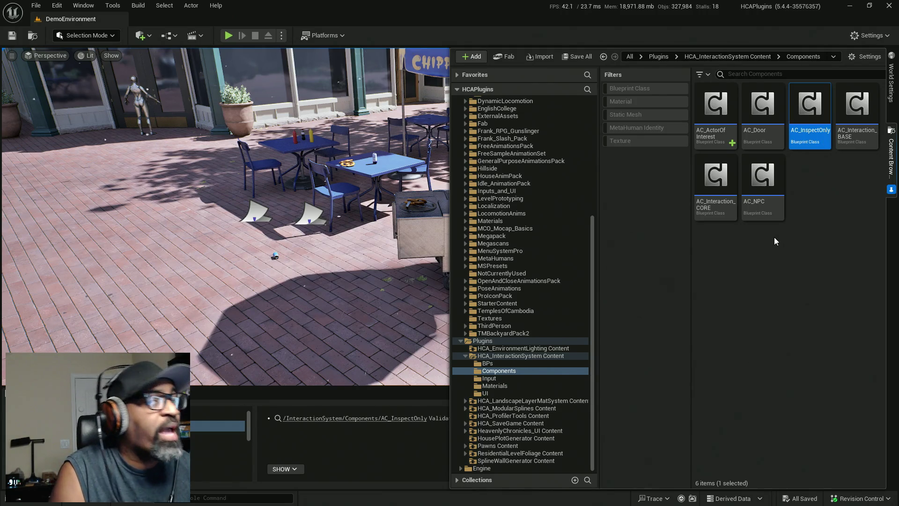
Open AC_InspectOnly in the Blueprint editor and save it
{"action": "double_click", "coordinate": [799, 106]}
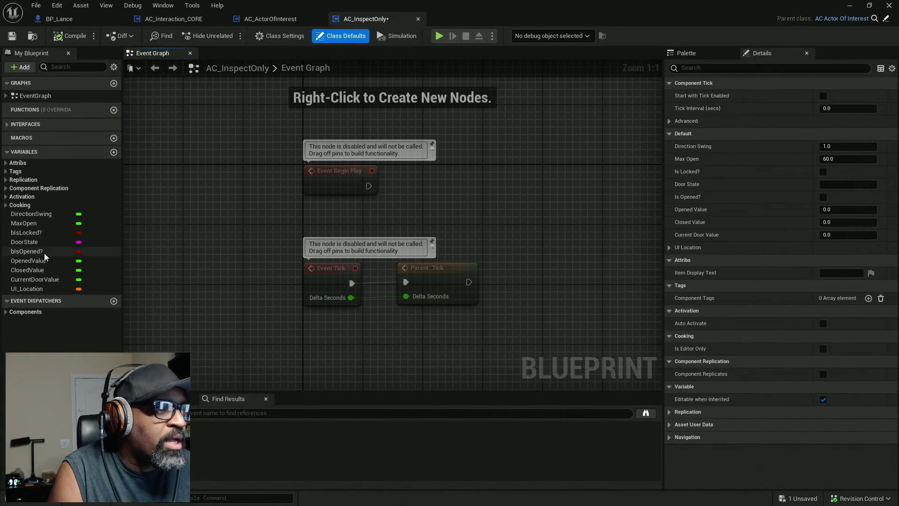
{"action": "right_click_drag", "start_coordinate": [229, 215], "coordinate": [278, 219]}
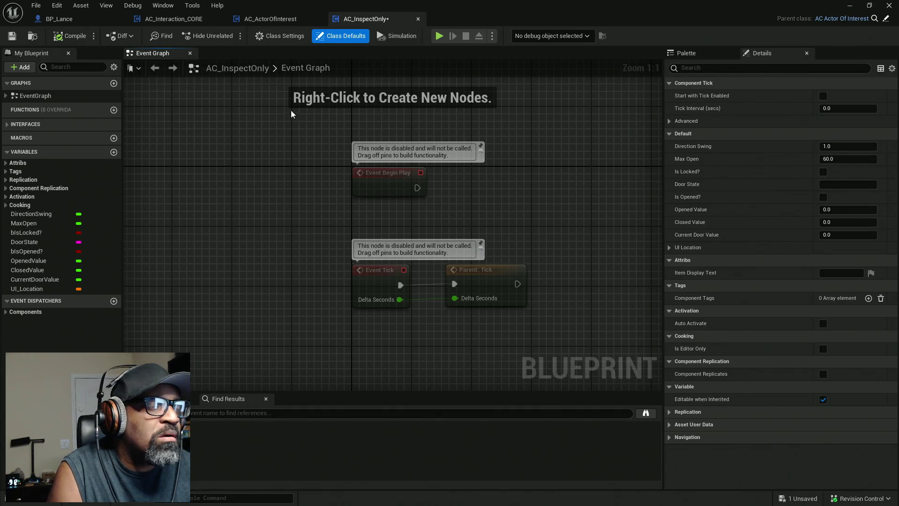
{"action": "key", "text": "ctrl+s"}
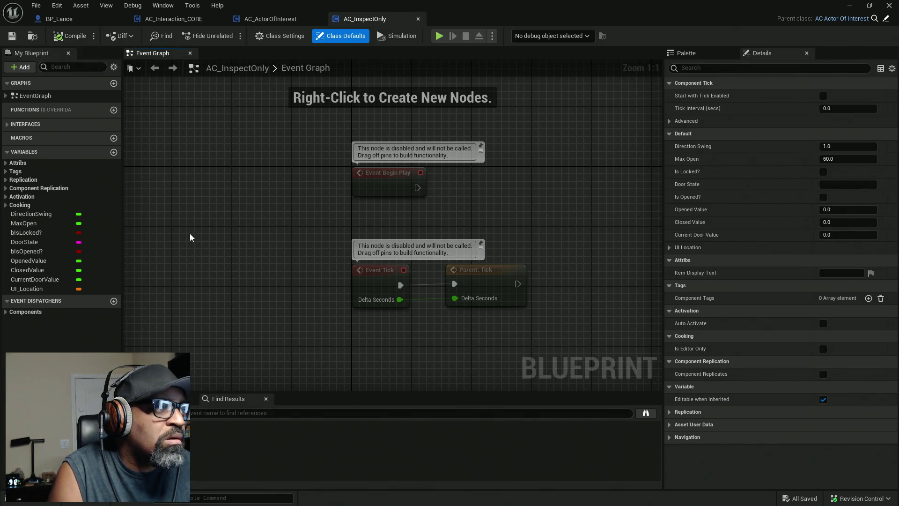
Implement the Set Onscreen Info interface function in AC_InspectOnly, moving its Return Node right
{"action": "left_click", "coordinate": [4, 124]}
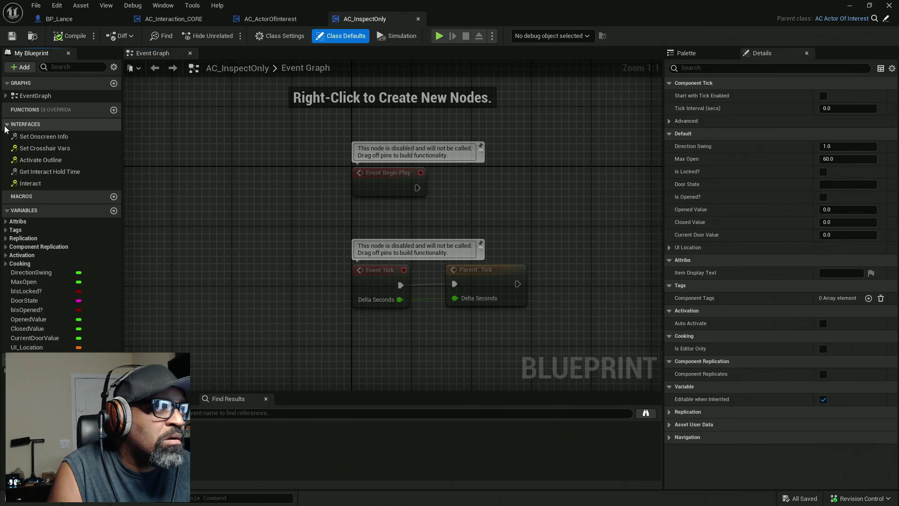
{"action": "double_click", "coordinate": [51, 137]}
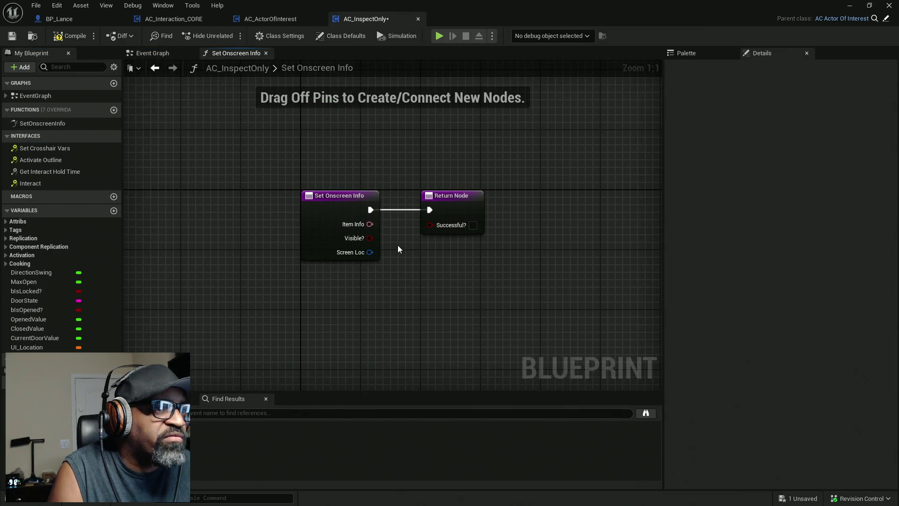
{"action": "mouse_move", "coordinate": [448, 201]}
{"action": "left_mouse_down"}
{"action": "mouse_move", "coordinate": [635, 200]}
{"action": "mouse_move", "coordinate": [619, 200]}
{"action": "left_mouse_up"}
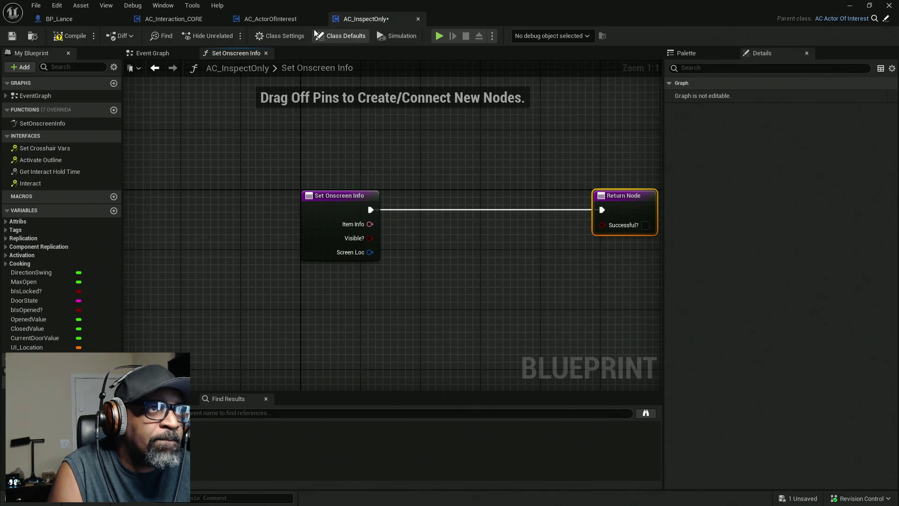
{"action": "left_click", "coordinate": [265, 20]}
{"action": "scroll", "coordinate": [457, 179], "scroll_direction": "up", "scroll_amount": 4}
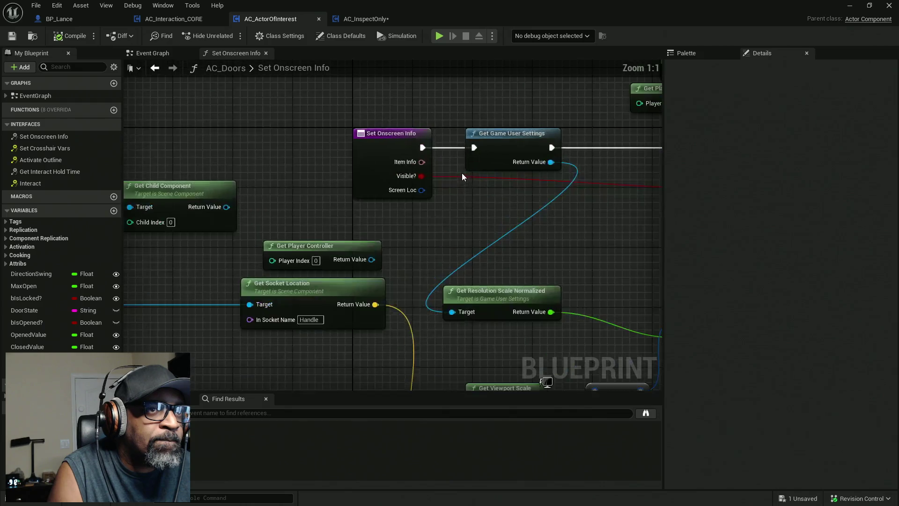
Select the Get HUD and Set Onscreen Info nodes in AC_ActorOfInterest's graph
{"action": "right_click_drag", "start_coordinate": [550, 217], "coordinate": [406, 206]}
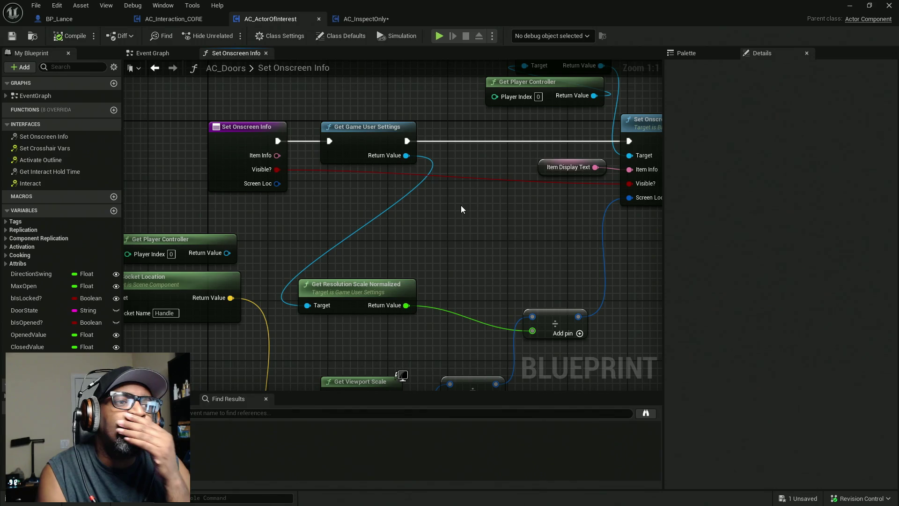
{"action": "mouse_move", "coordinate": [535, 219]}
{"action": "right_mouse_down"}
{"action": "mouse_move", "coordinate": [390, 249]}
{"action": "mouse_move", "coordinate": [532, 259]}
{"action": "right_mouse_up"}
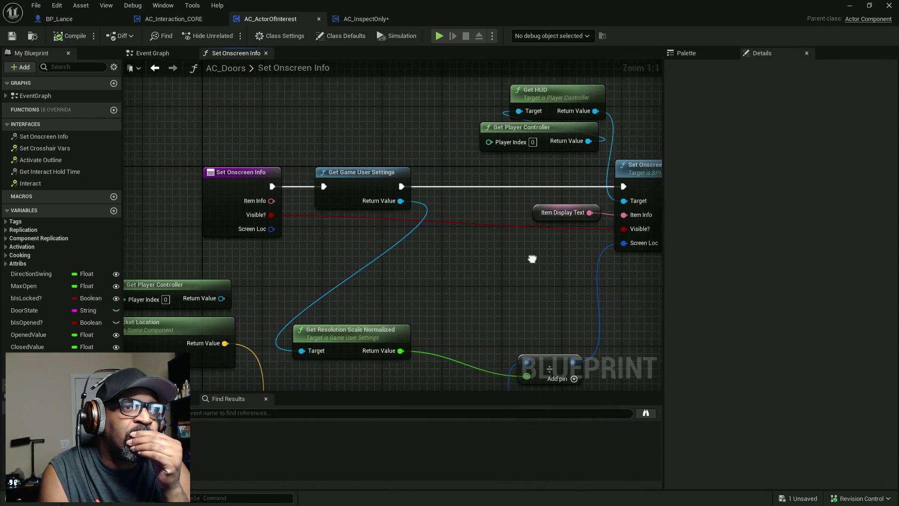
{"action": "right_click_drag", "start_coordinate": [531, 260], "coordinate": [486, 262]}
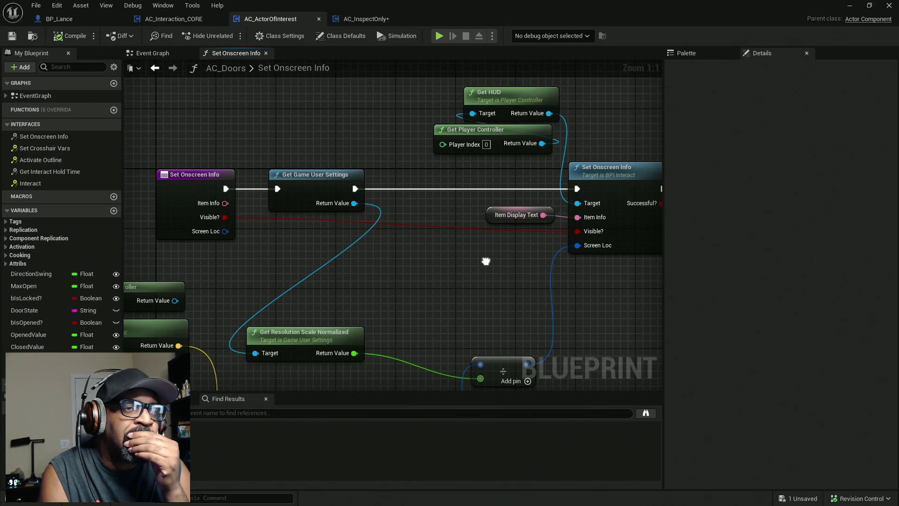
{"action": "right_click_drag", "start_coordinate": [486, 261], "coordinate": [308, 268]}
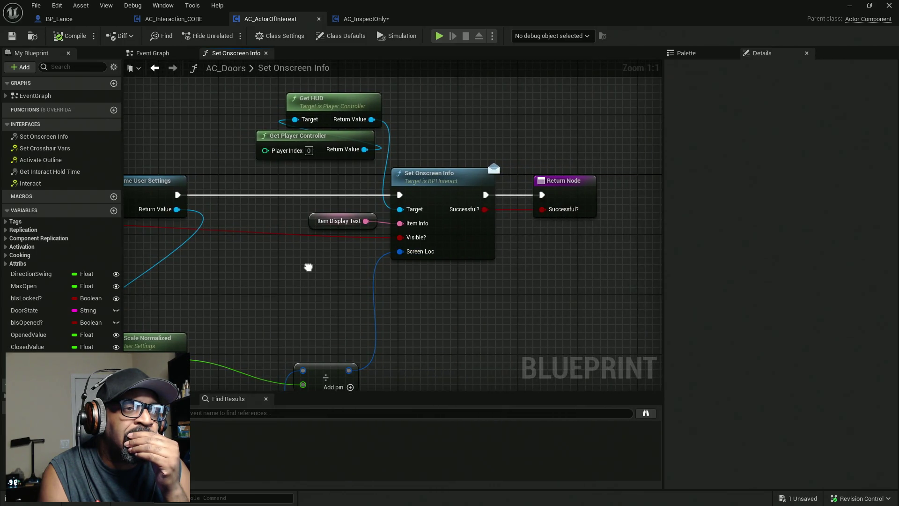
{"action": "left_click_drag", "start_coordinate": [240, 106], "coordinate": [476, 312]}
{"action": "mouse_move", "coordinate": [476, 311]}
{"action": "right_mouse_down"}
{"action": "mouse_move", "coordinate": [659, 172]}
{"action": "mouse_move", "coordinate": [675, 78]}
{"action": "mouse_move", "coordinate": [572, 261]}
{"action": "mouse_move", "coordinate": [558, 151]}
{"action": "right_mouse_up"}
{"action": "scroll", "coordinate": [567, 263], "scroll_direction": "down", "scroll_amount": 1}
{"action": "scroll", "coordinate": [560, 266], "scroll_direction": "down", "scroll_amount": 1}
{"action": "scroll", "coordinate": [597, 201], "scroll_direction": "down", "scroll_amount": 1}
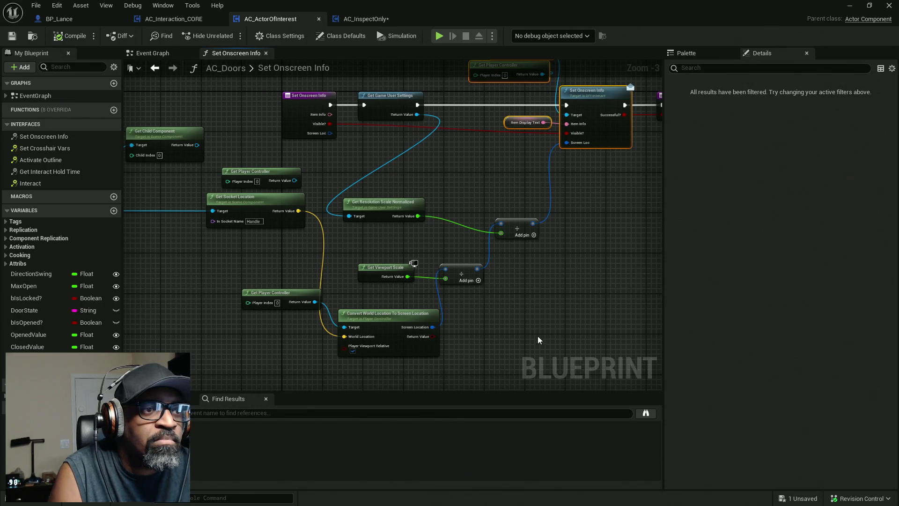
Add the screen-position, Game User Settings, Player Controller and owner nodes to the selection and copy them
{"action": "left_click_drag", "start_coordinate": [535, 335], "coordinate": [365, 185]}
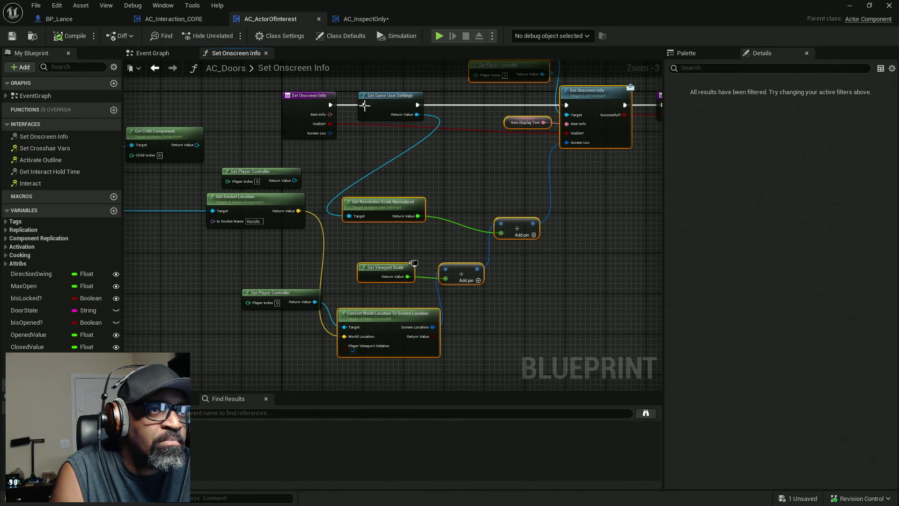
{"action": "left_click", "coordinate": [402, 106], "text": "shift"}
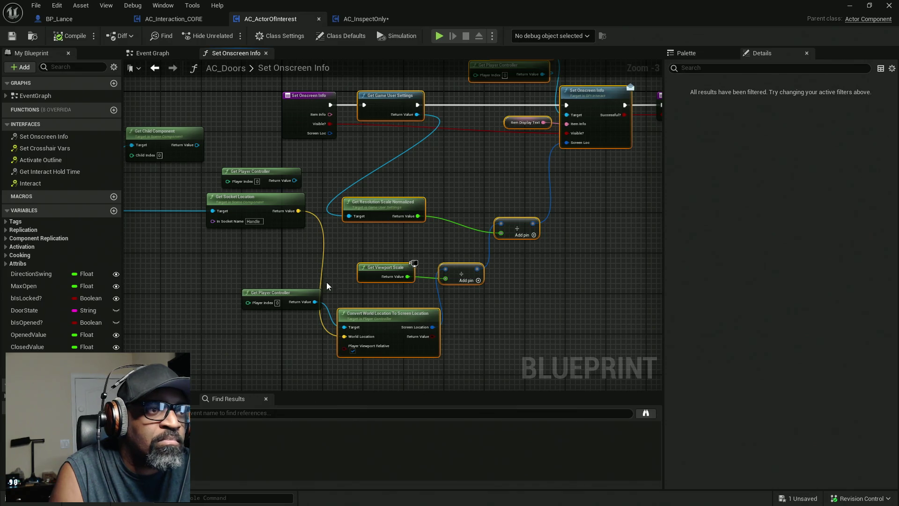
{"action": "left_click_drag", "start_coordinate": [252, 274], "coordinate": [279, 346], "text": "shift"}
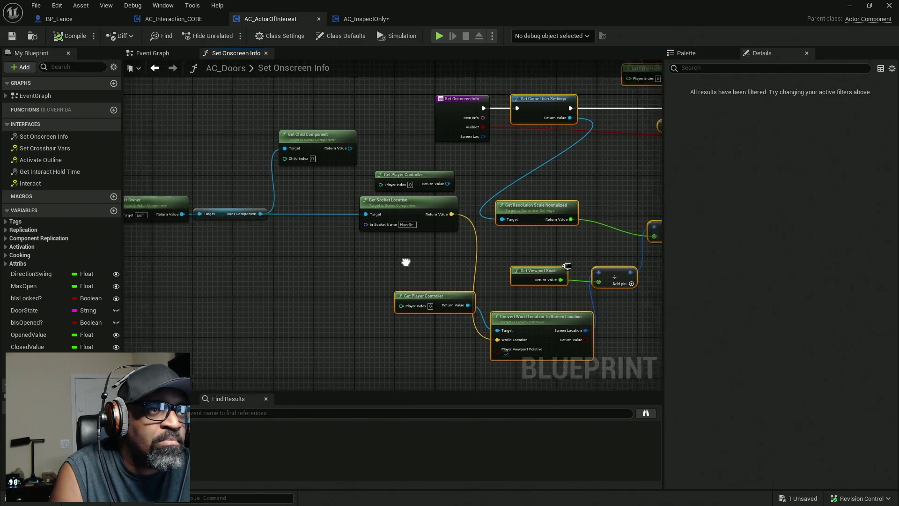
{"action": "right_click_drag", "start_coordinate": [253, 263], "coordinate": [436, 267]}
{"action": "left_click_drag", "start_coordinate": [307, 260], "coordinate": [140, 197], "text": "shift"}
{"action": "right_click", "coordinate": [440, 221]}
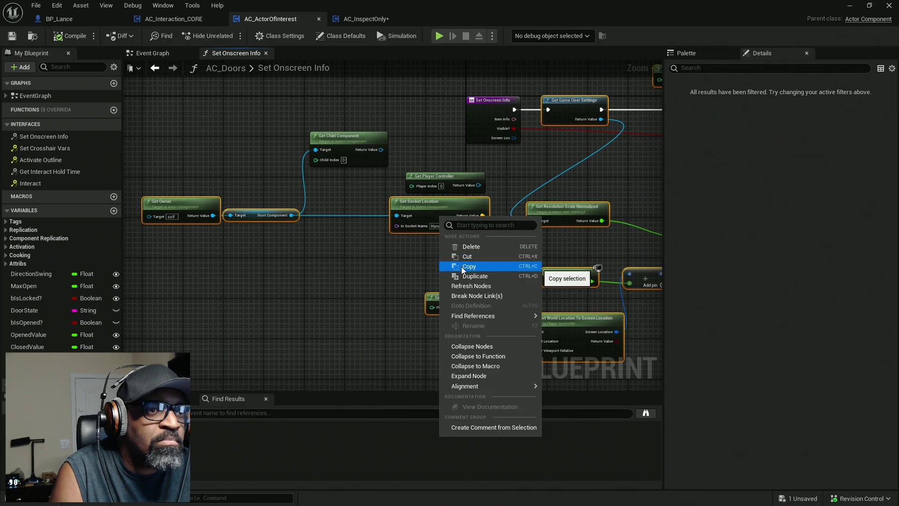
{"action": "left_click", "coordinate": [464, 271]}
{"action": "right_click_drag", "start_coordinate": [333, 260], "coordinate": [220, 255]}
{"action": "left_click", "coordinate": [356, 18]}
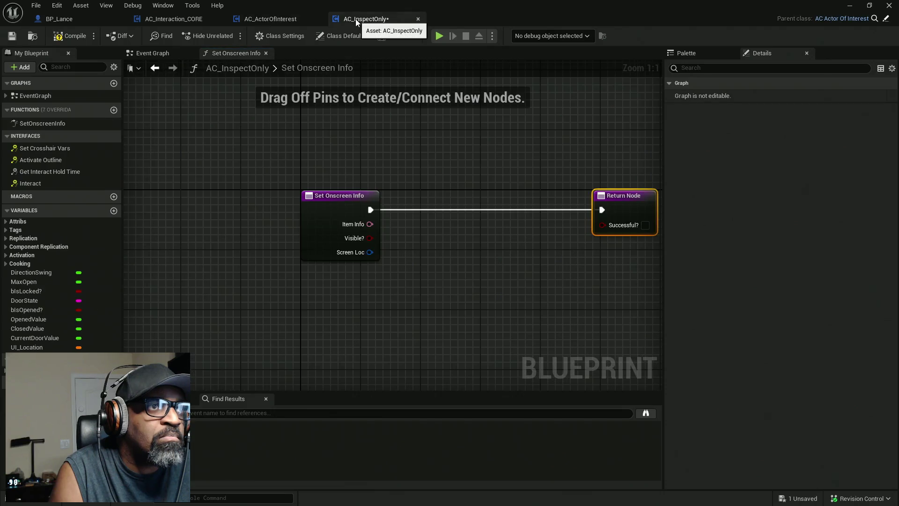
Paste the copied nodes into AC_InspectOnly's Set Onscreen Info and arrange them beside the Return Node
{"action": "right_click_drag", "start_coordinate": [460, 197], "coordinate": [368, 206]}
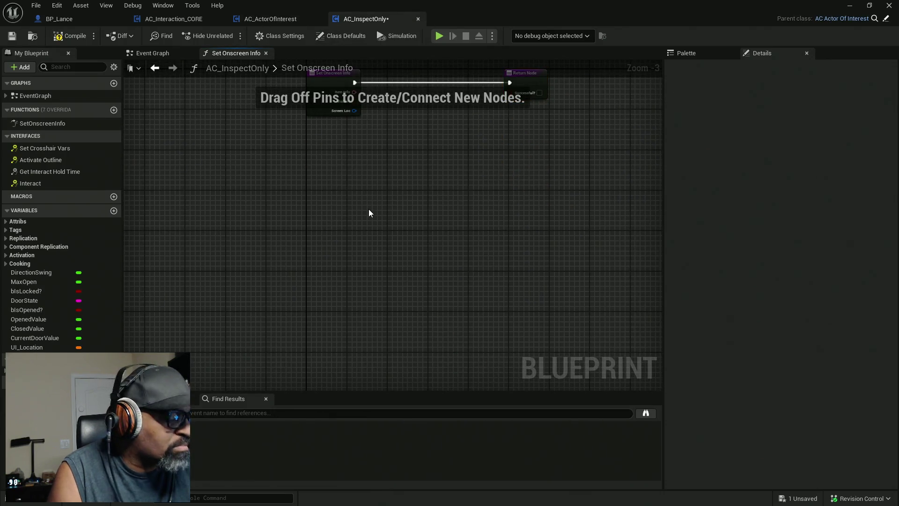
{"action": "key", "text": "ctrl+v"}
{"action": "scroll", "coordinate": [441, 198], "scroll_direction": "down", "scroll_amount": 2}
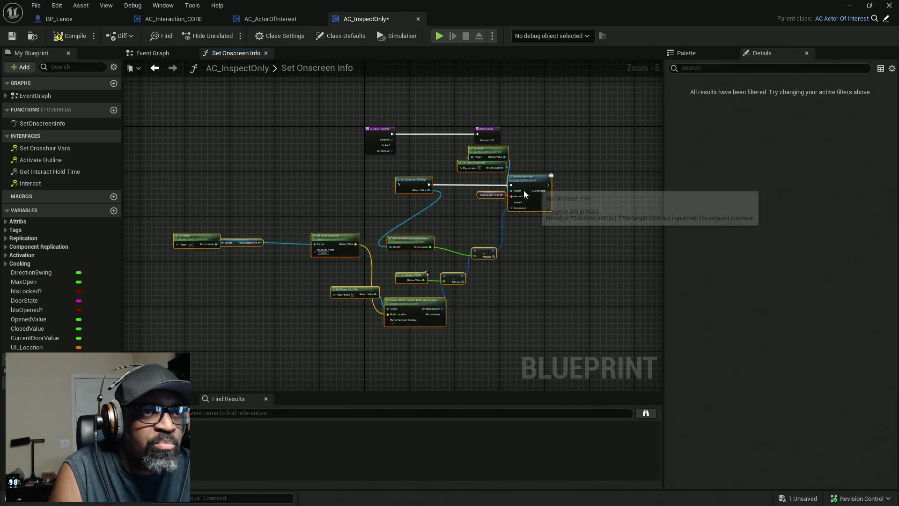
{"action": "left_click_drag", "start_coordinate": [541, 165], "coordinate": [516, 201]}
{"action": "left_click_drag", "start_coordinate": [418, 135], "coordinate": [546, 135]}
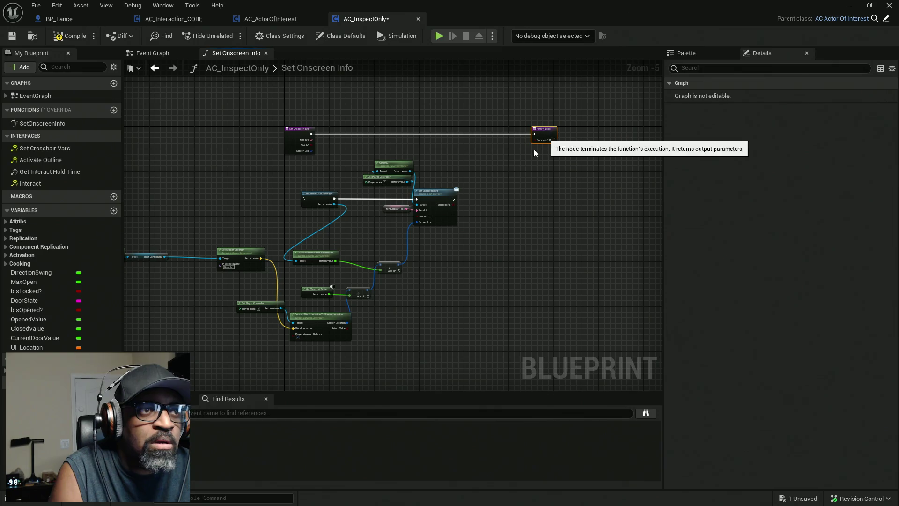
{"action": "mouse_move", "coordinate": [430, 194]}
{"action": "left_mouse_down"}
{"action": "mouse_move", "coordinate": [485, 148]}
{"action": "mouse_move", "coordinate": [468, 194]}
{"action": "left_mouse_up"}
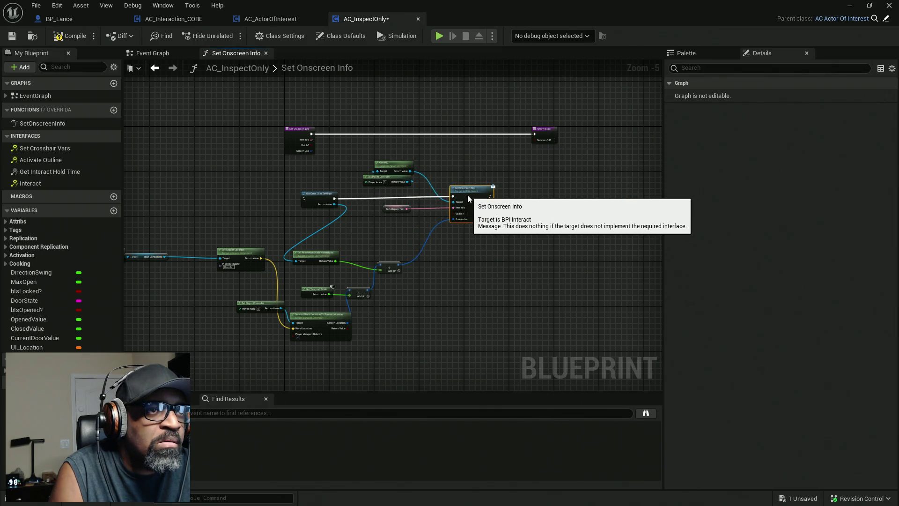
{"action": "scroll", "coordinate": [529, 247], "scroll_direction": "down", "scroll_amount": 2}
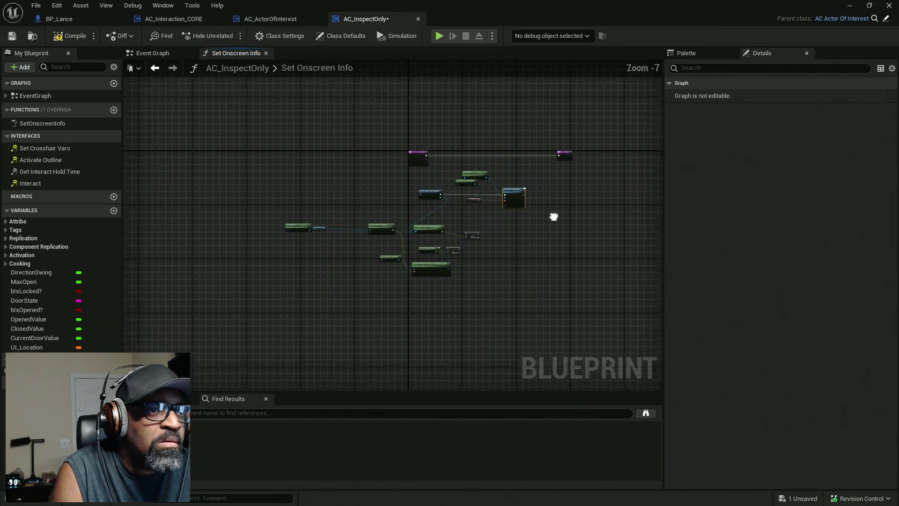
{"action": "left_click_drag", "start_coordinate": [557, 311], "coordinate": [333, 181]}
{"action": "scroll", "coordinate": [334, 181], "scroll_direction": "up", "scroll_amount": 5}
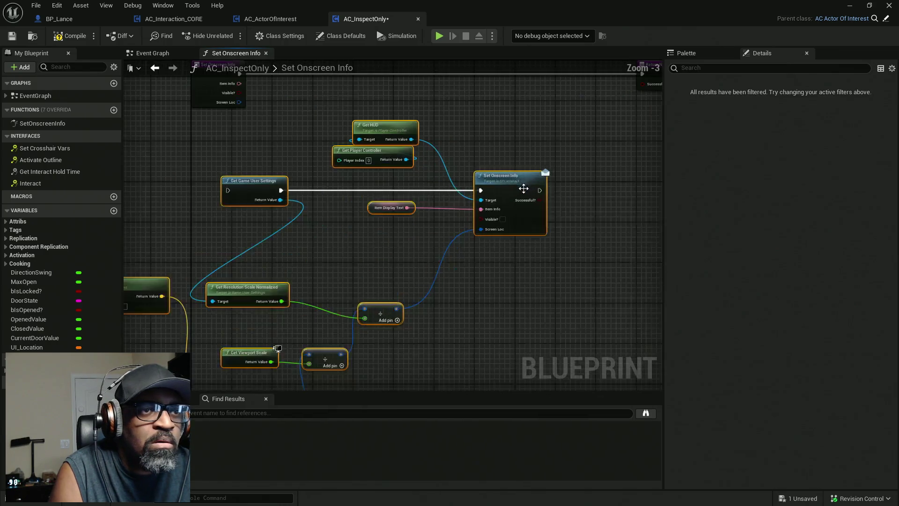
{"action": "scroll", "coordinate": [422, 211], "scroll_direction": "down", "scroll_amount": 1}
{"action": "right_click_drag", "start_coordinate": [439, 224], "coordinate": [504, 148]}
{"action": "mouse_move", "coordinate": [505, 148]}
{"action": "left_mouse_down"}
{"action": "mouse_move", "coordinate": [489, 118]}
{"action": "mouse_move", "coordinate": [515, 136]}
{"action": "mouse_move", "coordinate": [562, 132]}
{"action": "left_mouse_up"}
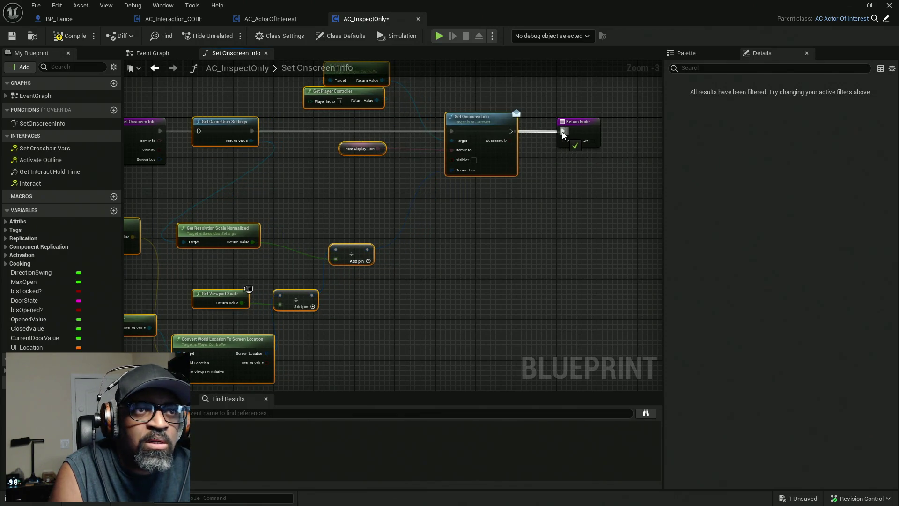
Wire the exec chain from the function entry through Get Game User Settings to the Return Node
{"action": "right_click_drag", "start_coordinate": [184, 126], "coordinate": [298, 130]}
{"action": "left_click_drag", "start_coordinate": [313, 135], "coordinate": [274, 136]}
{"action": "right_click_drag", "start_coordinate": [484, 211], "coordinate": [351, 199]}
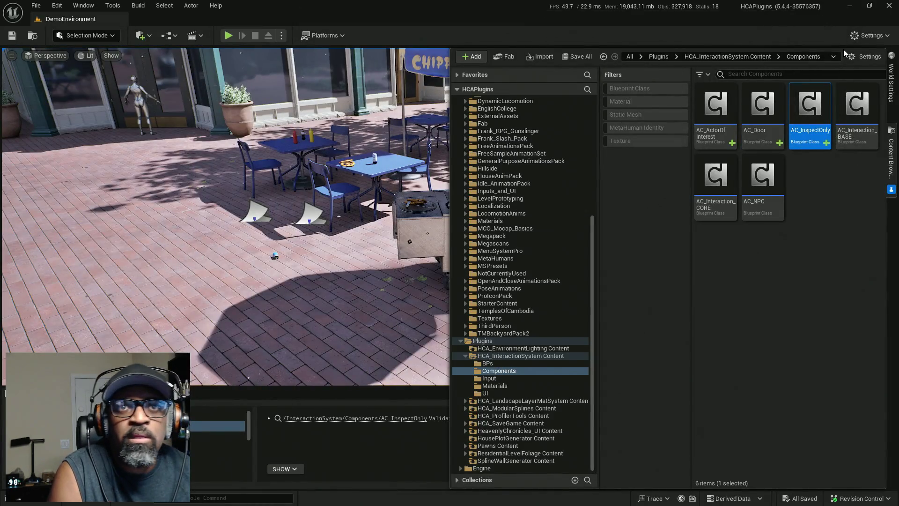
Open the level's HCA_HUD class from World Settings and inspect its W UI Container variable
{"action": "left_click", "coordinate": [890, 79]}
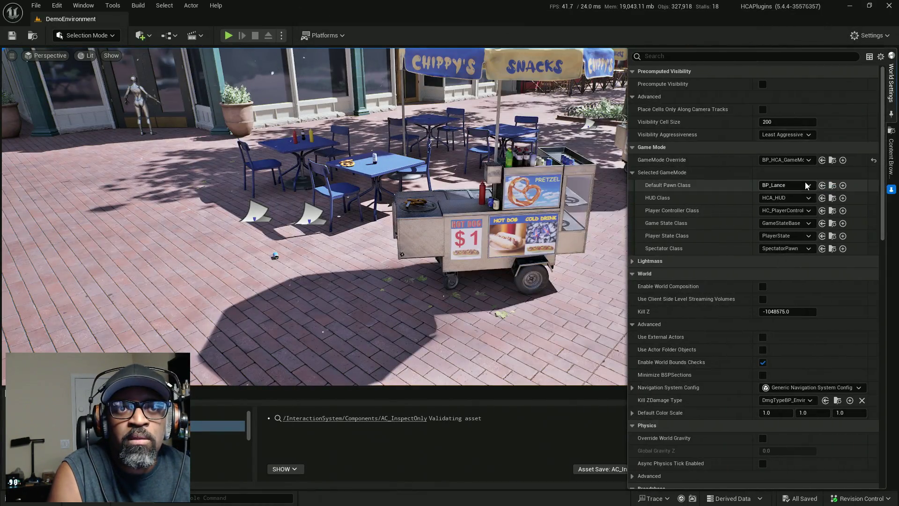
{"action": "left_click", "coordinate": [832, 198]}
{"action": "double_click", "coordinate": [762, 112]}
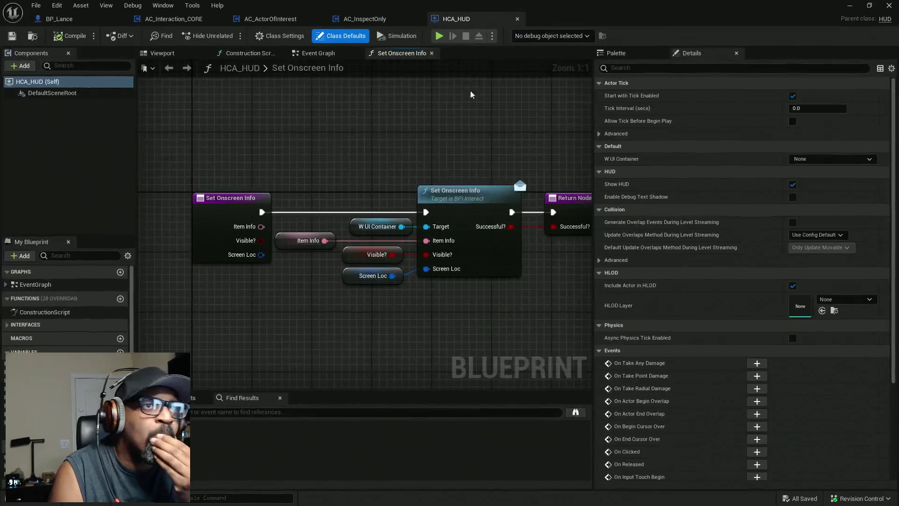
{"action": "left_click_drag", "start_coordinate": [309, 144], "coordinate": [506, 328]}
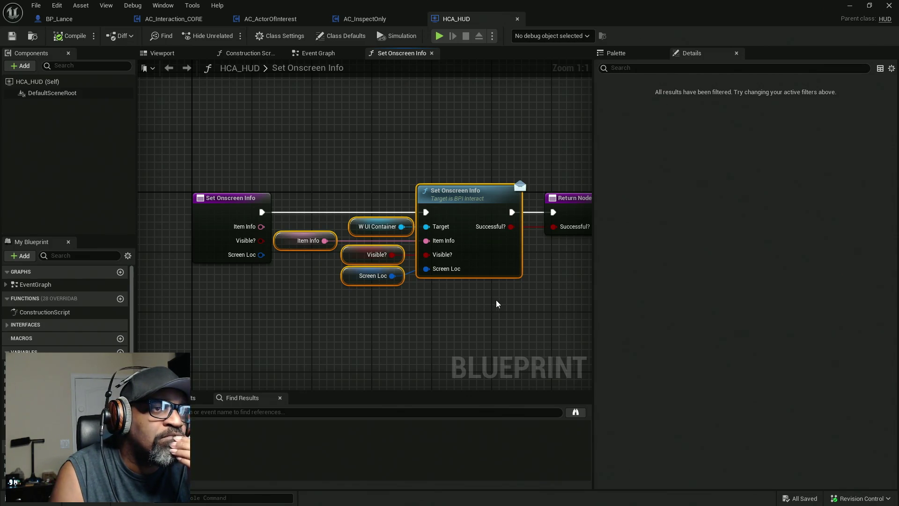
{"action": "right_click_drag", "start_coordinate": [496, 304], "coordinate": [431, 306]}
{"action": "left_click", "coordinate": [323, 232]}
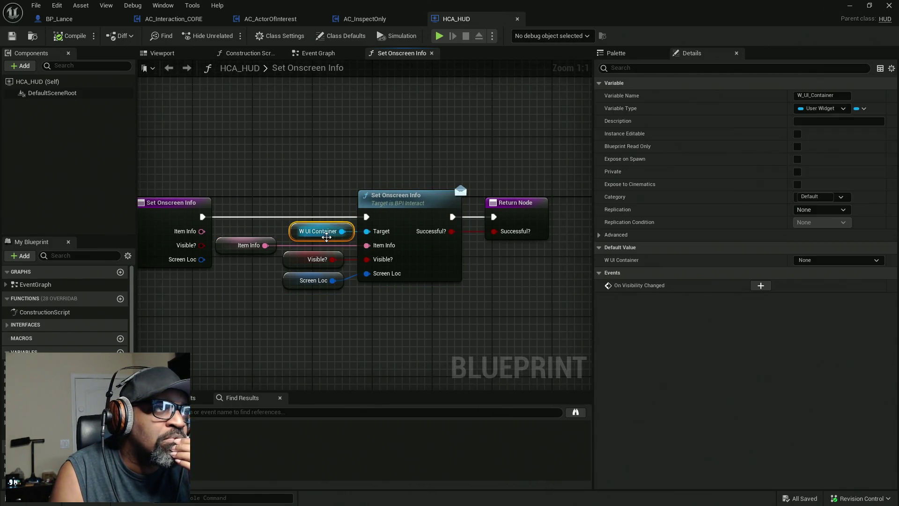
Check the HUD's construction script and event graph, then browse to the created widget class asset
{"action": "right_click_drag", "start_coordinate": [288, 333], "coordinate": [362, 330]}
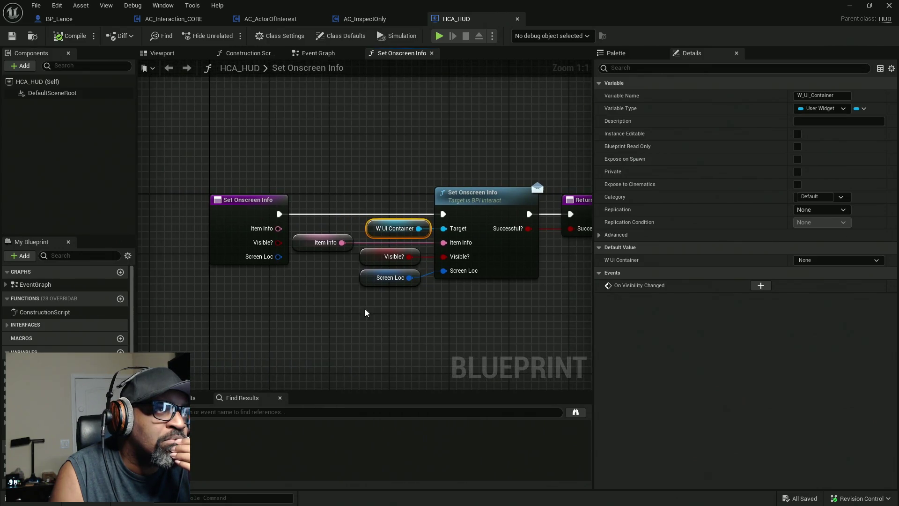
{"action": "left_click", "coordinate": [310, 55]}
{"action": "left_click", "coordinate": [248, 56]}
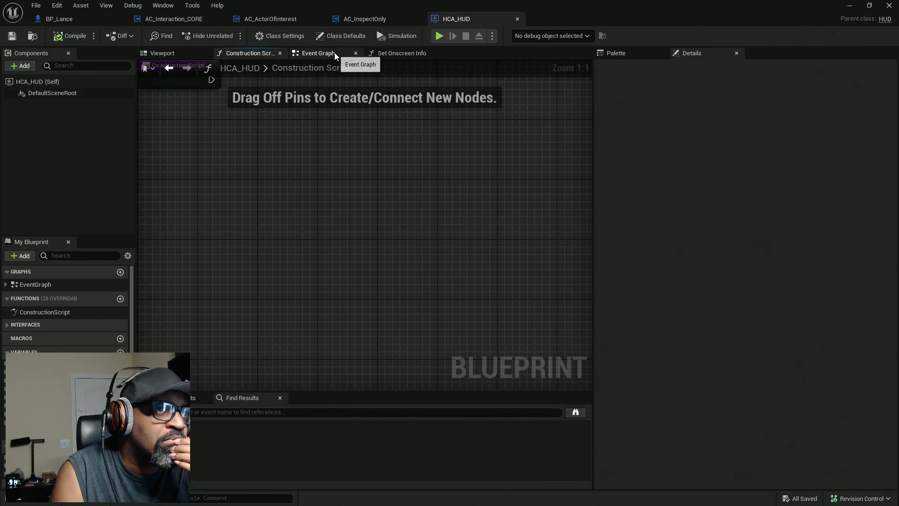
{"action": "left_click", "coordinate": [335, 52]}
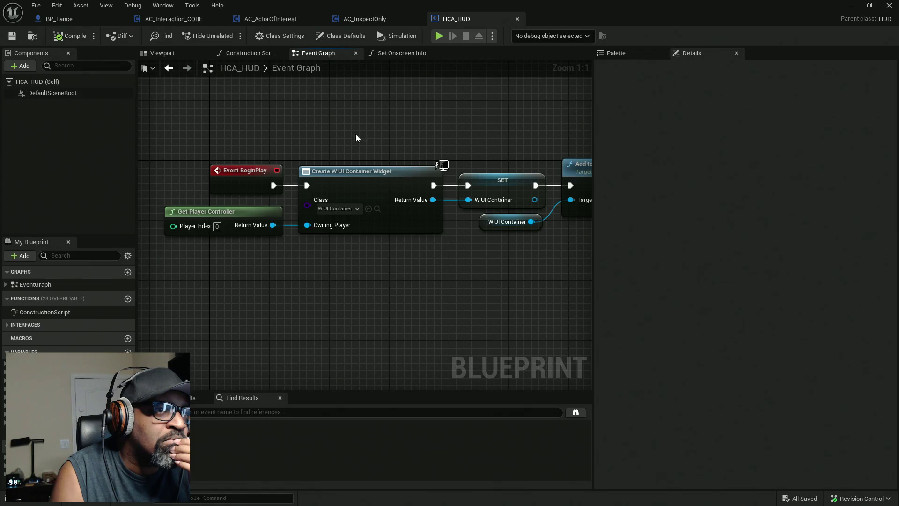
{"action": "left_click", "coordinate": [377, 209]}
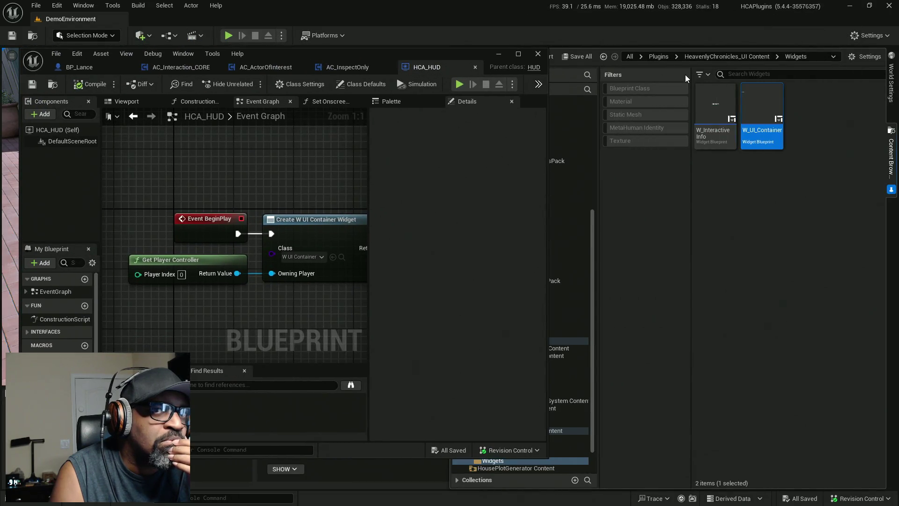
Review W_UI_Container in the widget Designer, then go back to the Components folder
{"action": "double_click", "coordinate": [762, 109]}
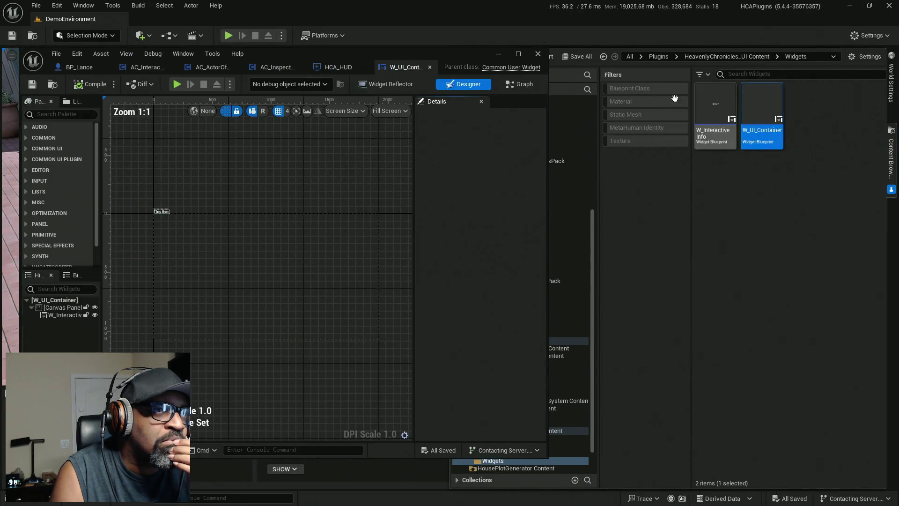
{"action": "double_click", "coordinate": [315, 57]}
{"action": "scroll", "coordinate": [402, 198], "scroll_direction": "up", "scroll_amount": 2}
{"action": "scroll", "coordinate": [365, 185], "scroll_direction": "up", "scroll_amount": 7}
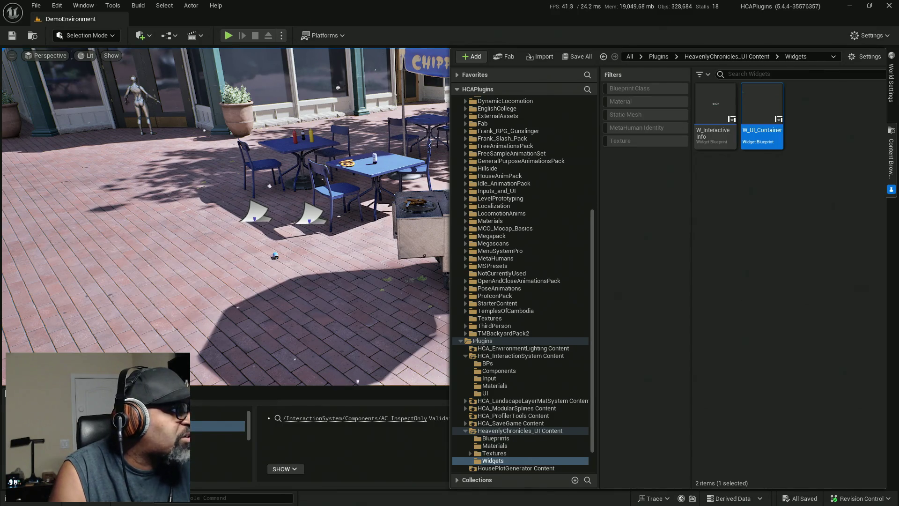
{"action": "left_click", "coordinate": [356, 419]}
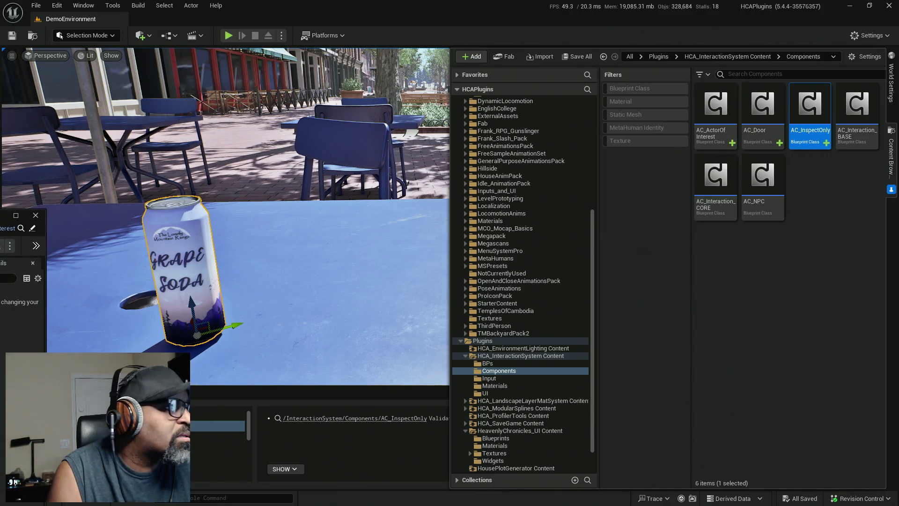
Add AC_InspectOnly as a component on the grape soda can
{"action": "left_click_drag", "start_coordinate": [334, 85], "coordinate": [460, 24]}
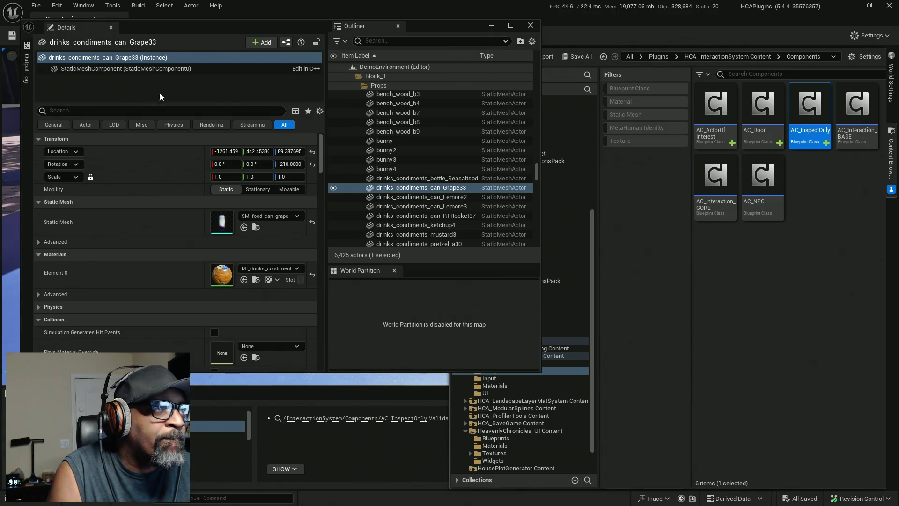
{"action": "mouse_move", "coordinate": [810, 113]}
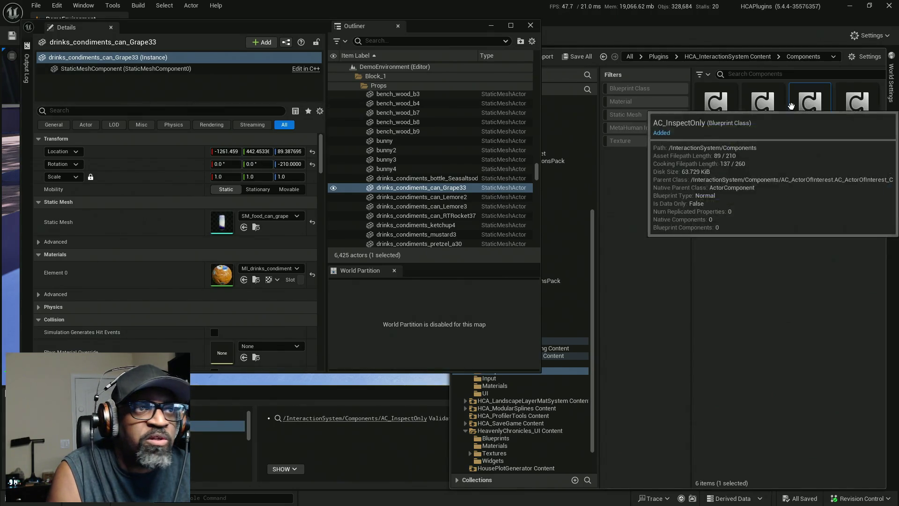
{"action": "left_click_drag", "start_coordinate": [792, 106], "coordinate": [194, 135]}
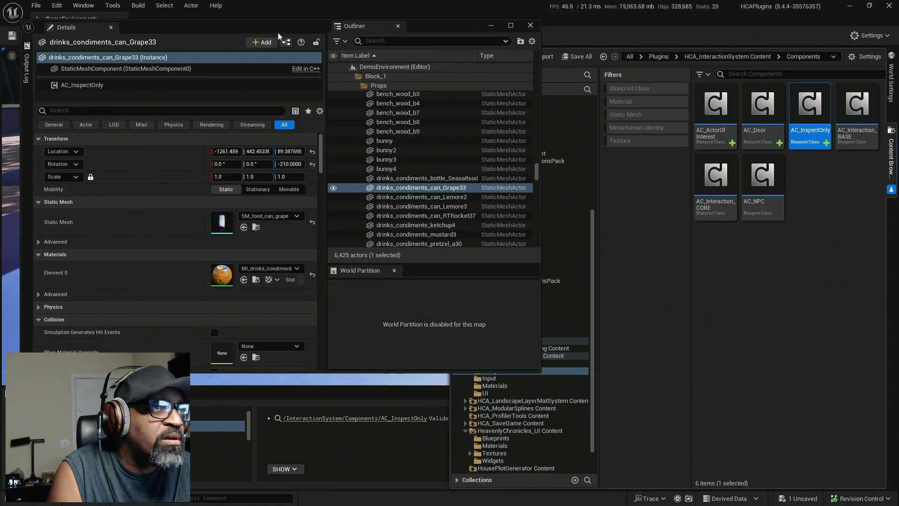
{"action": "left_click_drag", "start_coordinate": [264, 27], "coordinate": [609, 28]}
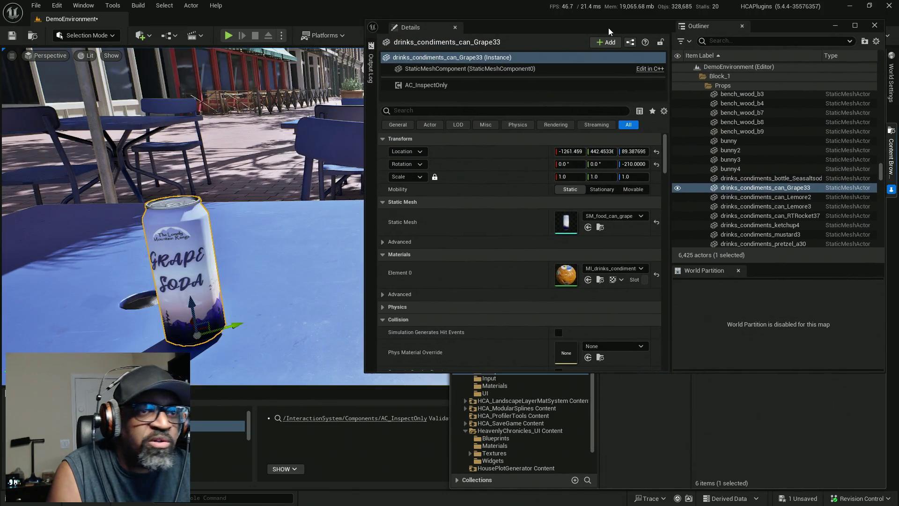
{"action": "scroll", "coordinate": [495, 256], "scroll_direction": "down", "scroll_amount": 1}
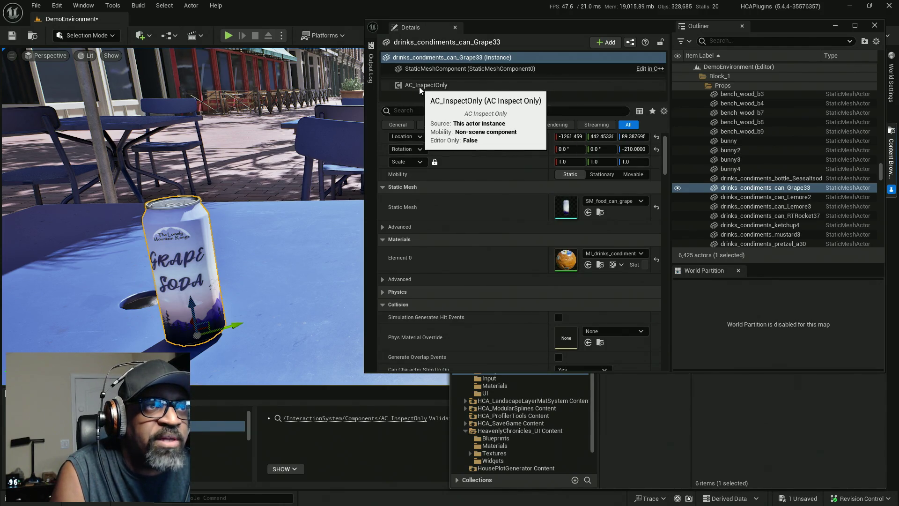
Set the AC_InspectOnly component's Item Display Text to Soda Can and close the floating window
{"action": "left_click", "coordinate": [435, 87]}
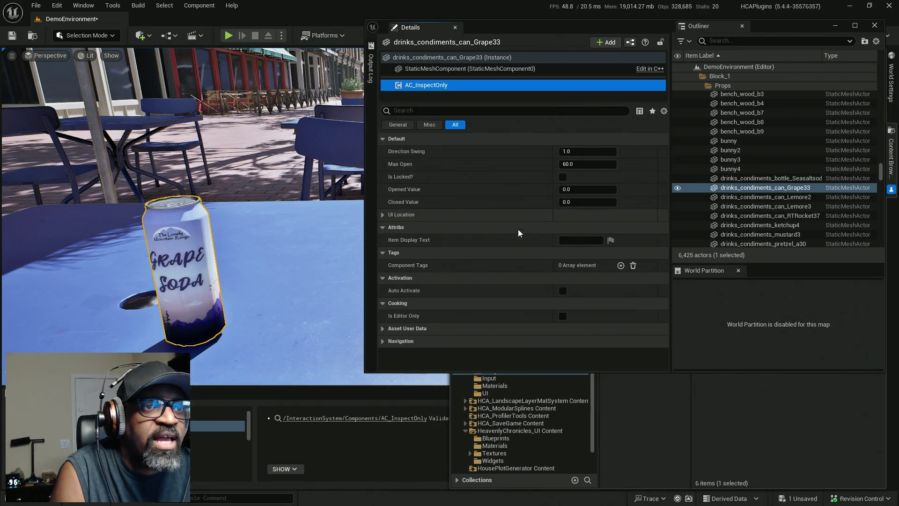
{"action": "left_click", "coordinate": [571, 241]}
{"action": "type", "text": "Soda Can"}
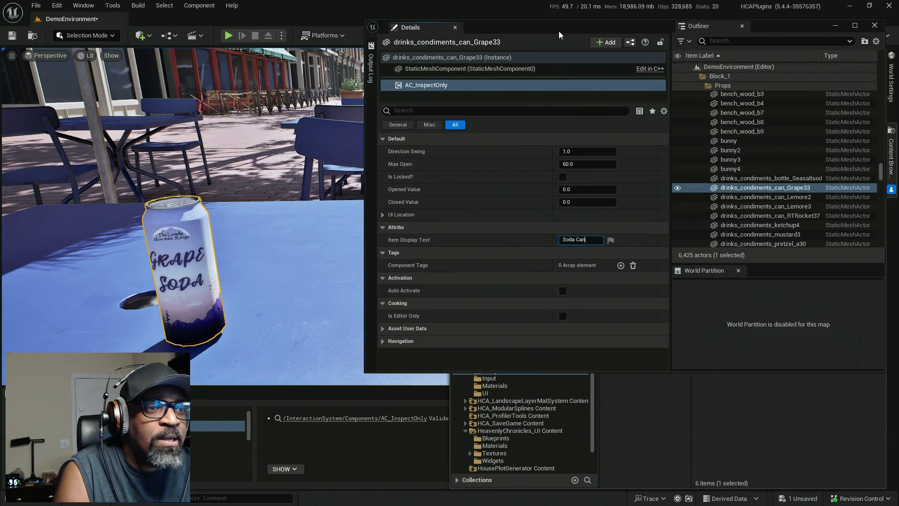
{"action": "left_click", "coordinate": [835, 25]}
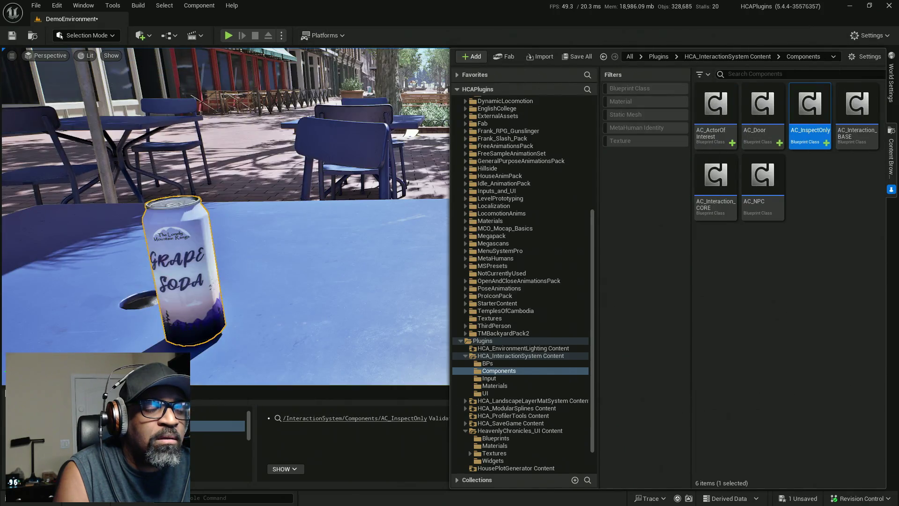
Review AC_Interaction_CORE's Trace for Interact line trace on the Interact channel, then return to the level
{"action": "key", "text": "alt+Tab"}
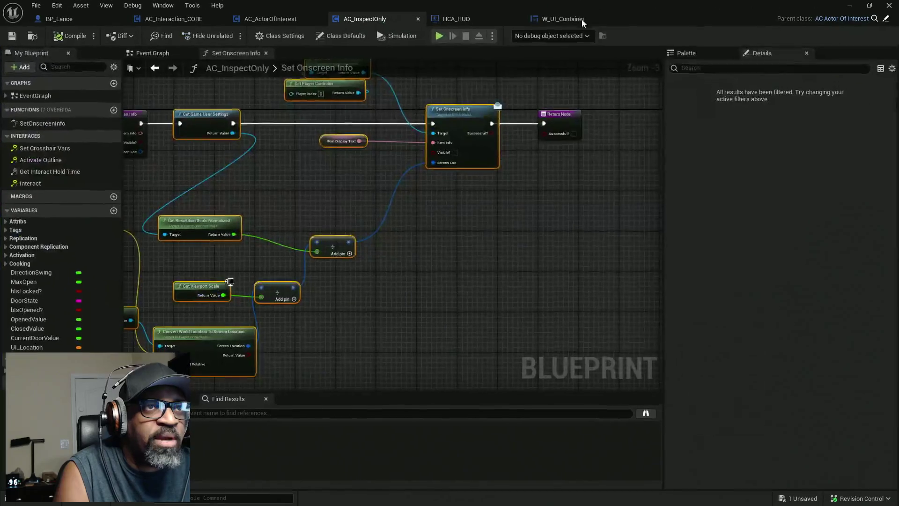
{"action": "left_click", "coordinate": [259, 24]}
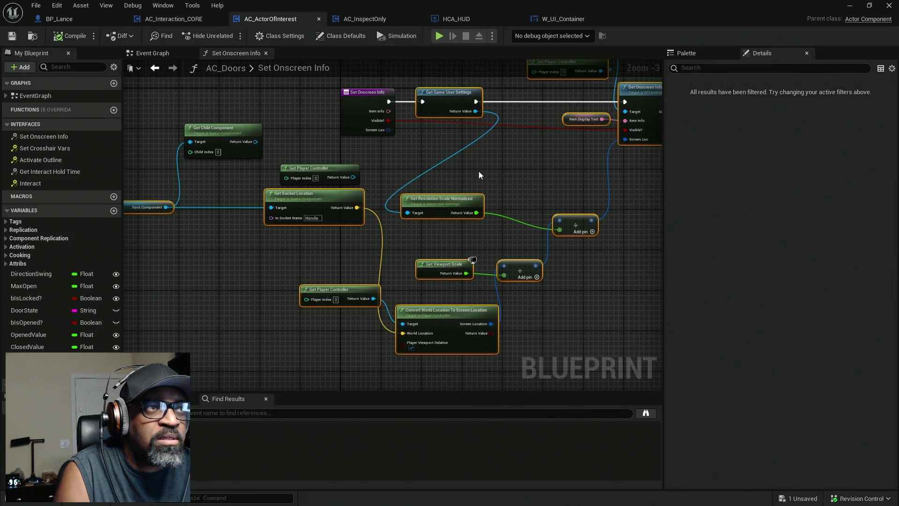
{"action": "left_click", "coordinate": [174, 19]}
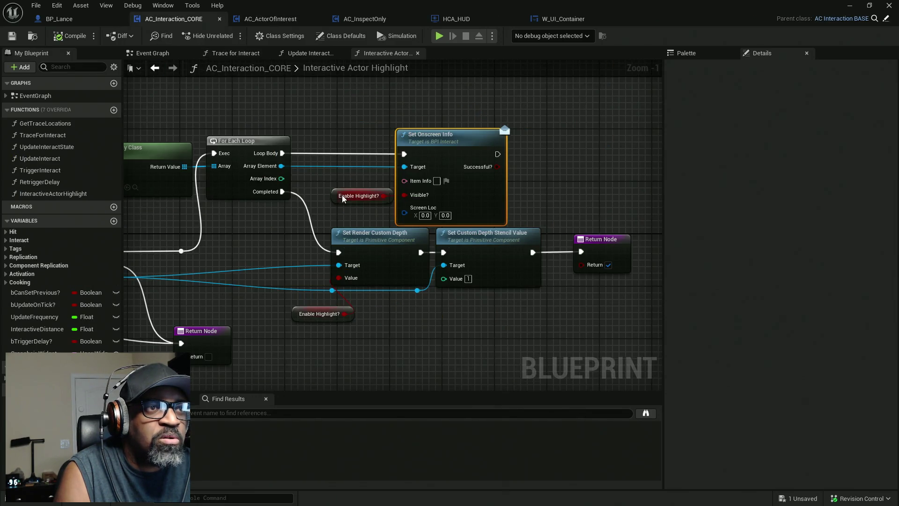
{"action": "right_click_drag", "start_coordinate": [237, 249], "coordinate": [439, 234]}
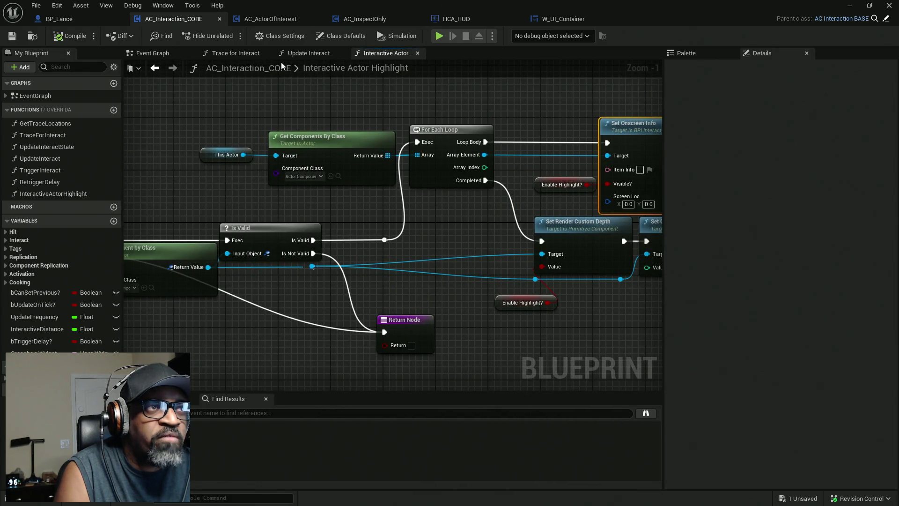
{"action": "left_click", "coordinate": [232, 53]}
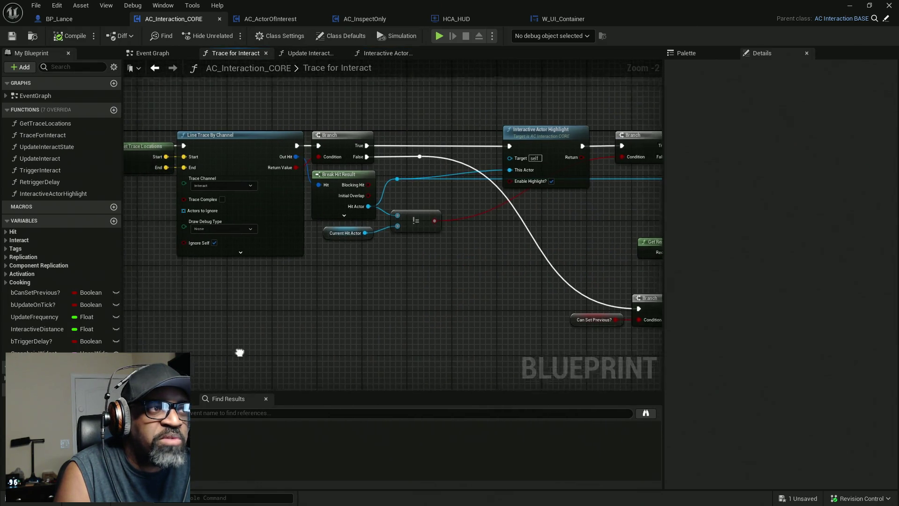
{"action": "scroll", "coordinate": [355, 229], "scroll_direction": "up", "scroll_amount": 2}
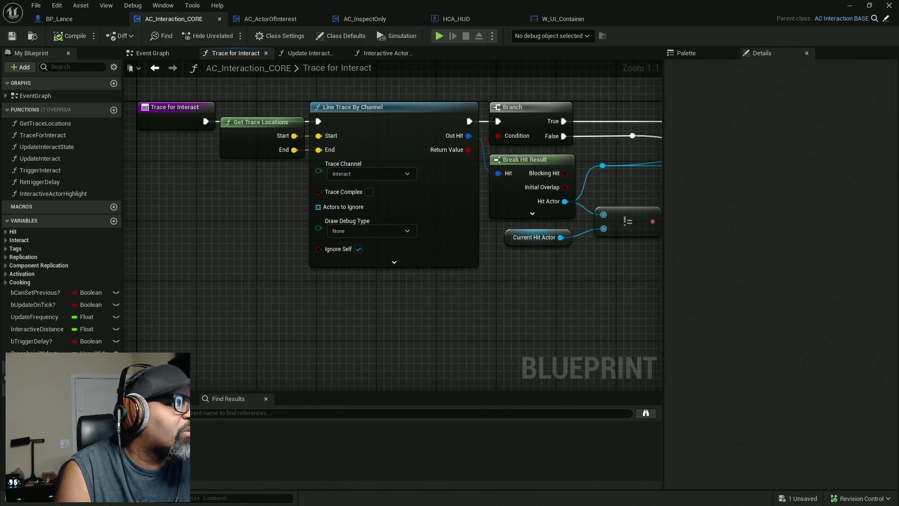
{"action": "key", "text": "alt+Tab"}
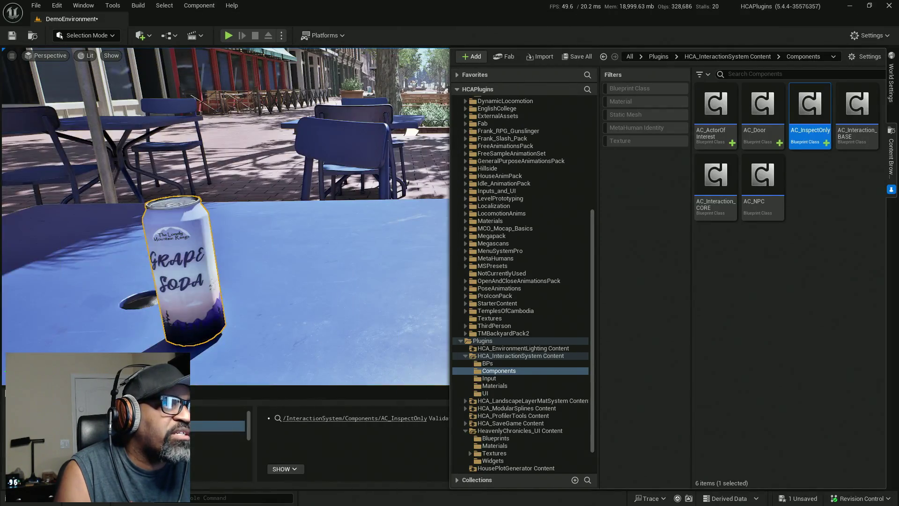
Give the soda can's mesh Custom collision with Collision Enabled set to Query Only
{"action": "left_click", "coordinate": [197, 330]}
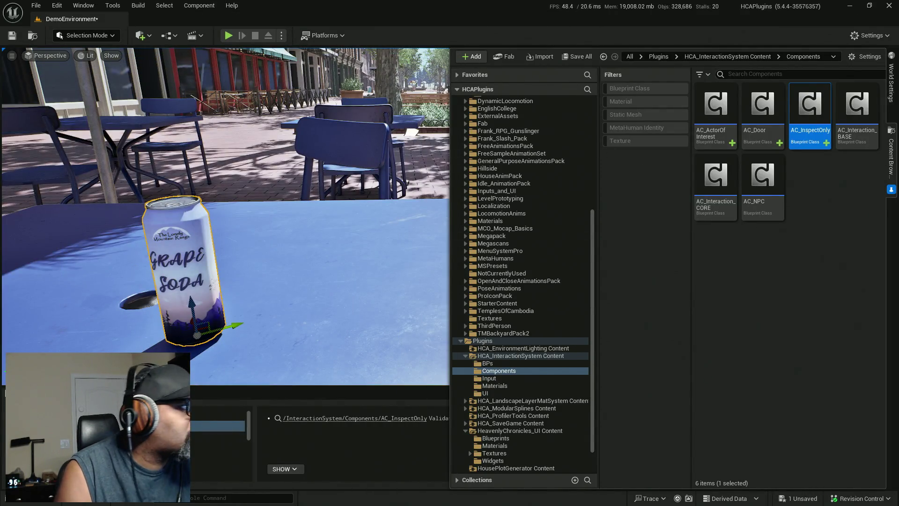
{"action": "key", "text": "alt+Tab"}
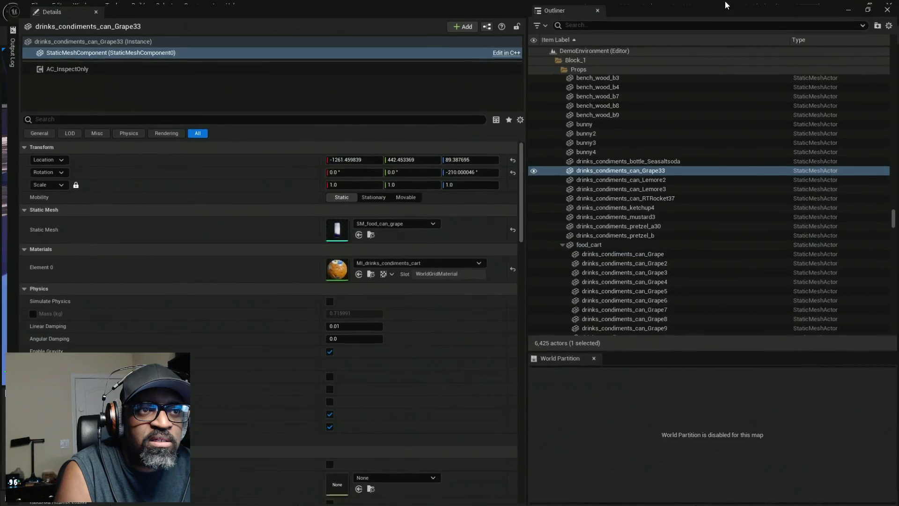
{"action": "double_click", "coordinate": [726, 5]}
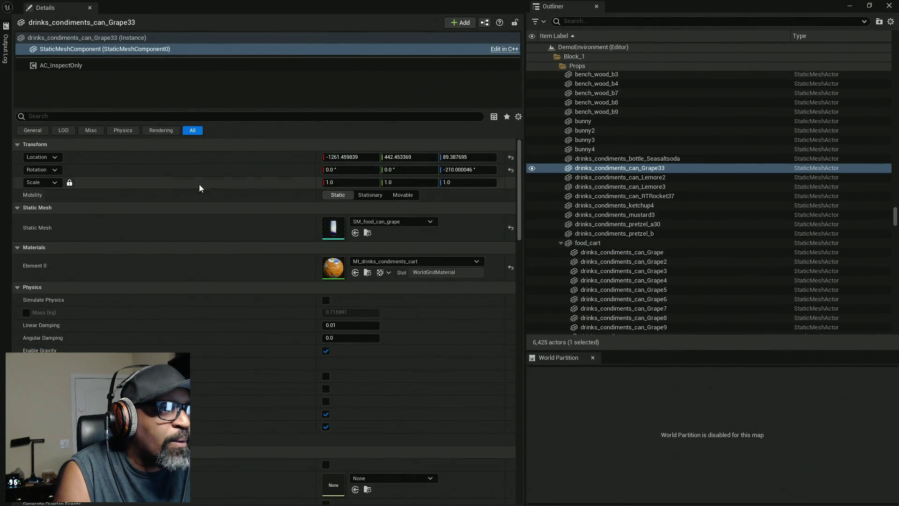
{"action": "scroll", "coordinate": [169, 162], "scroll_direction": "down", "scroll_amount": 1}
{"action": "left_click", "coordinate": [123, 130]}
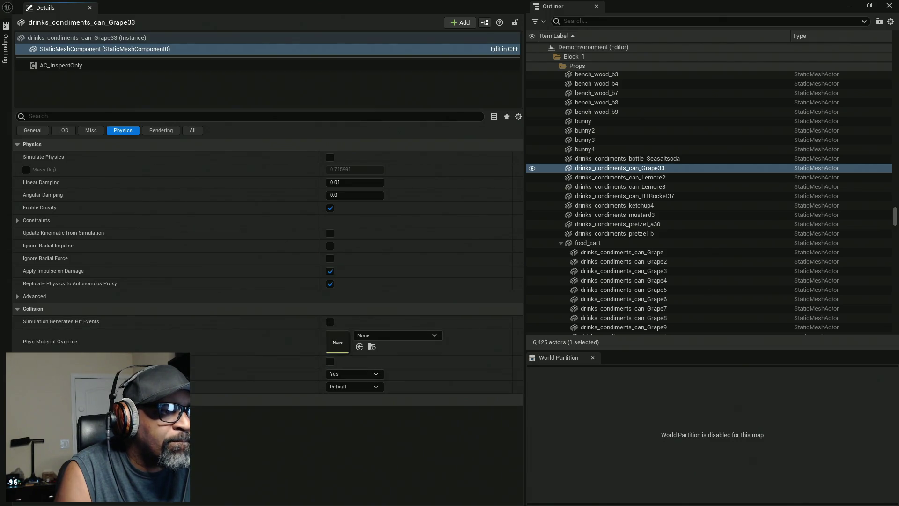
{"action": "left_click", "coordinate": [352, 386]}
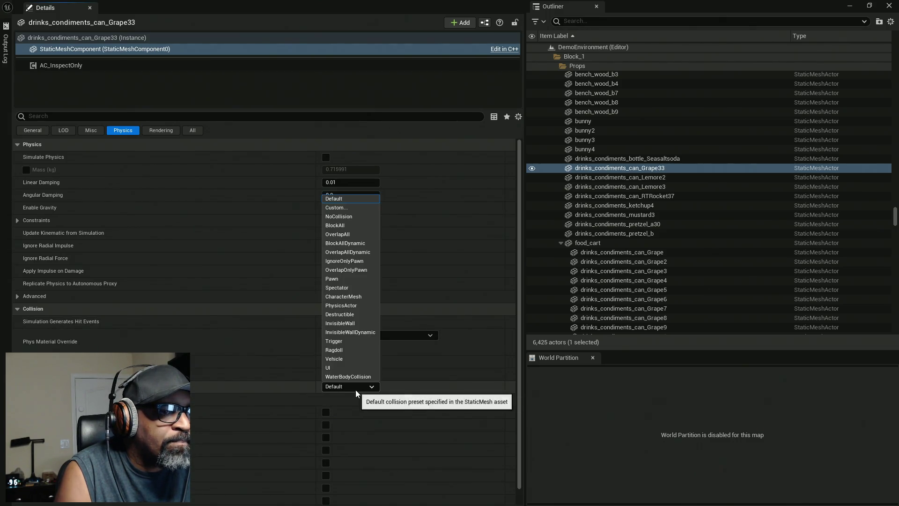
{"action": "left_click", "coordinate": [335, 207]}
{"action": "scroll", "coordinate": [296, 330], "scroll_direction": "down", "scroll_amount": 3}
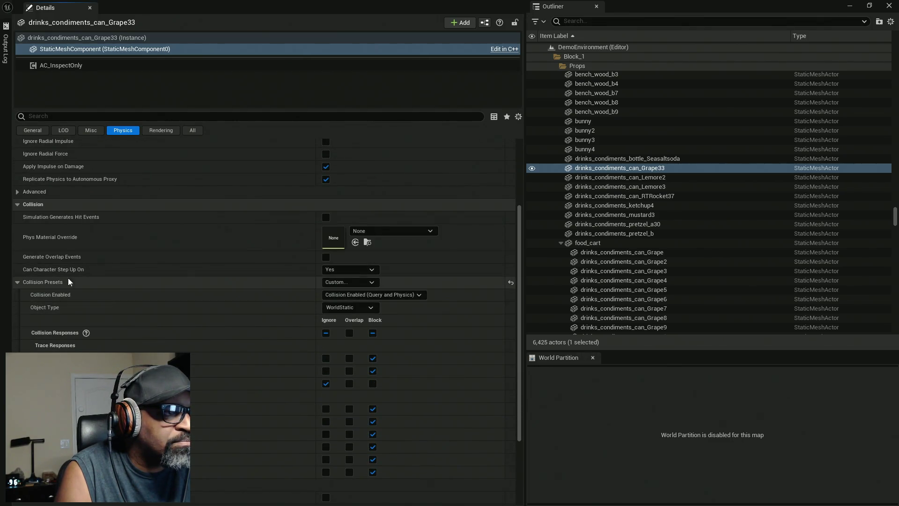
{"action": "left_click", "coordinate": [354, 295]}
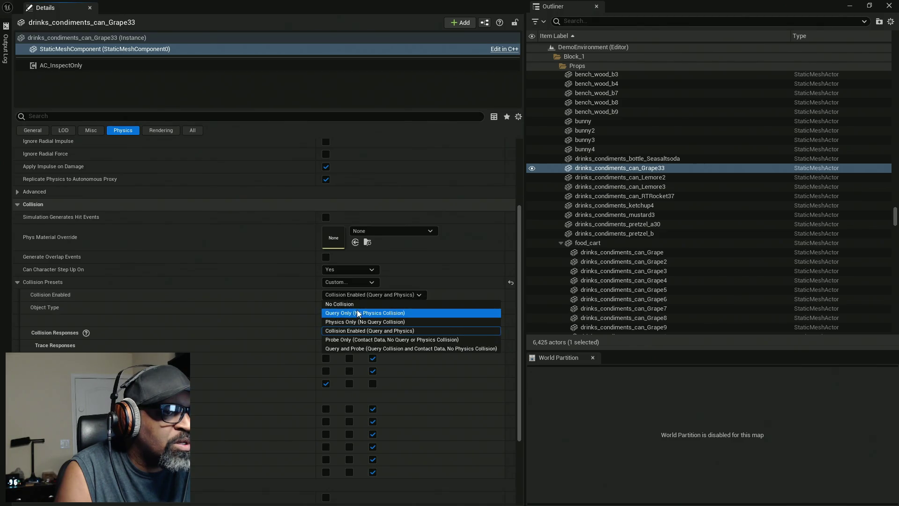
{"action": "left_click", "coordinate": [351, 313]}
Keep WorldStatic, ignore all responses, block Visibility, Interact and Pawn, and save DemoEnvironment
{"action": "left_click", "coordinate": [359, 308]}
{"action": "left_click", "coordinate": [359, 309]}
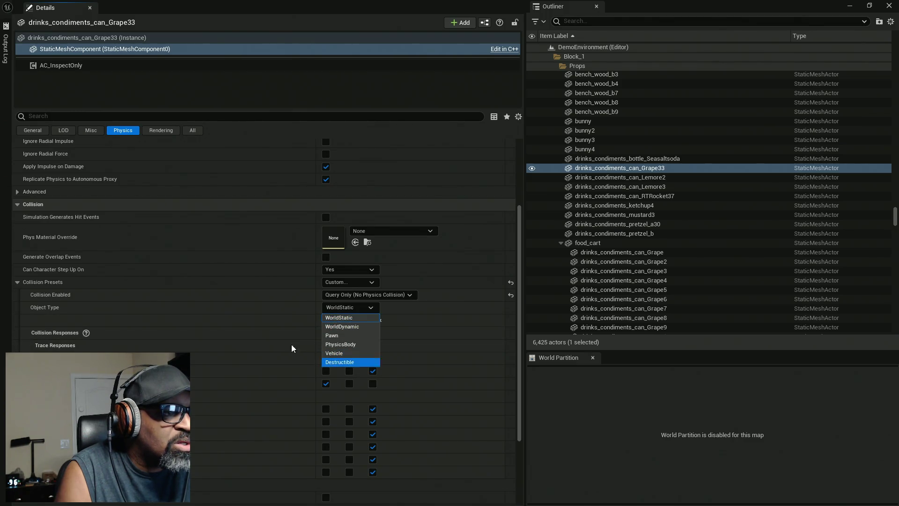
{"action": "left_click", "coordinate": [203, 330]}
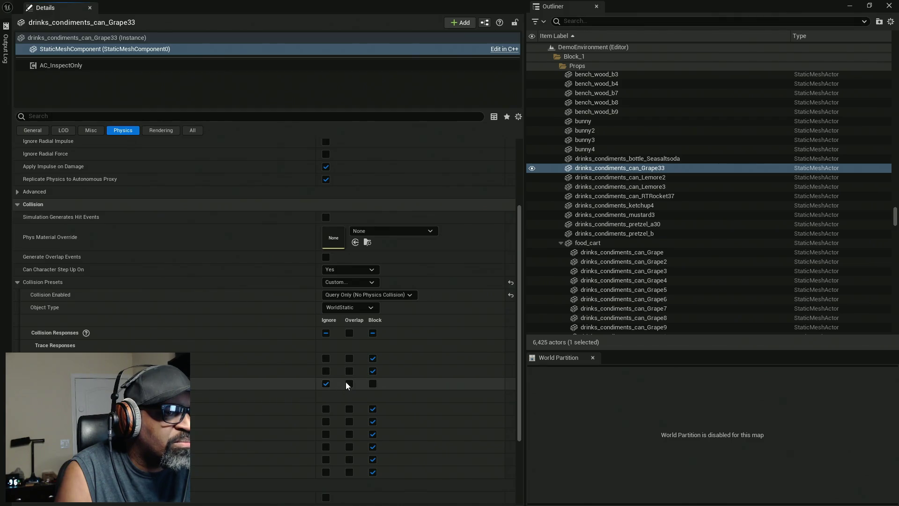
{"action": "left_click", "coordinate": [373, 385]}
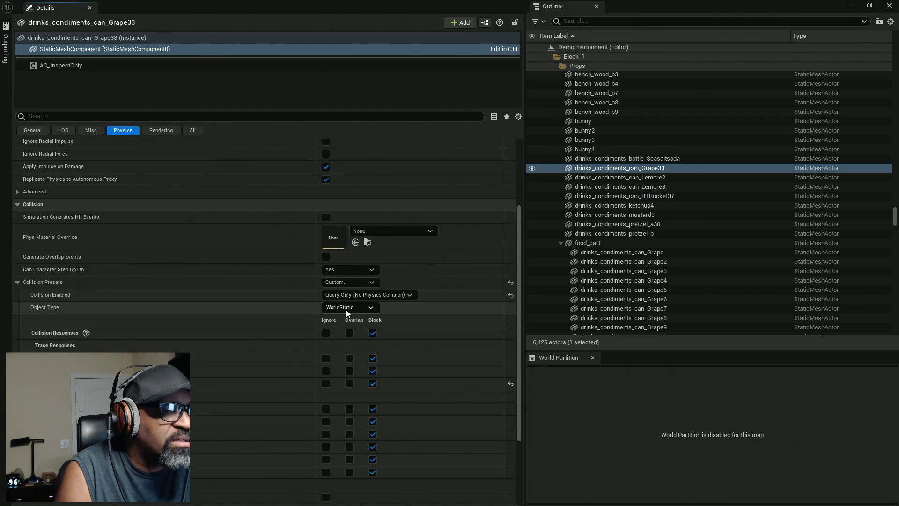
{"action": "left_click", "coordinate": [326, 333]}
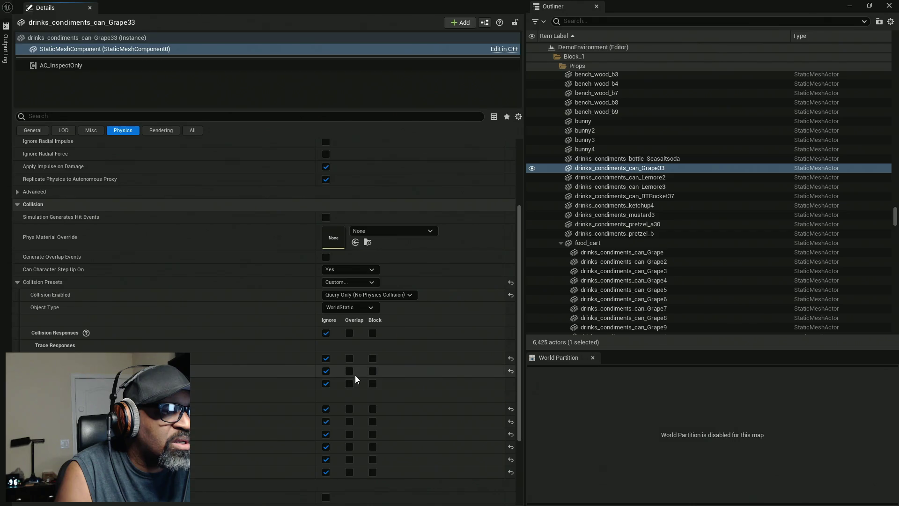
{"action": "left_click", "coordinate": [374, 359]}
{"action": "left_click", "coordinate": [374, 384]}
{"action": "scroll", "coordinate": [359, 394], "scroll_direction": "down", "scroll_amount": 2}
{"action": "scroll", "coordinate": [352, 377], "scroll_direction": "down", "scroll_amount": 3}
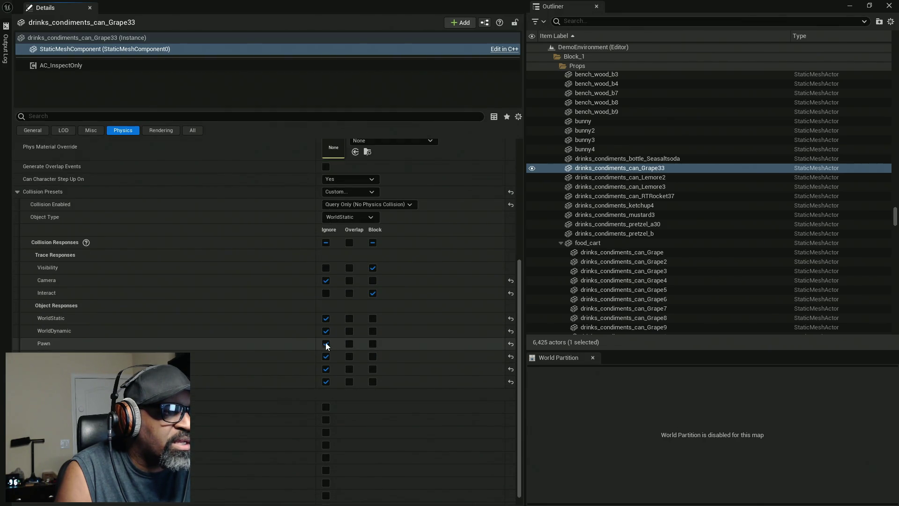
{"action": "left_click", "coordinate": [373, 343]}
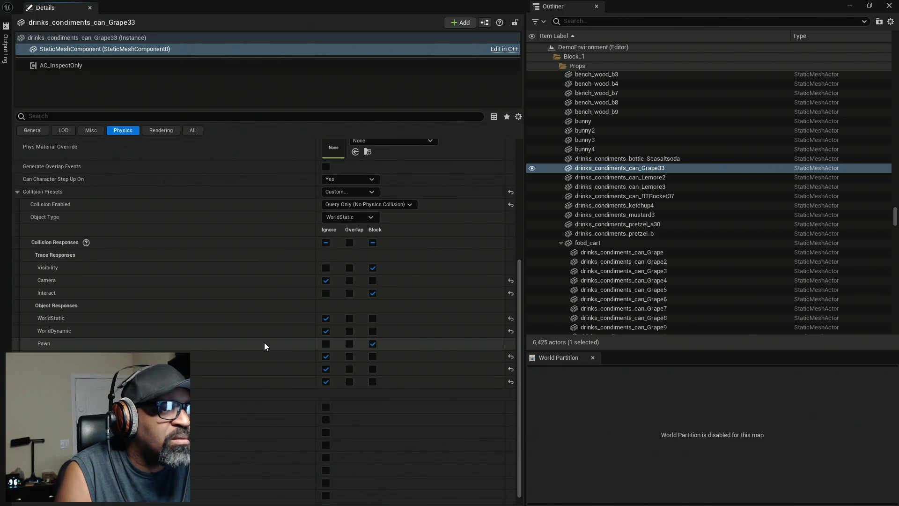
{"action": "key", "text": "ctrl+s"}
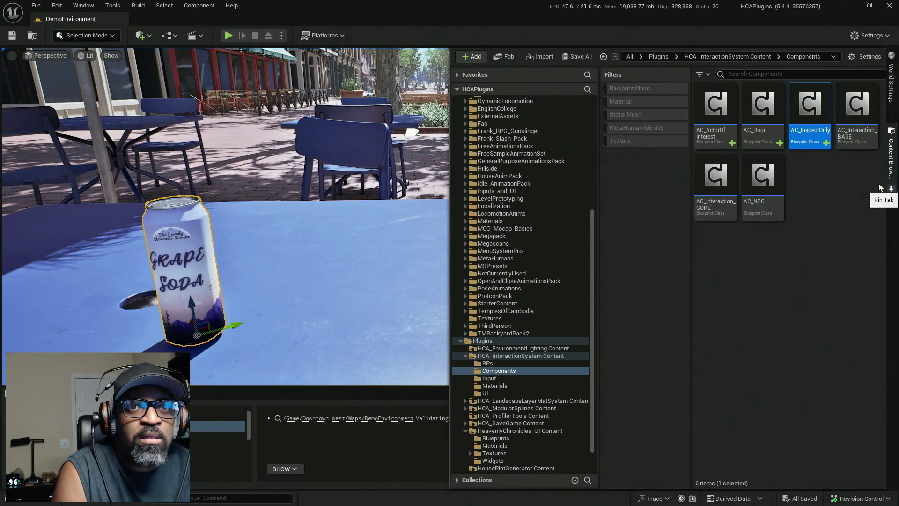
Play-test the level in a New Editor Window, walk toward the food cart, and stop
{"action": "left_click", "coordinate": [280, 35]}
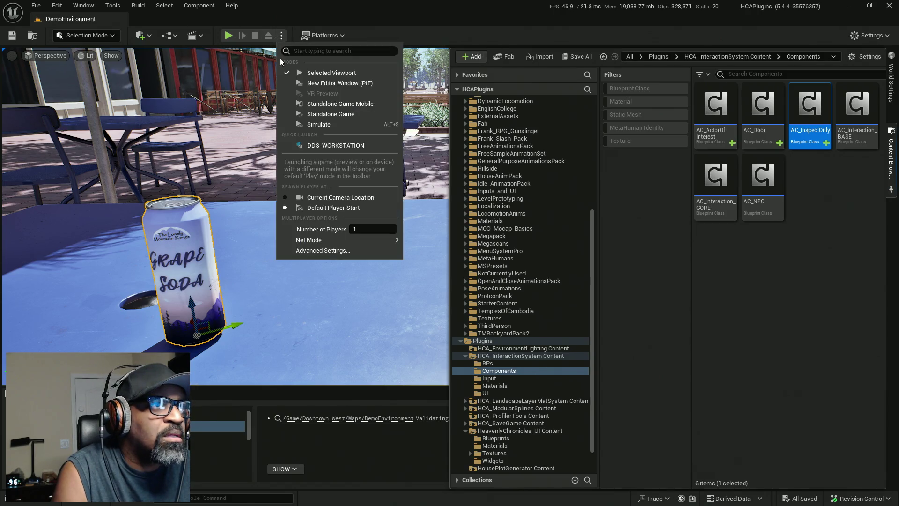
{"action": "left_click", "coordinate": [325, 84]}
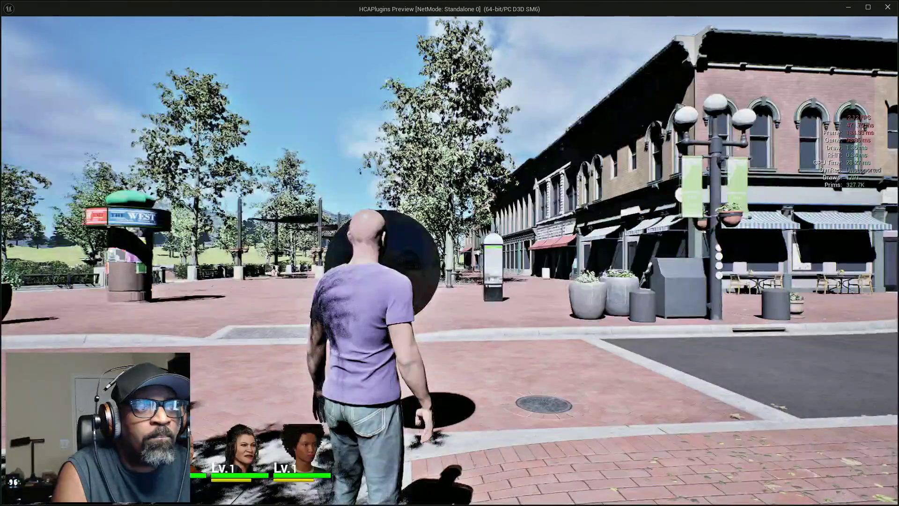
{"action": "key", "text": "w"}
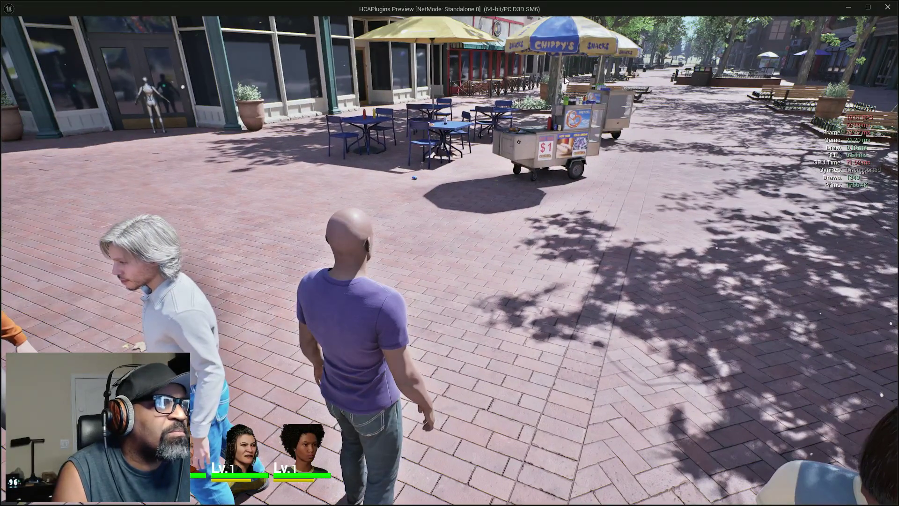
{"action": "key", "text": "Escape"}
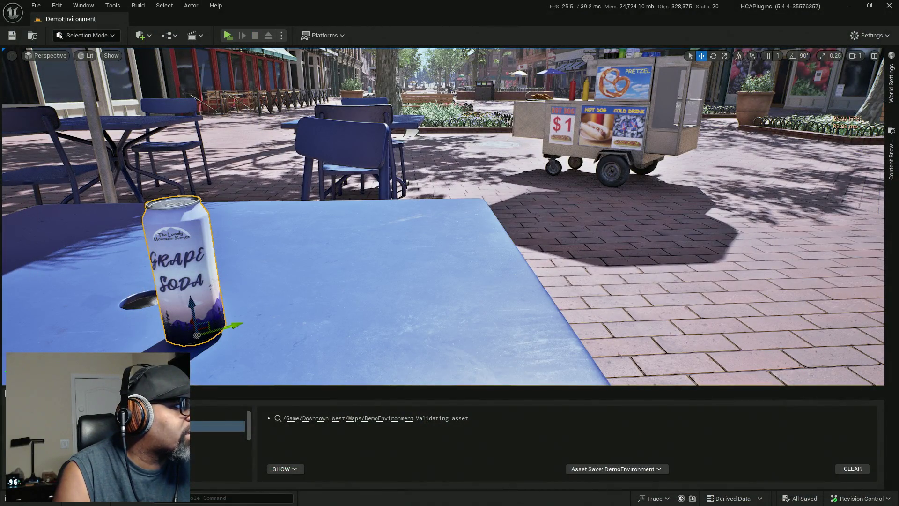
Bring up the BP_Lance blueprint and its components, then return to DemoEnvironment
{"action": "key", "text": "alt+Tab"}
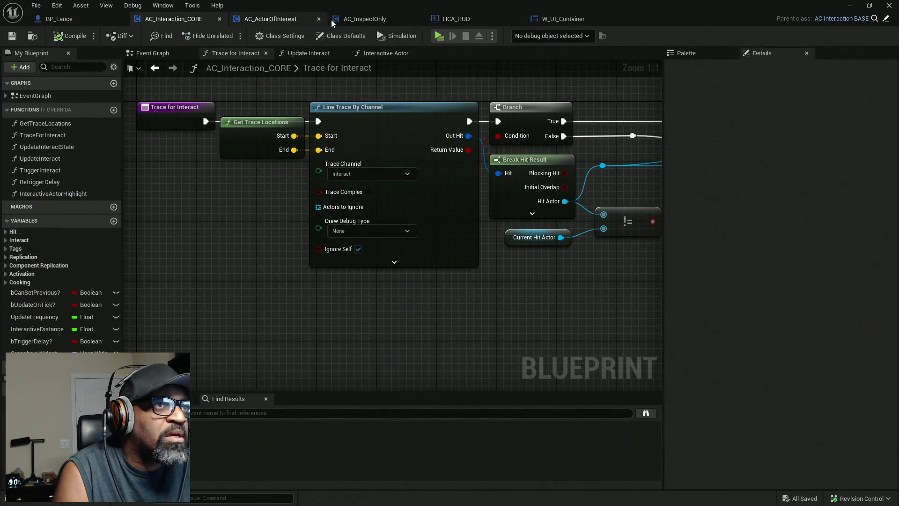
{"action": "left_click", "coordinate": [74, 21]}
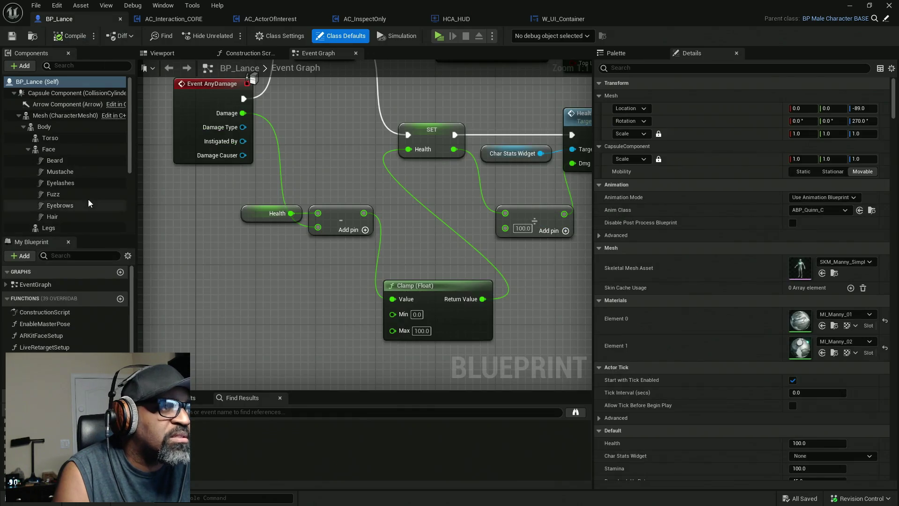
{"action": "scroll", "coordinate": [87, 203], "scroll_direction": "down", "scroll_amount": 5}
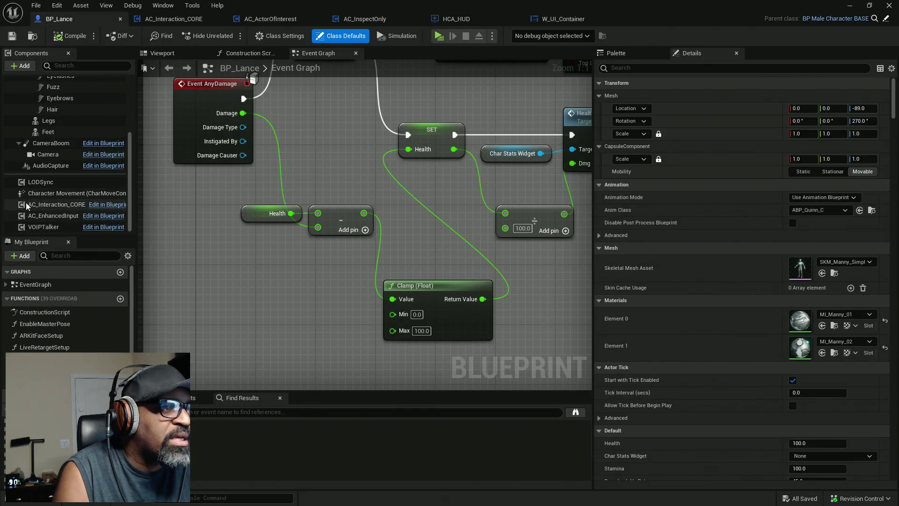
{"action": "key", "text": "alt+Tab"}
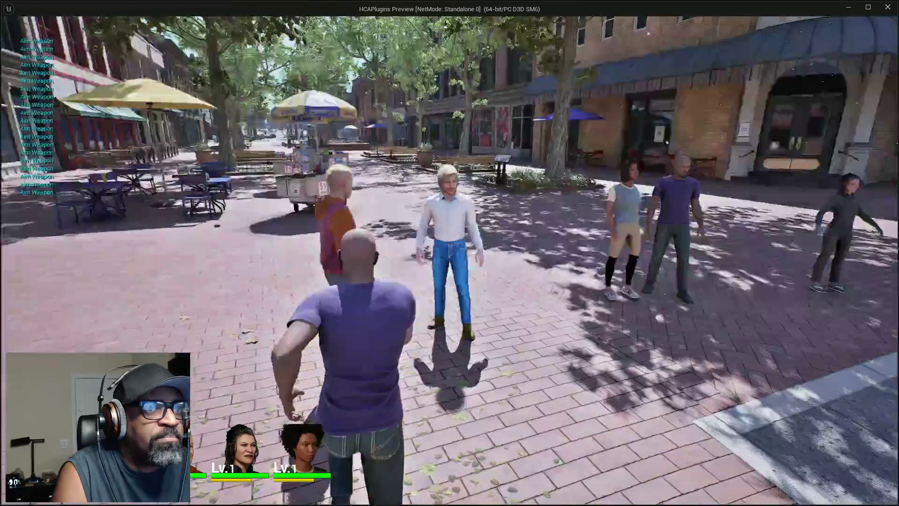
Walk the player character across the plaza, then end the play session
{"action": "key", "text": "w"}
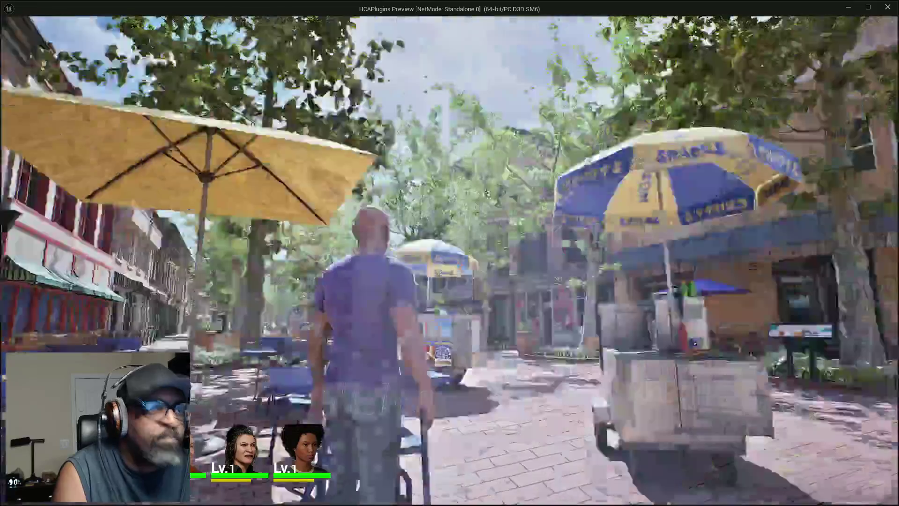
{"action": "key", "text": "Escape"}
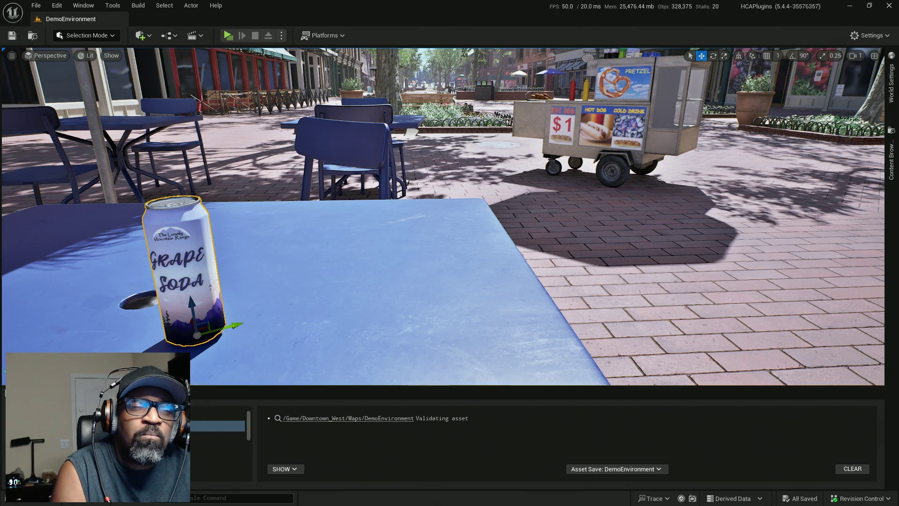
Load RnD_Level from the Collections folder and select the wooden fence gate hinge
{"action": "left_click", "coordinate": [890, 146]}
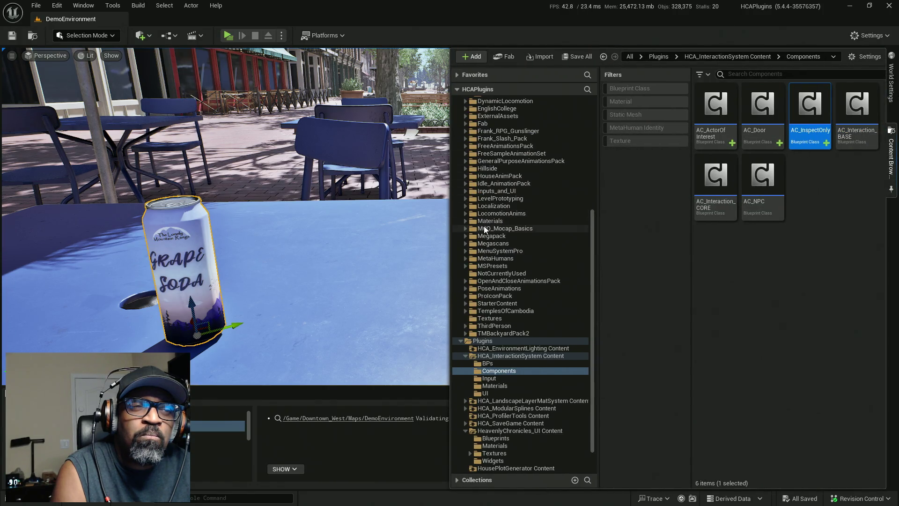
{"action": "scroll", "coordinate": [484, 230], "scroll_direction": "up", "scroll_amount": 2}
{"action": "scroll", "coordinate": [490, 200], "scroll_direction": "up", "scroll_amount": 3}
{"action": "left_click", "coordinate": [500, 183]}
{"action": "left_click", "coordinate": [538, 176]}
{"action": "double_click", "coordinate": [755, 112]}
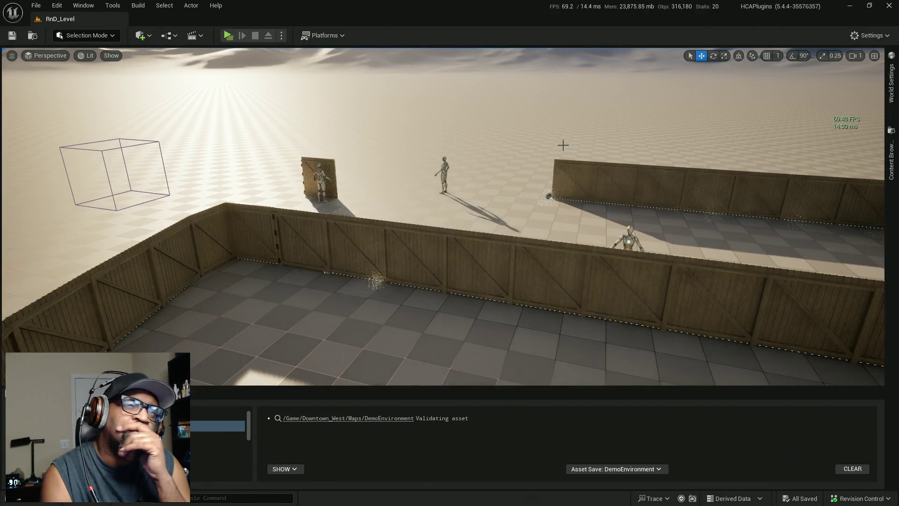
{"action": "scroll", "coordinate": [456, 194], "scroll_direction": "down", "scroll_amount": 5}
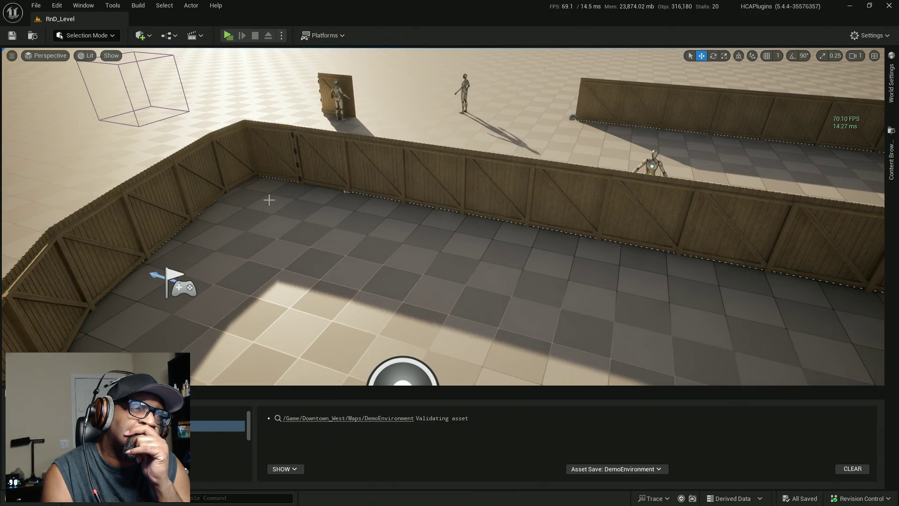
{"action": "left_click", "coordinate": [331, 163]}
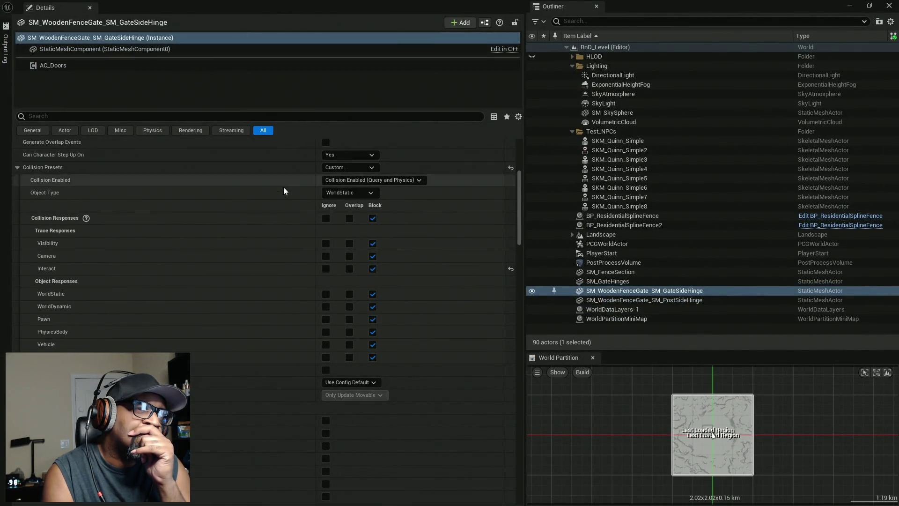
Check the gate hinge StaticMeshComponent's custom WorldStatic blocking collision, then uncover the level view
{"action": "left_click", "coordinate": [169, 37]}
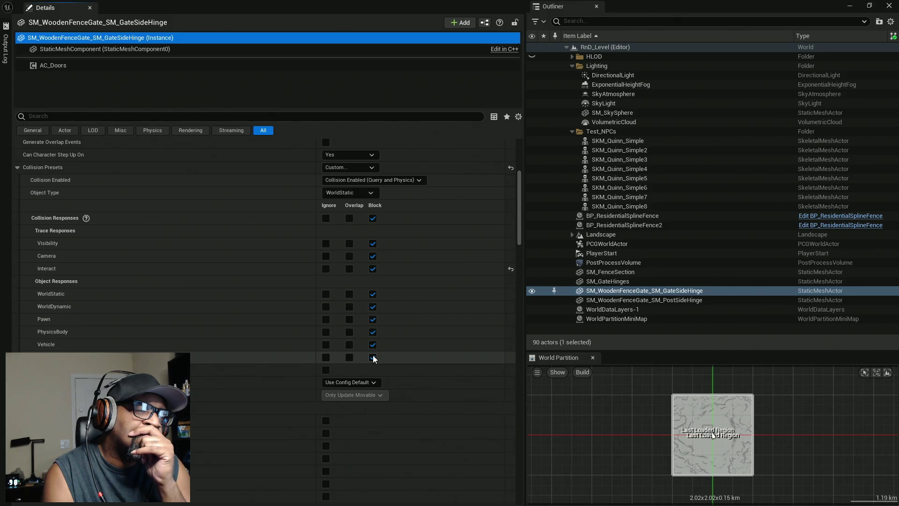
{"action": "left_click", "coordinate": [144, 49]}
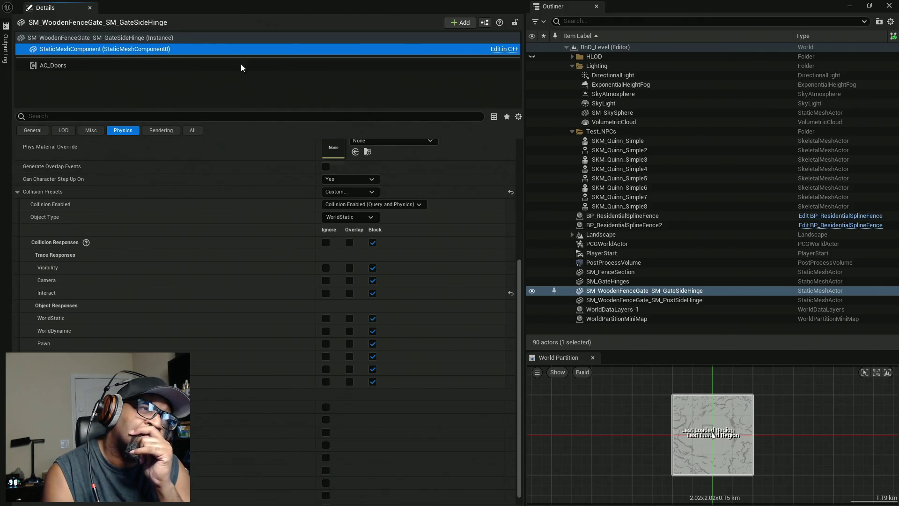
{"action": "left_click", "coordinate": [141, 36]}
{"action": "mouse_move", "coordinate": [282, 8]}
{"action": "left_mouse_down"}
{"action": "mouse_move", "coordinate": [14, 62]}
{"action": "mouse_move", "coordinate": [332, 22]}
{"action": "left_mouse_up"}
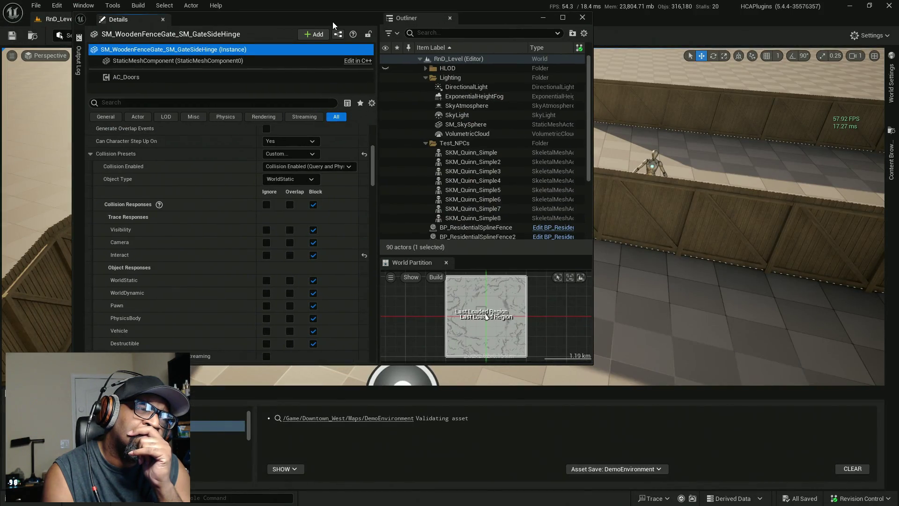
{"action": "double_click", "coordinate": [334, 17]}
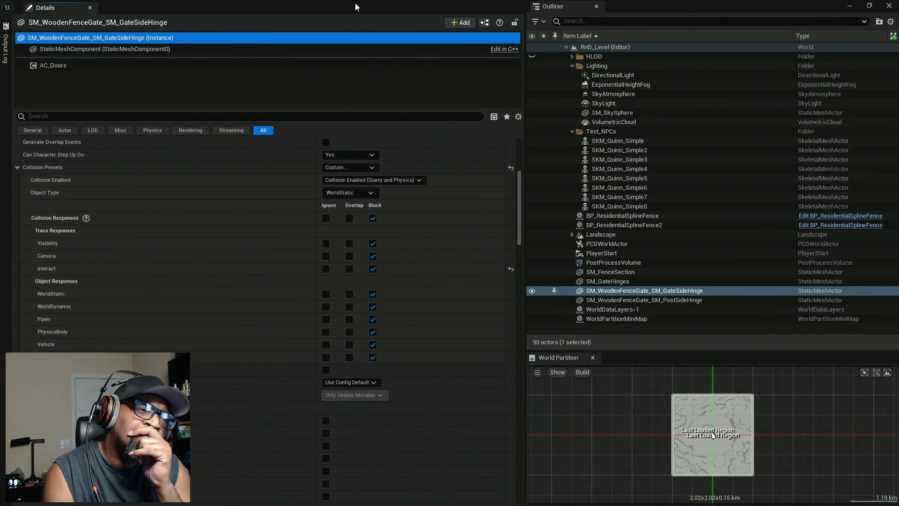
{"action": "double_click", "coordinate": [412, 4]}
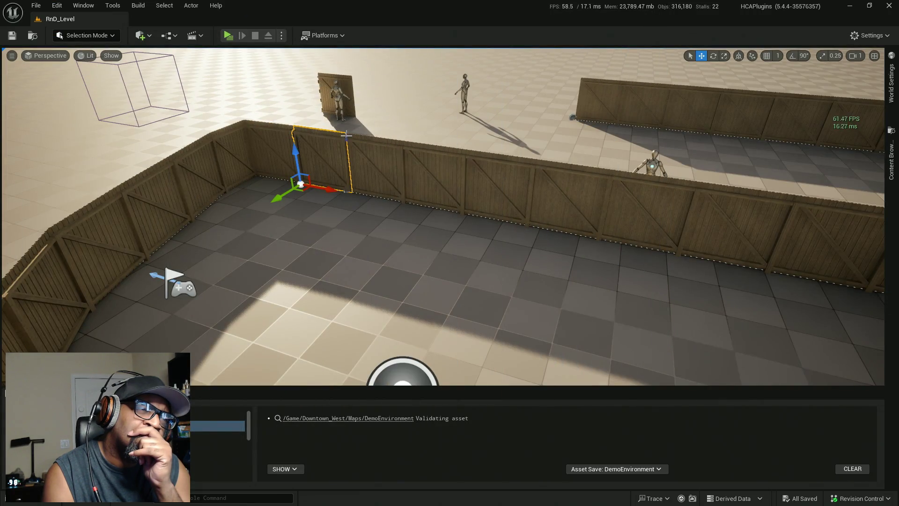
Review SKM_Quinn_Simple8's custom PhysicsBody collision setup, then bring up BP_Lance
{"action": "key", "text": "ctrl+z"}
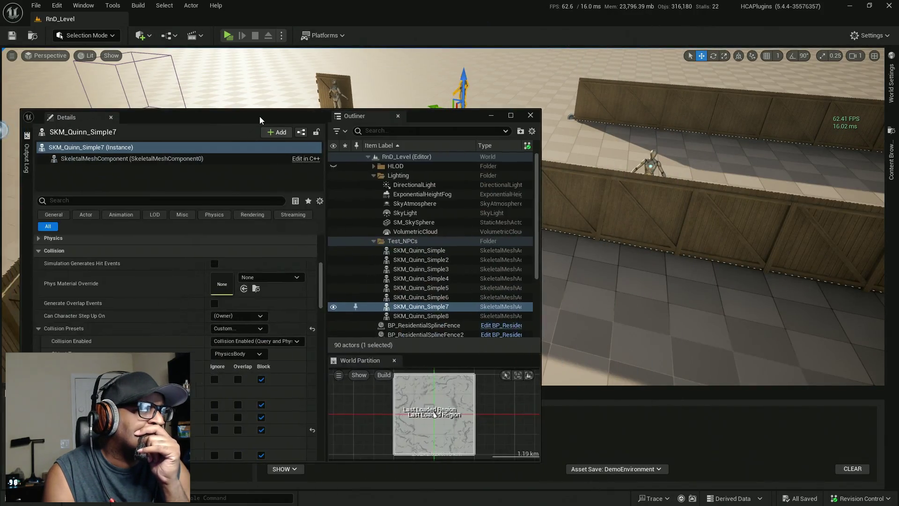
{"action": "left_click_drag", "start_coordinate": [259, 116], "coordinate": [302, 252]}
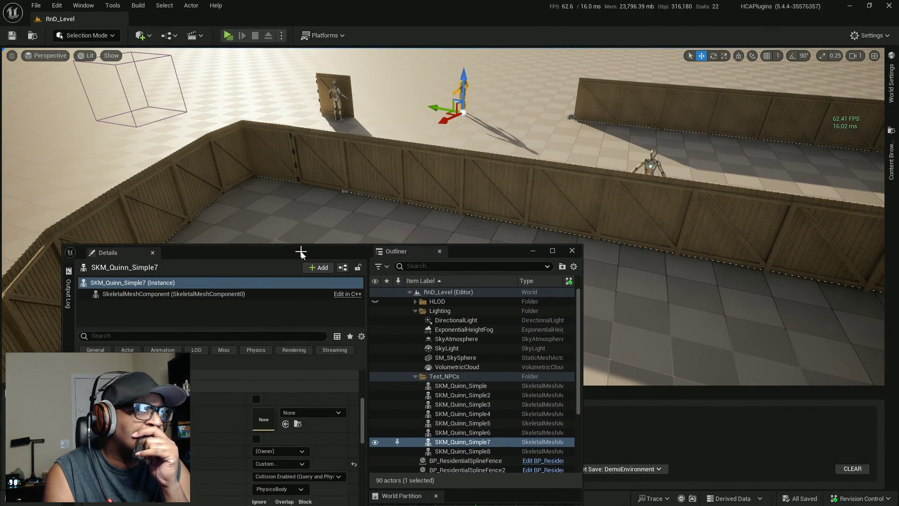
{"action": "left_click", "coordinate": [652, 168]}
{"action": "left_click", "coordinate": [190, 310]}
{"action": "left_click", "coordinate": [165, 280]}
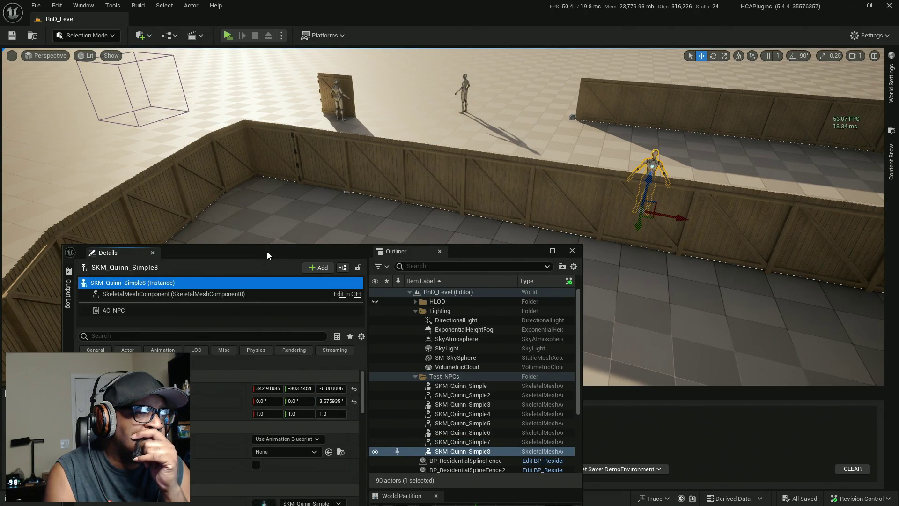
{"action": "left_click_drag", "start_coordinate": [267, 251], "coordinate": [211, 109]}
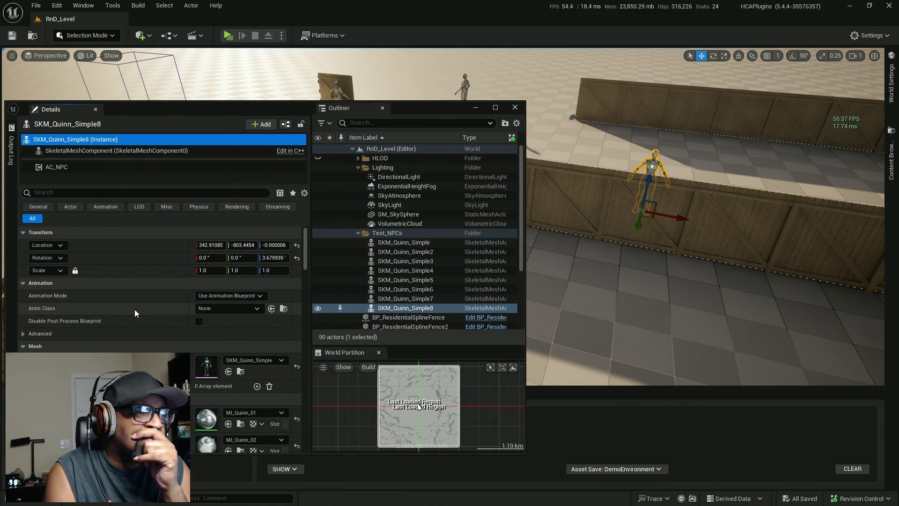
{"action": "scroll", "coordinate": [112, 293], "scroll_direction": "down", "scroll_amount": 5}
{"action": "scroll", "coordinate": [149, 300], "scroll_direction": "down", "scroll_amount": 5}
{"action": "scroll", "coordinate": [148, 301], "scroll_direction": "down", "scroll_amount": 2}
{"action": "scroll", "coordinate": [148, 300], "scroll_direction": "down", "scroll_amount": 2}
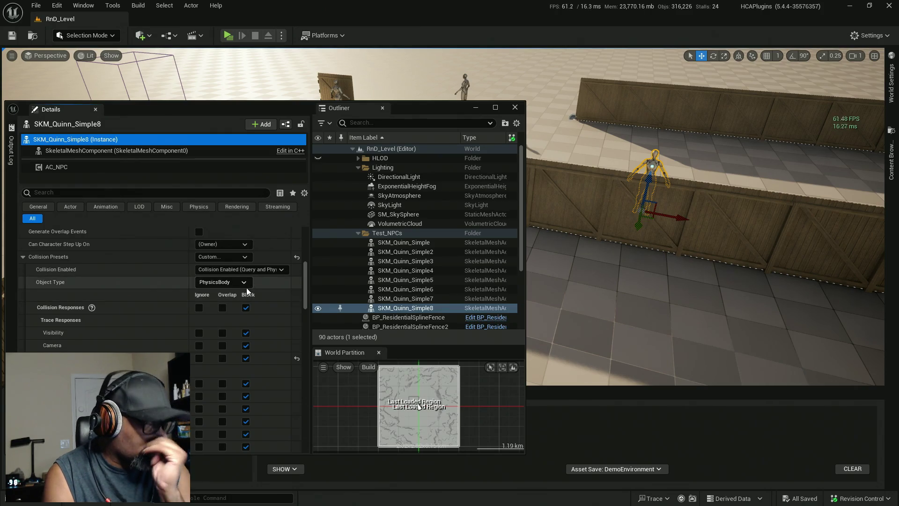
{"action": "key", "text": "alt+Tab"}
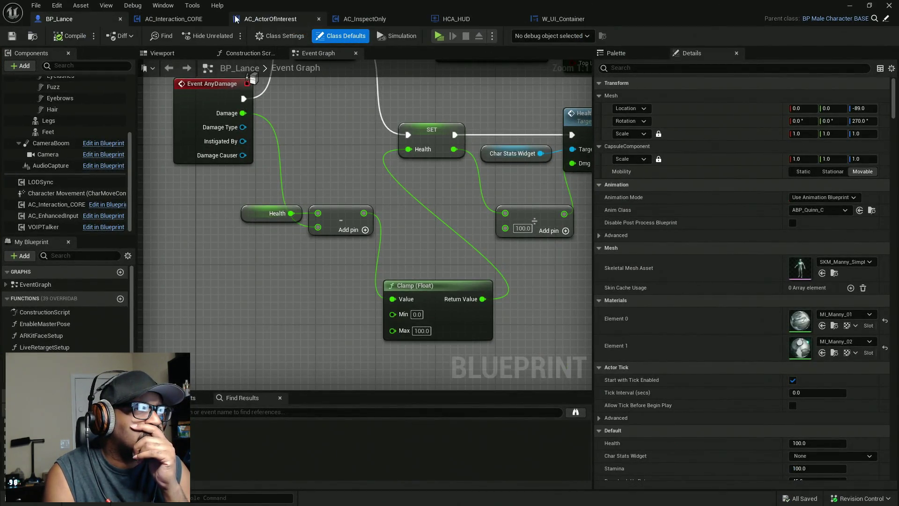
Pan through Trace for Interact past the Interactive Actor Highlight node, then return to RnD_Level
{"action": "left_click", "coordinate": [180, 20]}
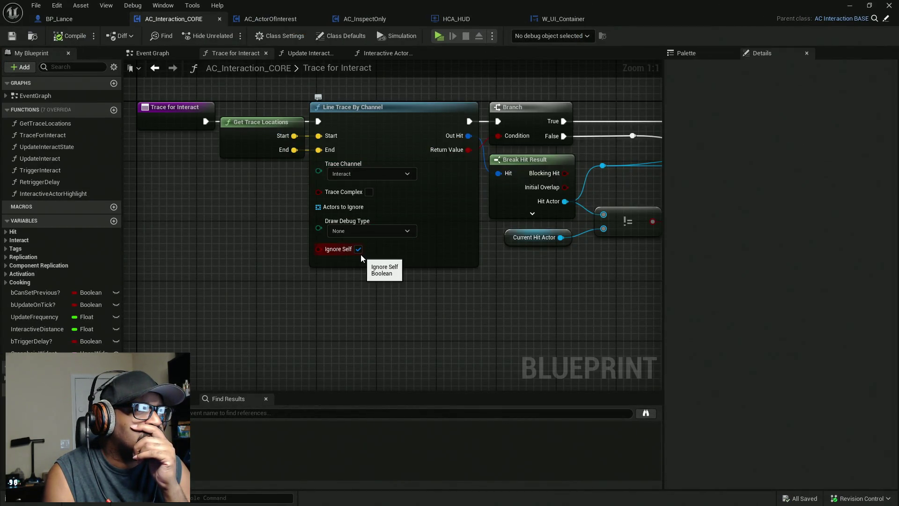
{"action": "scroll", "coordinate": [289, 213], "scroll_direction": "down", "scroll_amount": 1}
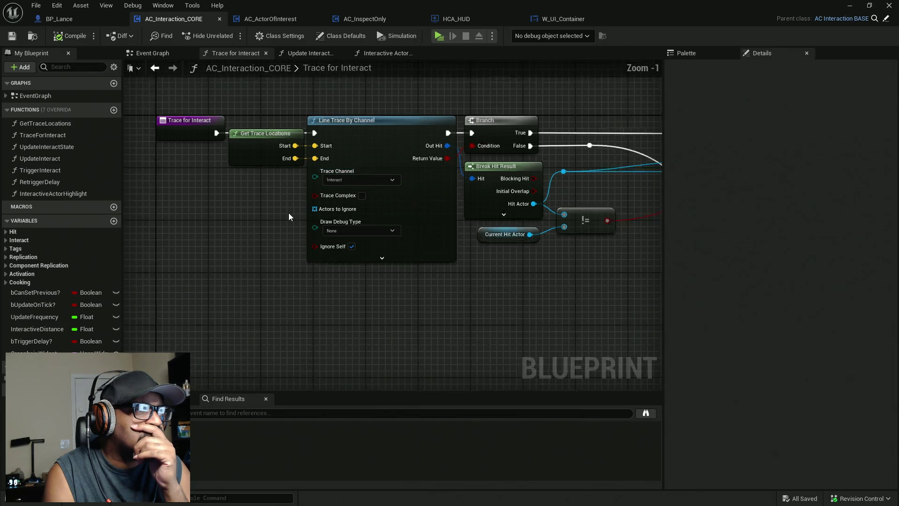
{"action": "right_click_drag", "start_coordinate": [622, 285], "coordinate": [281, 281]}
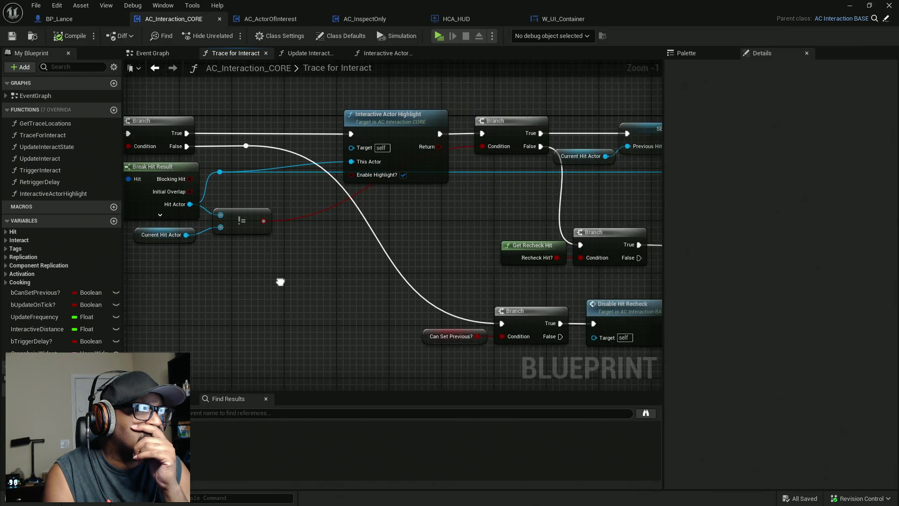
{"action": "mouse_move", "coordinate": [503, 211]}
{"action": "right_mouse_down"}
{"action": "mouse_move", "coordinate": [410, 156]}
{"action": "mouse_move", "coordinate": [439, 191]}
{"action": "mouse_move", "coordinate": [466, 190]}
{"action": "right_mouse_up"}
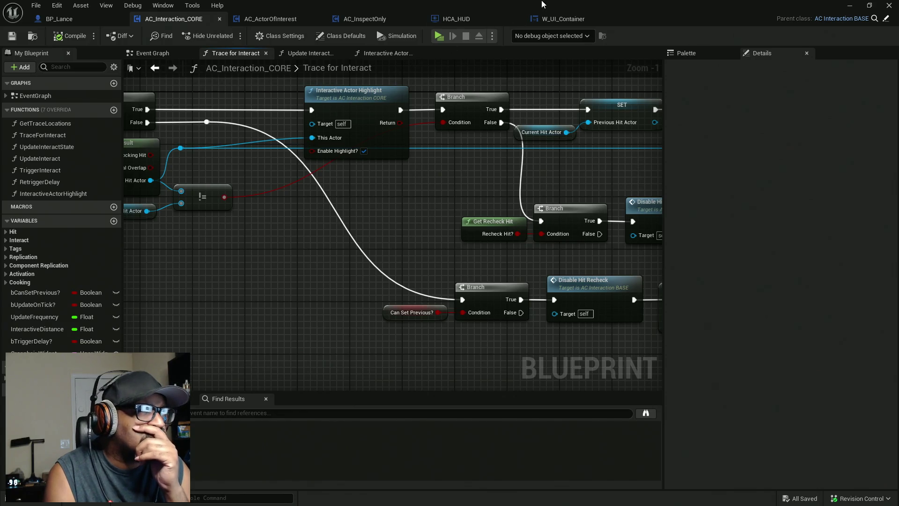
{"action": "key", "text": "alt+Tab"}
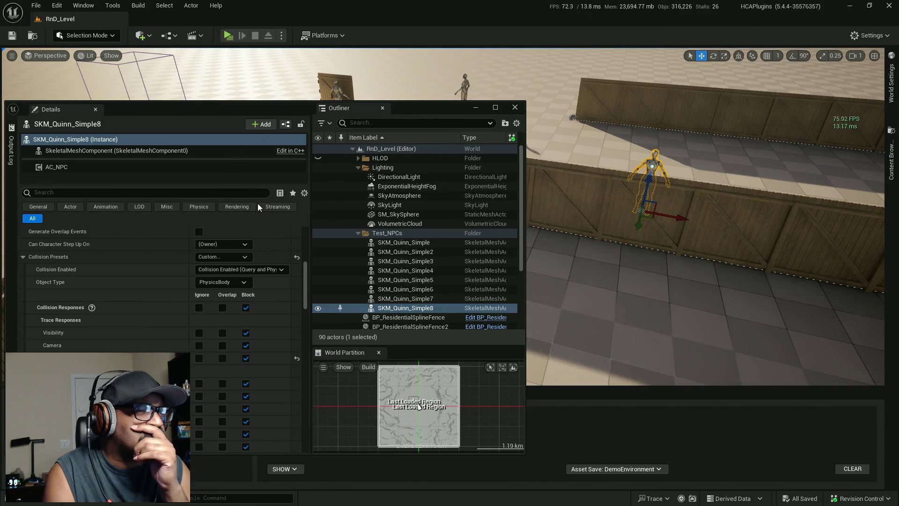
Find the Default Pawn Class in World Settings and open BP_ThirdPersonCharacter, closing the floating Outliner
{"action": "left_click_drag", "start_coordinate": [305, 263], "coordinate": [307, 228]}
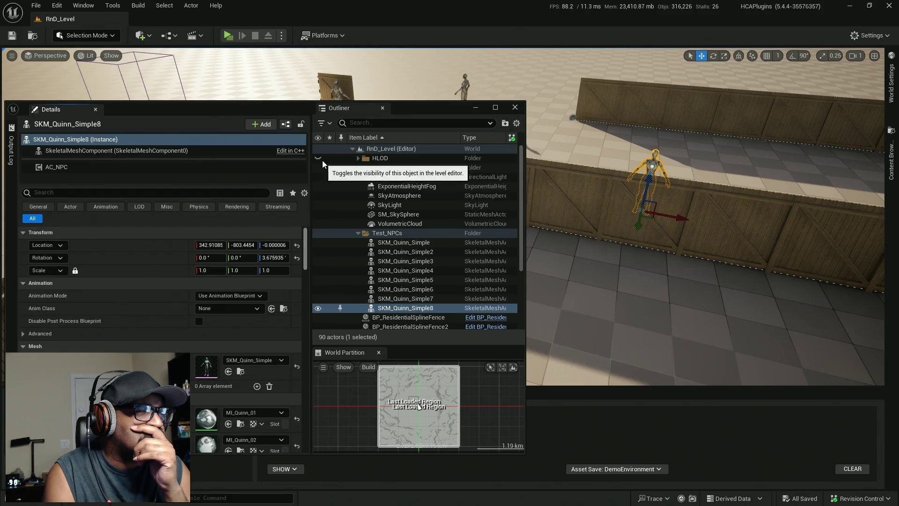
{"action": "mouse_move", "coordinate": [416, 108]}
{"action": "left_mouse_down"}
{"action": "mouse_move", "coordinate": [105, 136]}
{"action": "mouse_move", "coordinate": [244, 112]}
{"action": "left_mouse_up"}
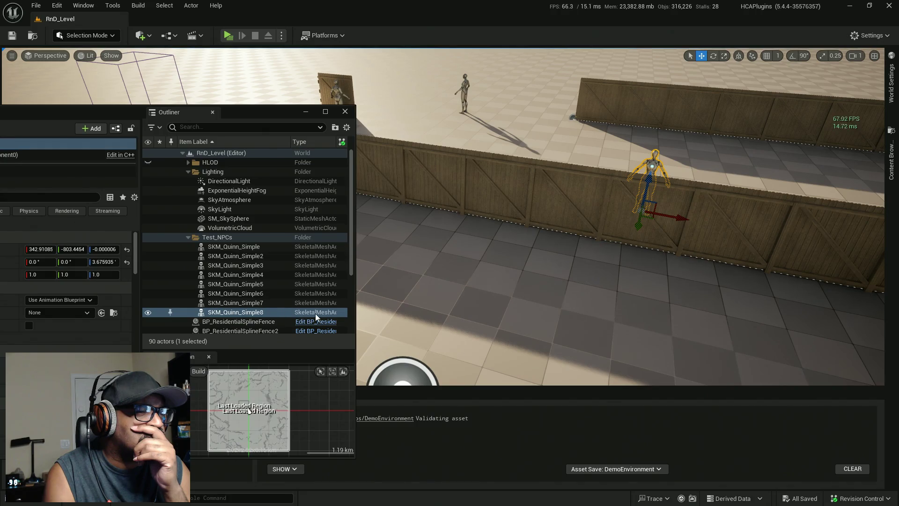
{"action": "left_click", "coordinate": [892, 74]}
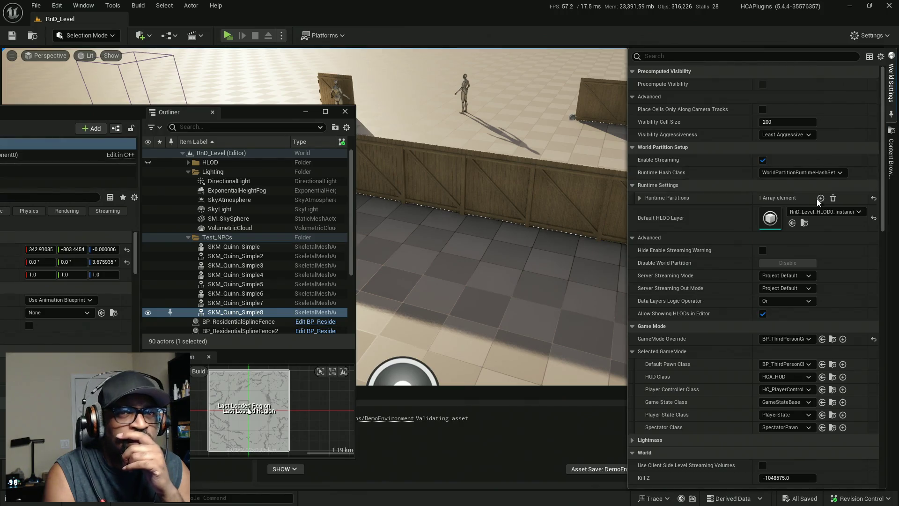
{"action": "left_click", "coordinate": [833, 365]}
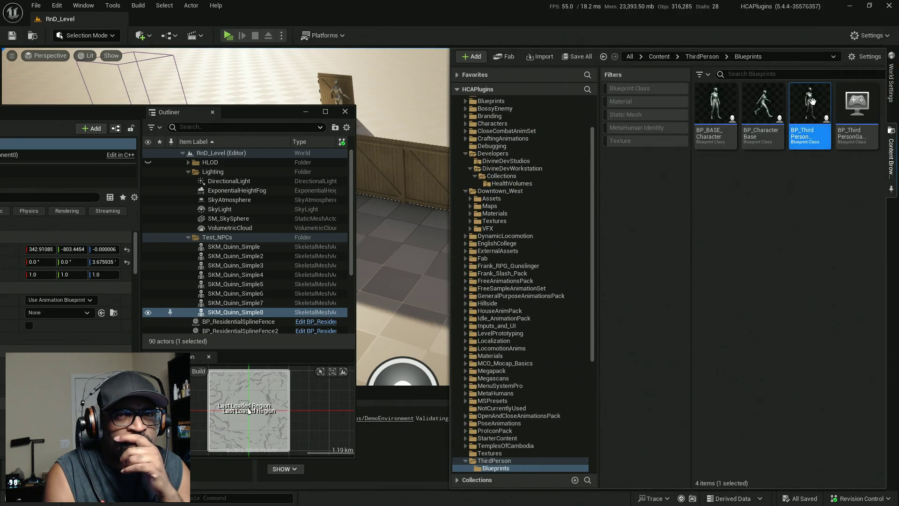
{"action": "left_click", "coordinate": [243, 120]}
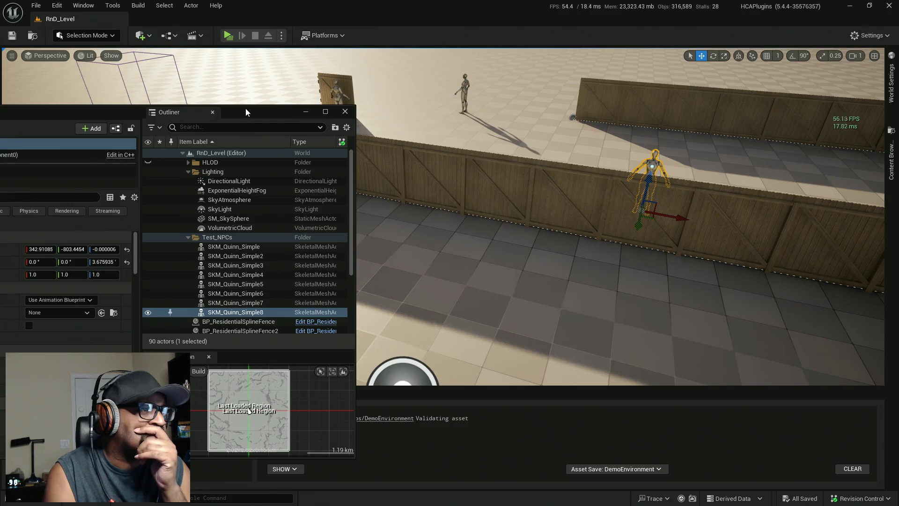
{"action": "left_click", "coordinate": [306, 112]}
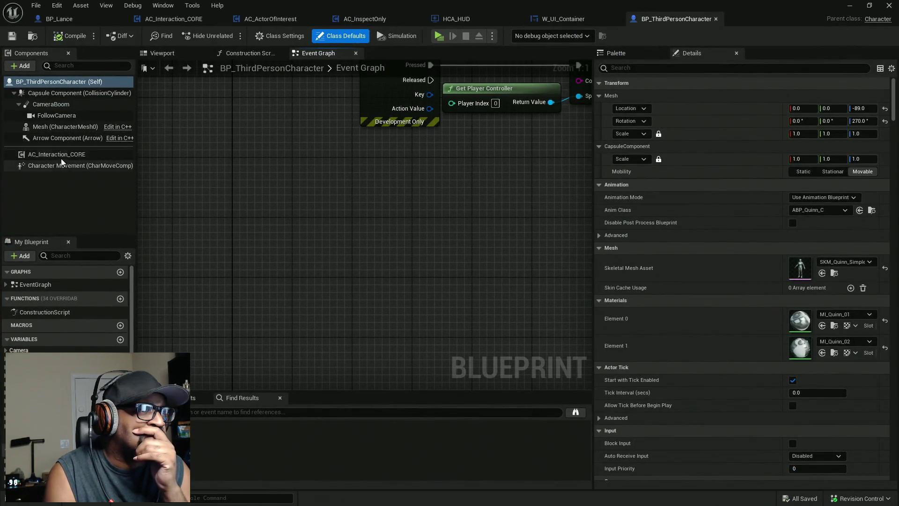
Compare AC_Interaction_CORE settings in BP_ThirdPersonCharacter and BP_Lance, then return to Trace for Interact
{"action": "left_click", "coordinate": [62, 156]}
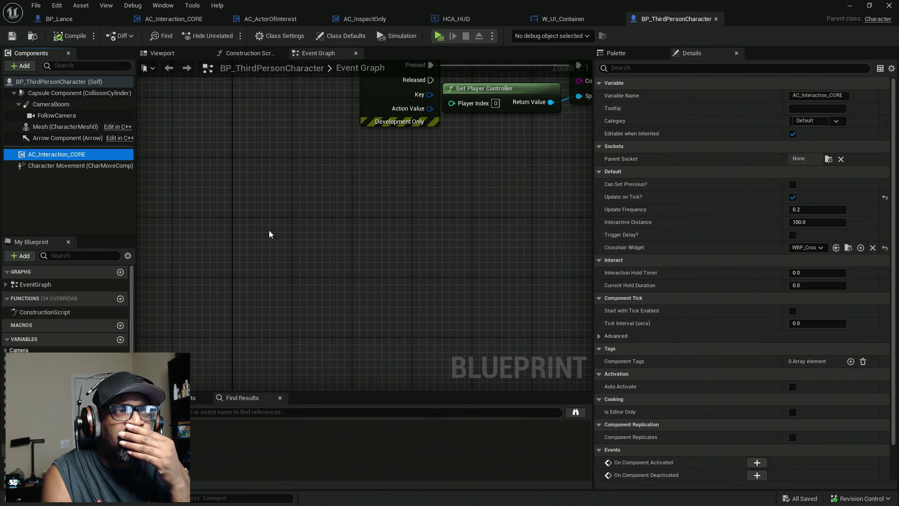
{"action": "left_click", "coordinate": [75, 21]}
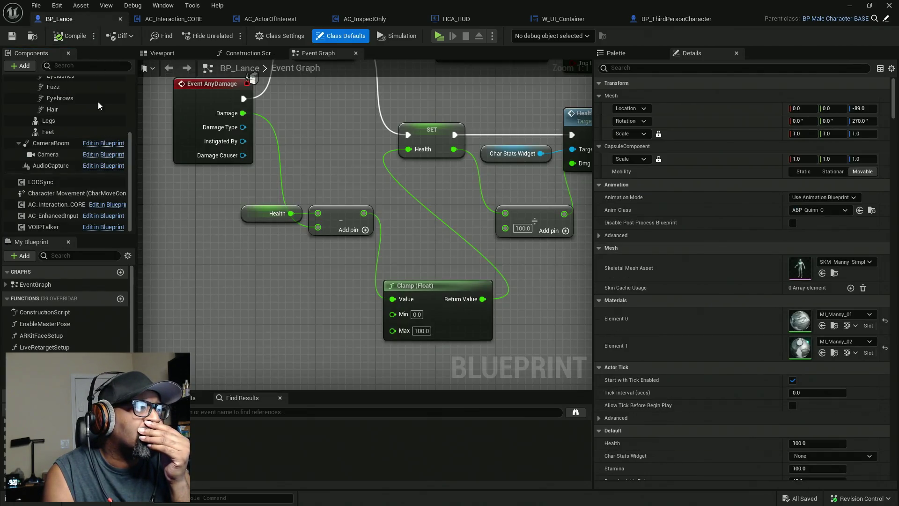
{"action": "left_click", "coordinate": [51, 215]}
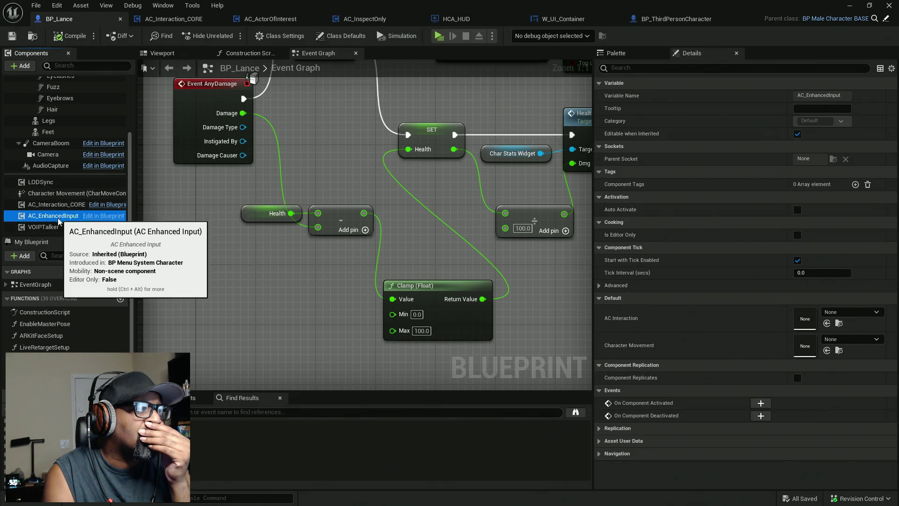
{"action": "left_click", "coordinate": [53, 204]}
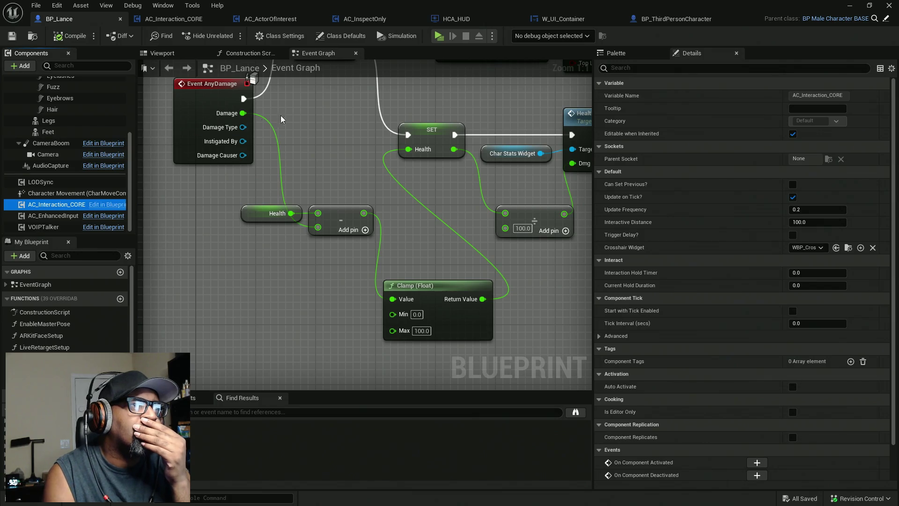
{"action": "left_click", "coordinate": [165, 22]}
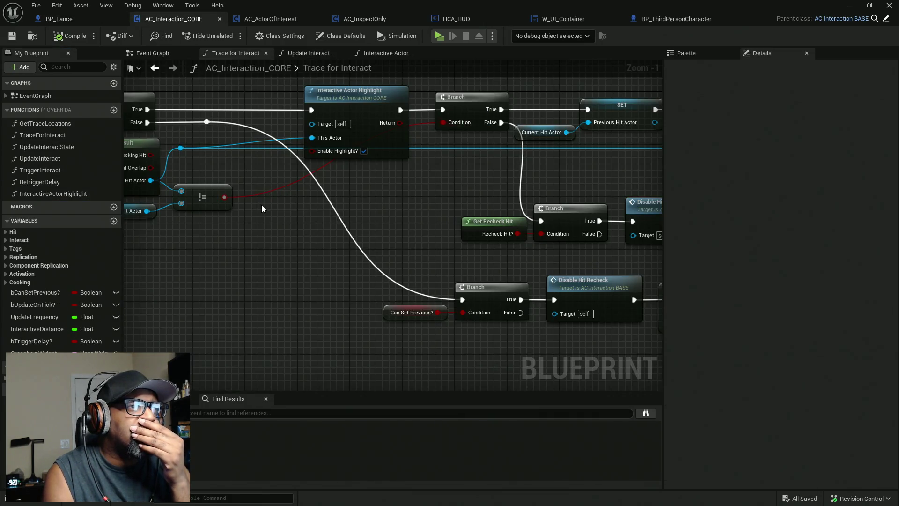